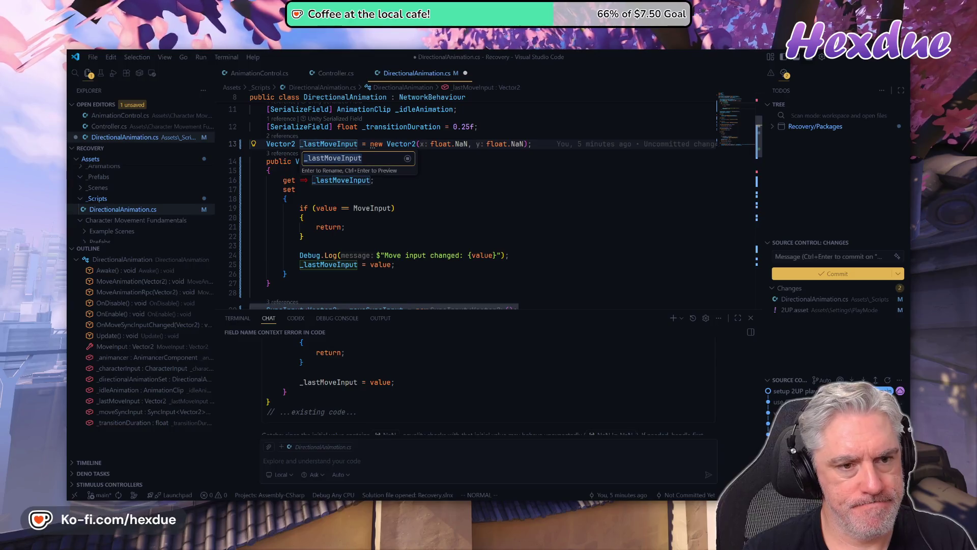
# Rename _lastMoveInput to _moveInput, then review the MoveInput property and the fields below it
pyautogui.write('_moveInput')
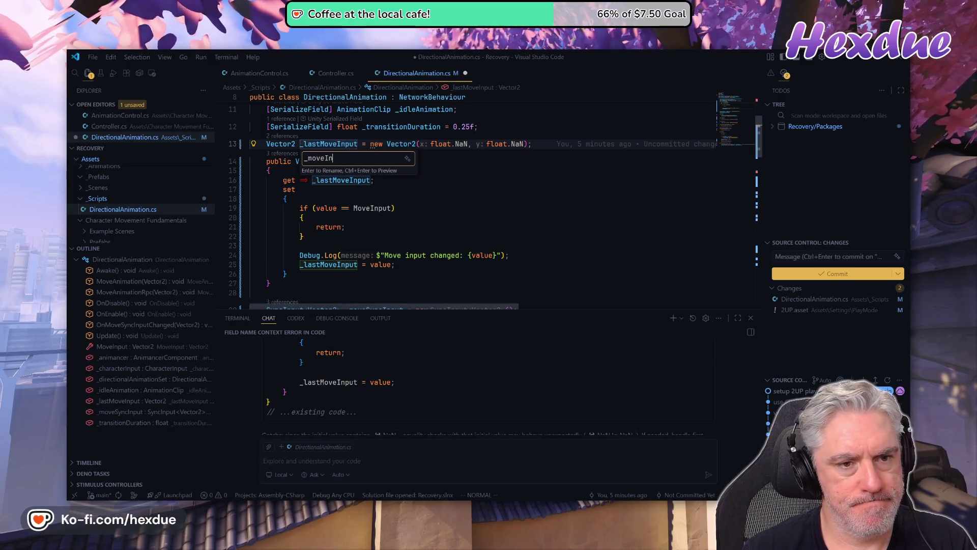
pyautogui.press('Return')
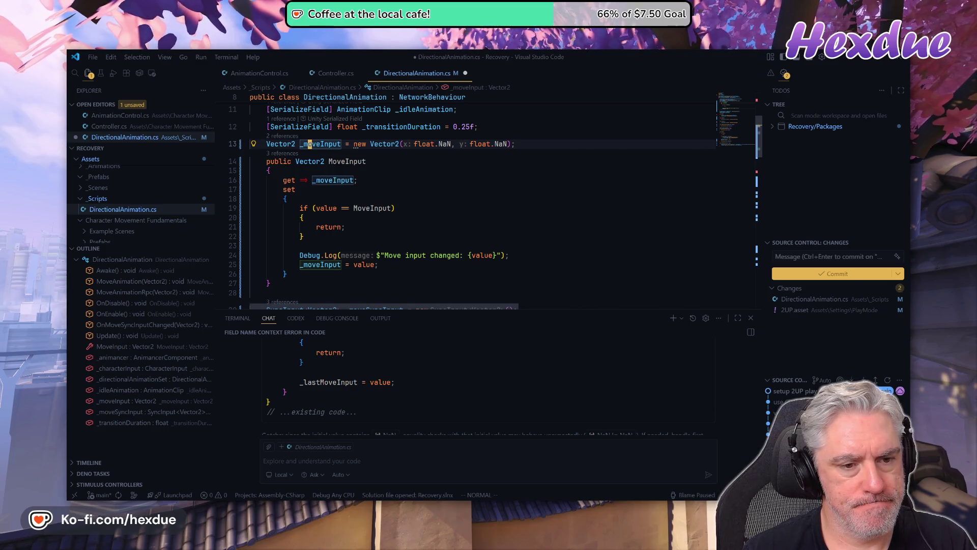
pyautogui.press('j')
pyautogui.press('j')
pyautogui.press('j')
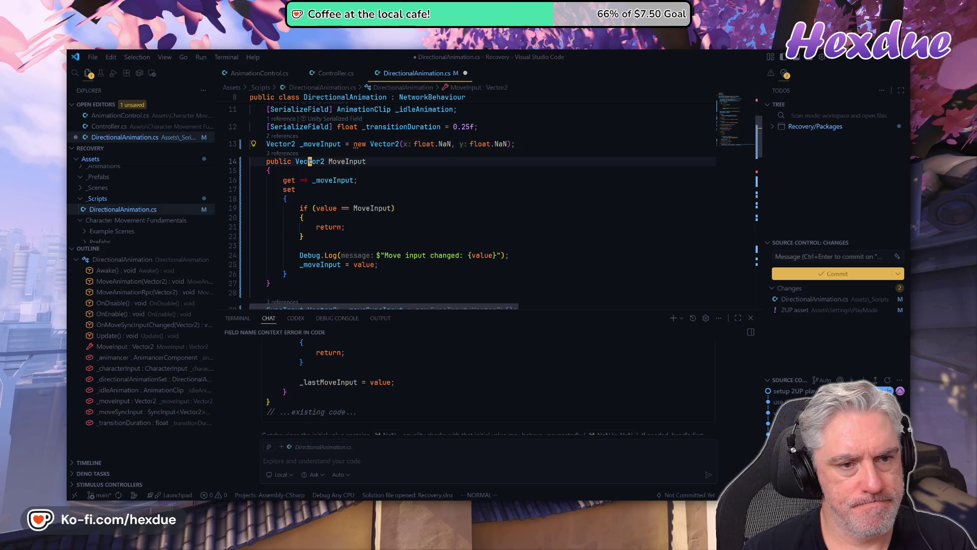
pyautogui.press('j')
pyautogui.press('j')
pyautogui.press('j')
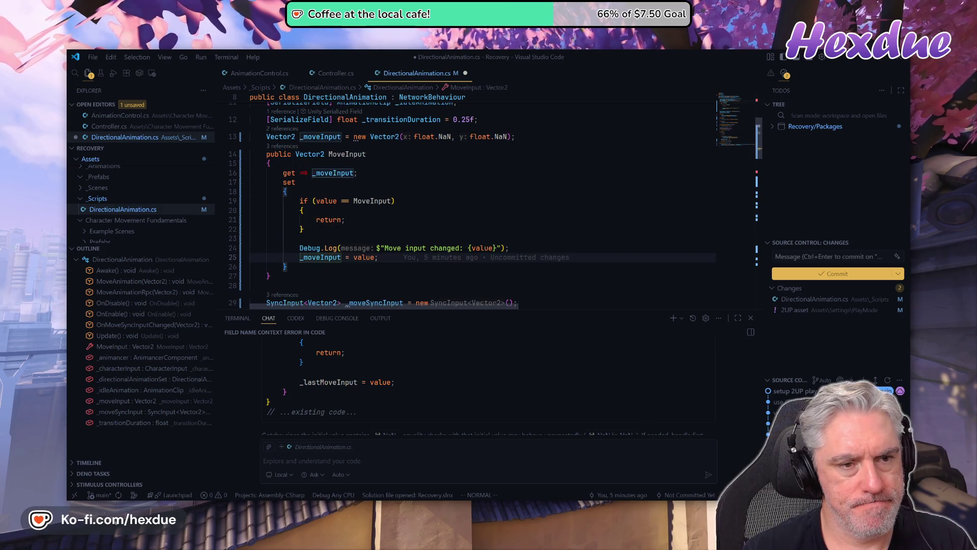
pyautogui.press('j')
pyautogui.press('j')
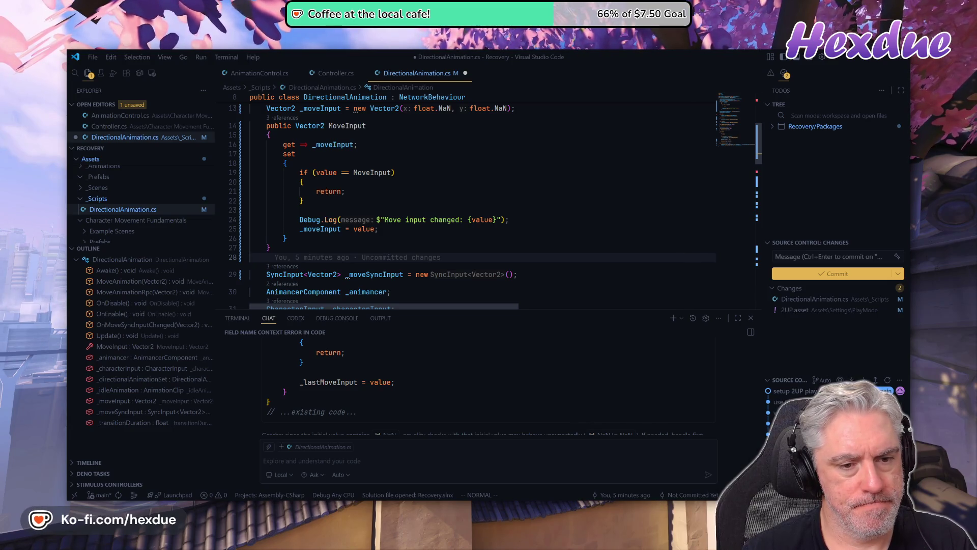
pyautogui.press('j')
pyautogui.press('w')
pyautogui.press('w')
pyautogui.press('j')
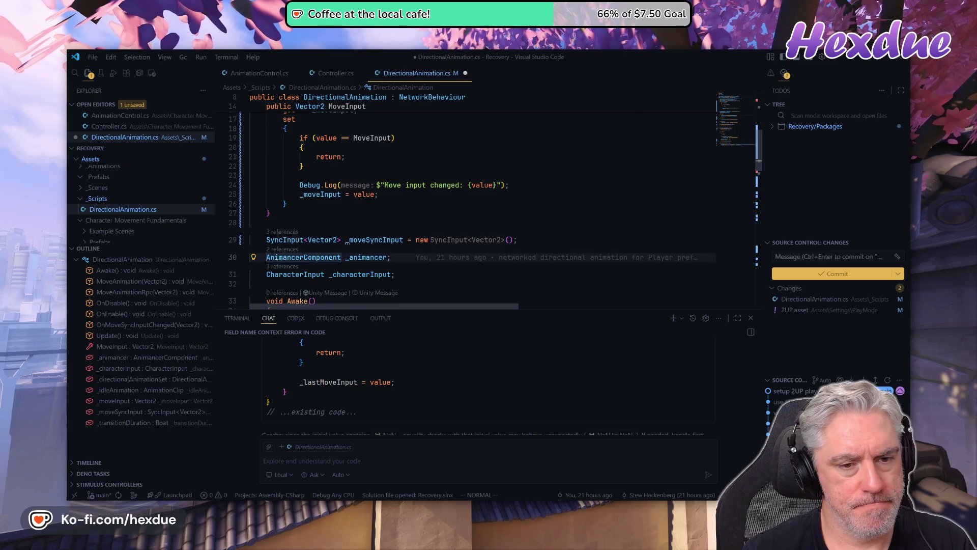
pyautogui.press('j')
pyautogui.press('j')
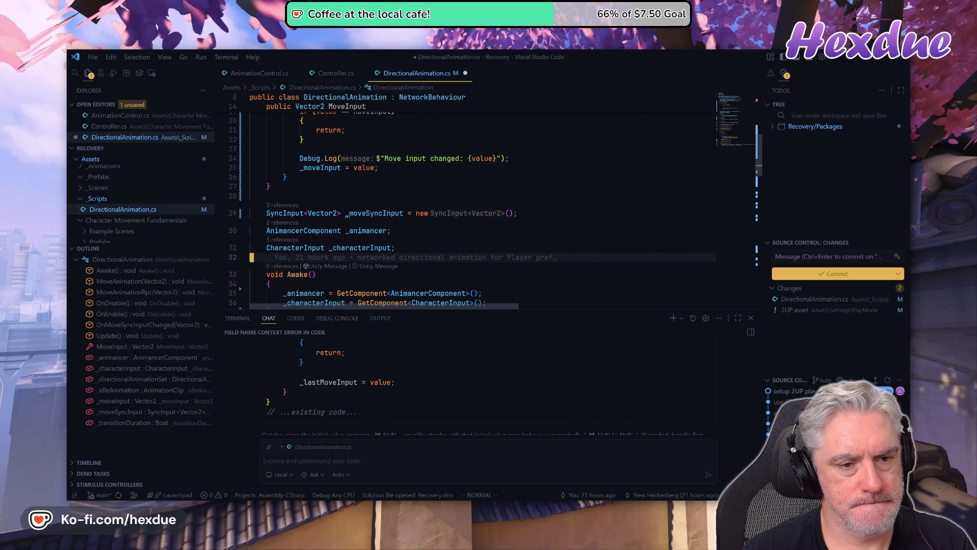
pyautogui.press('j')
pyautogui.press('j')
pyautogui.press('j')
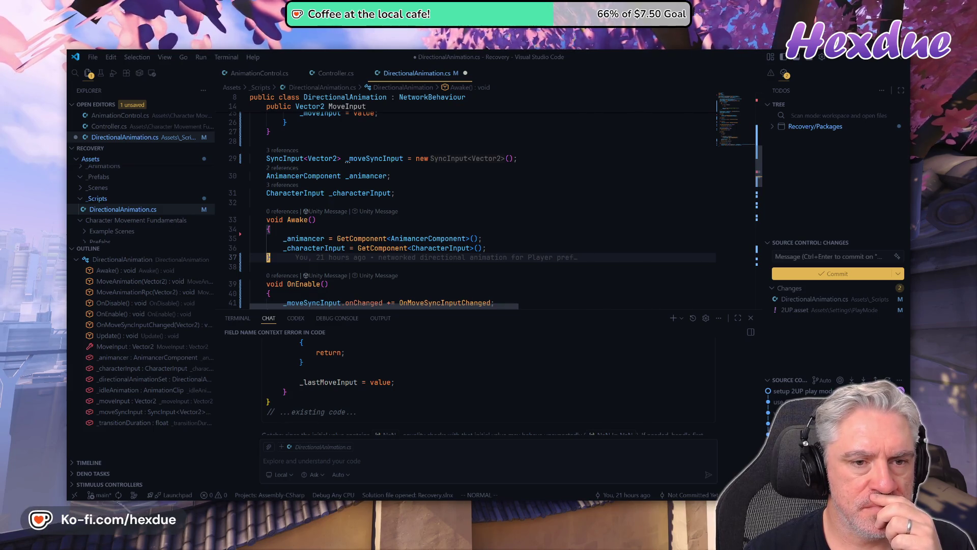
pyautogui.scroll(2, 478, 204)
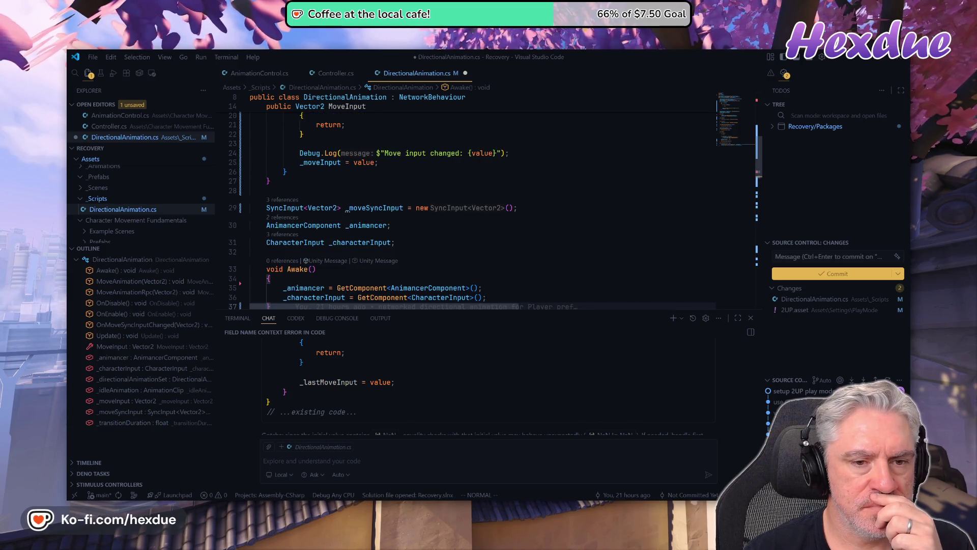
pyautogui.scroll(3, 478, 203)
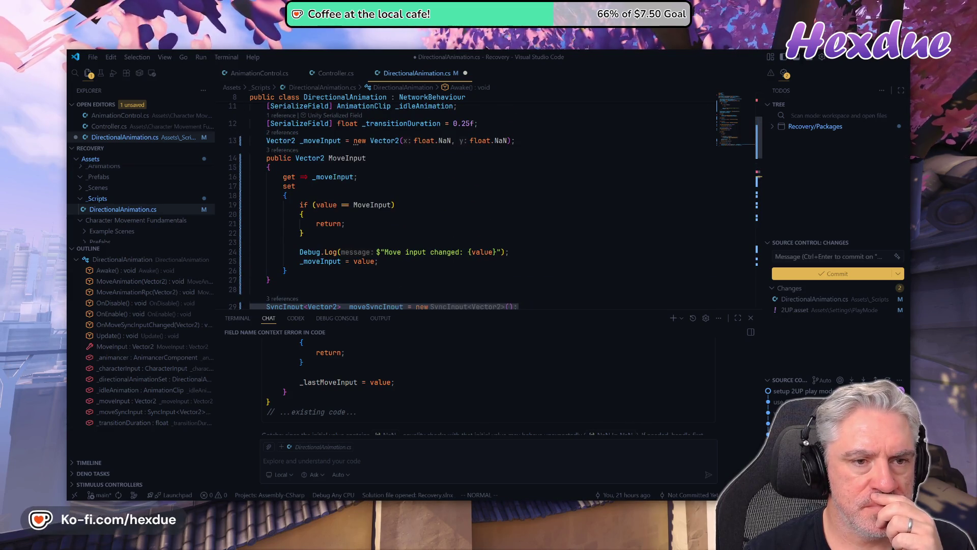
pyautogui.scroll(1, 479, 204)
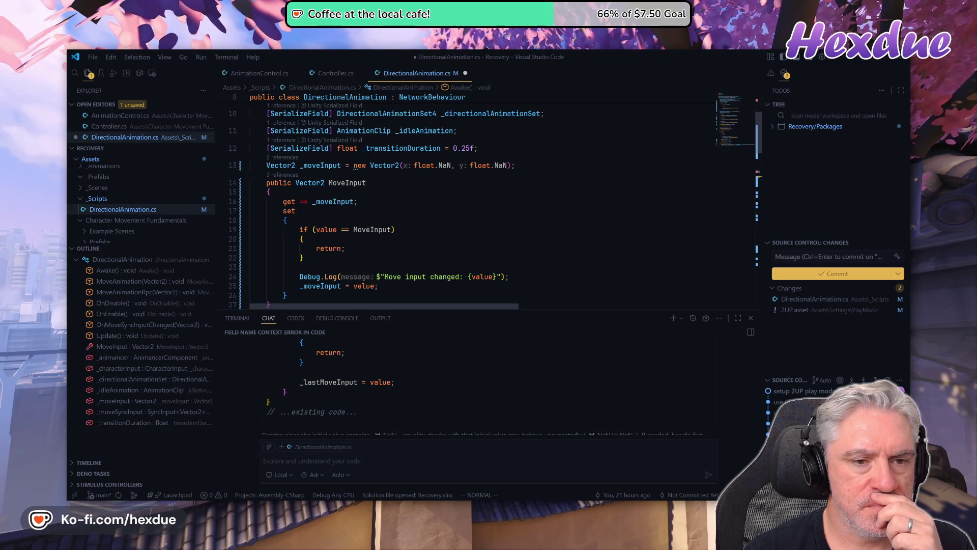
pyautogui.scroll(-4, 483, 204)
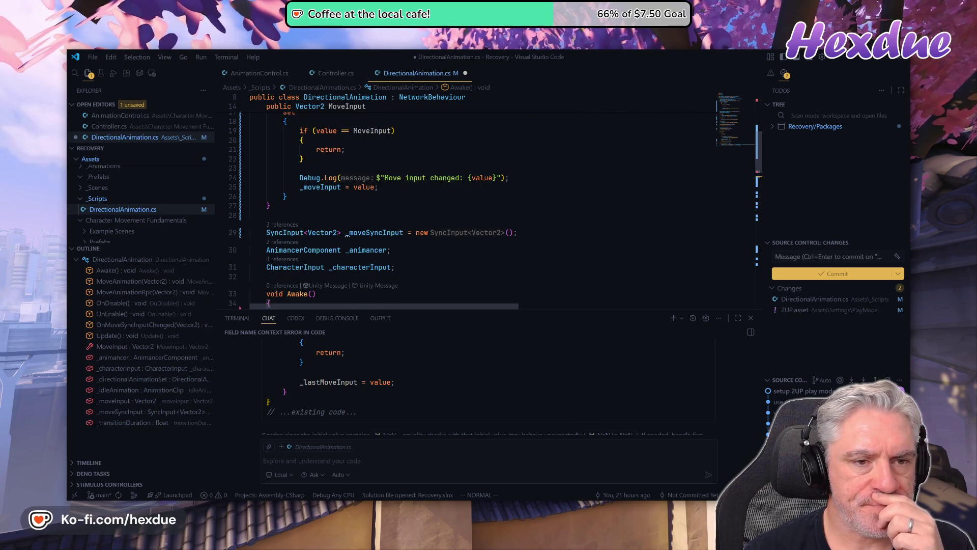
pyautogui.scroll(-2, 455, 182)
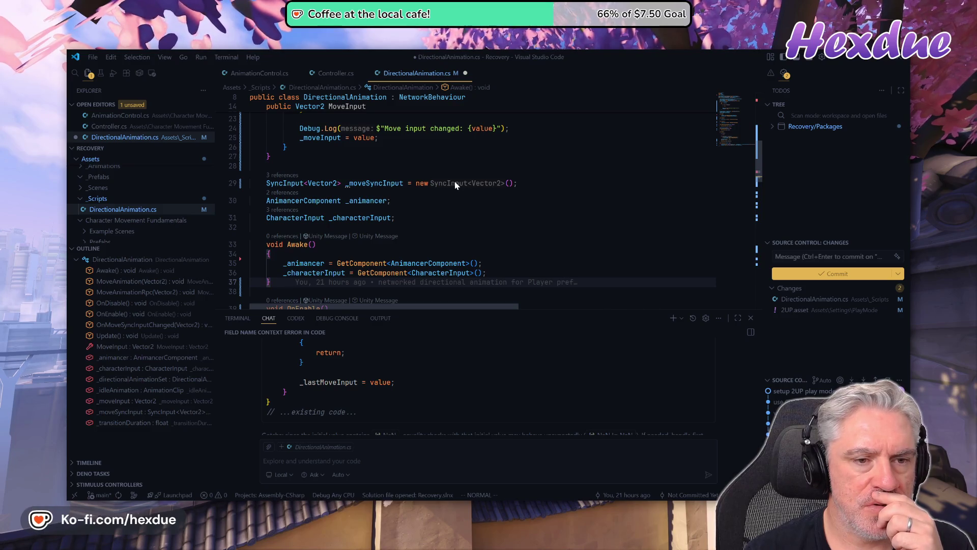
pyautogui.press('z')
pyautogui.press('z')
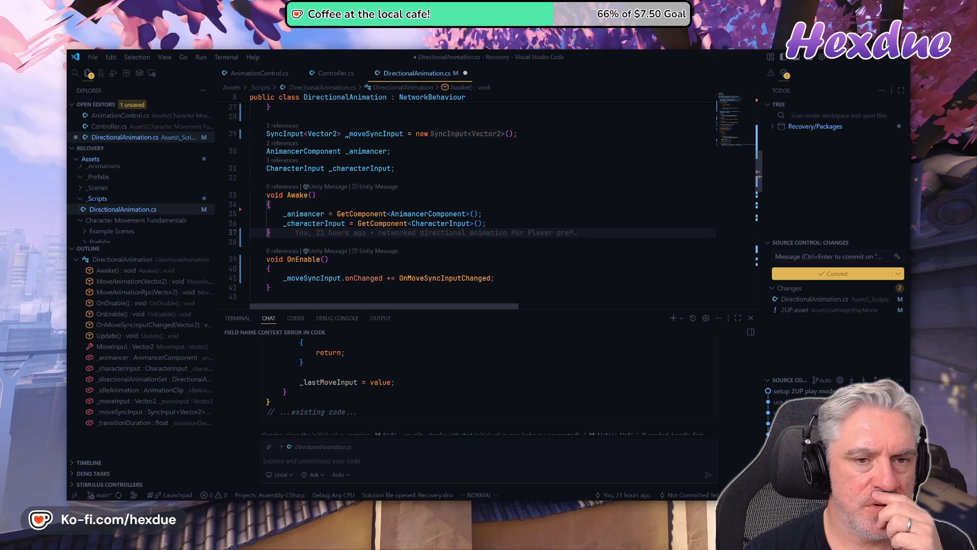
pyautogui.scroll(2, 455, 184)
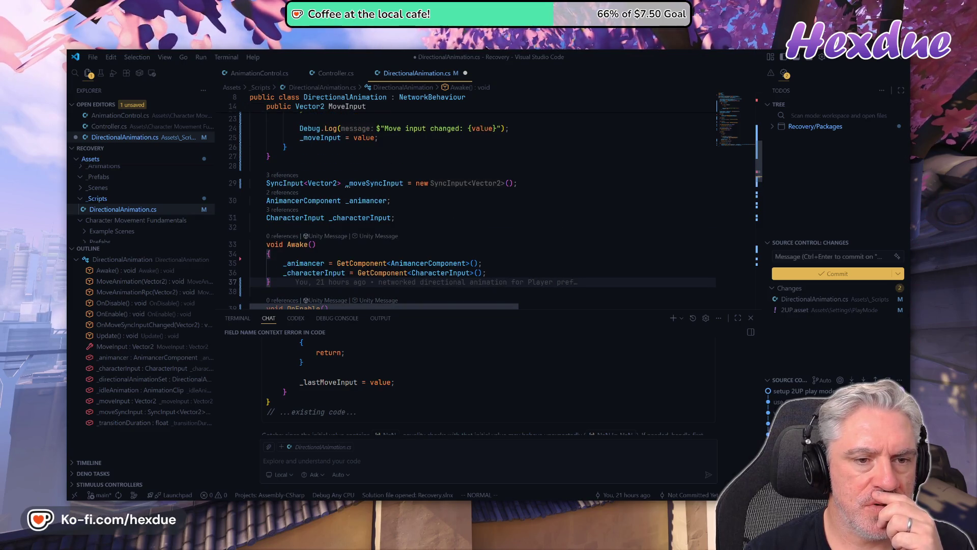
# Rename the _moveSyncInput field to _netMoveInput, then to _syncMoveInput
pyautogui.click(374, 183)
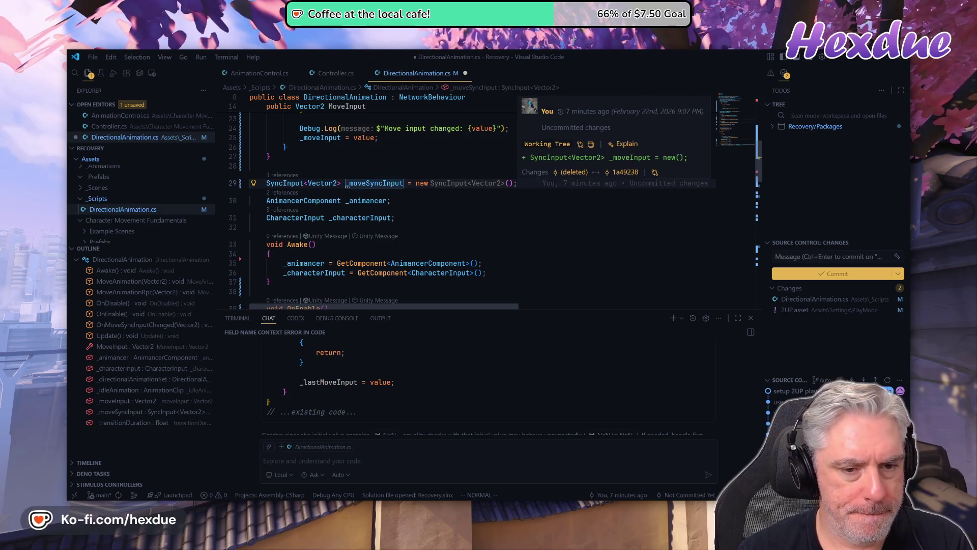
pyautogui.press('F2')
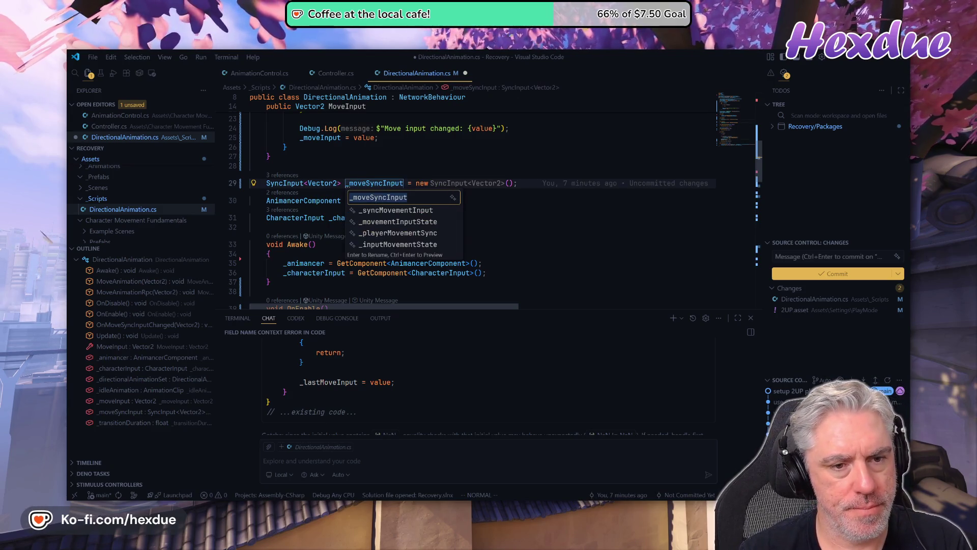
pyautogui.write('_netMoveInput')
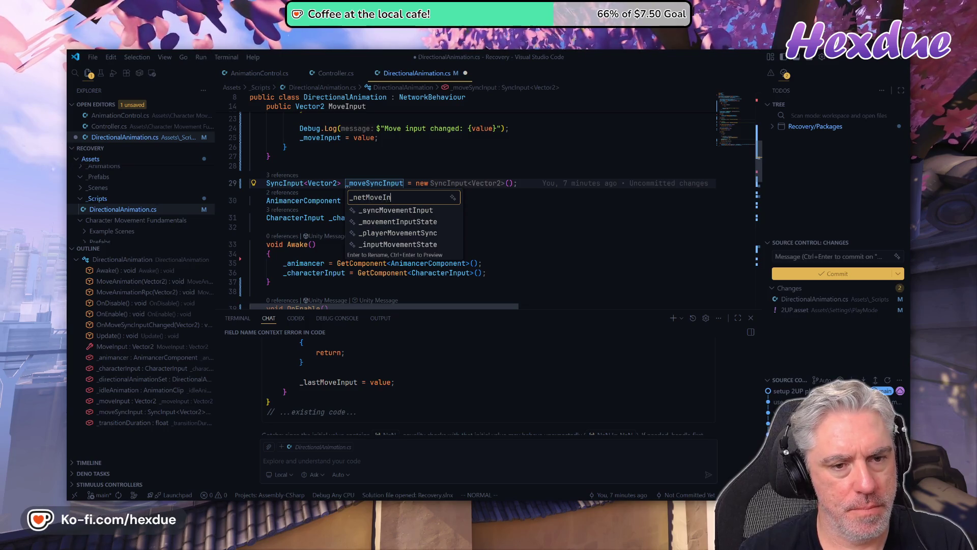
pyautogui.press('Return')
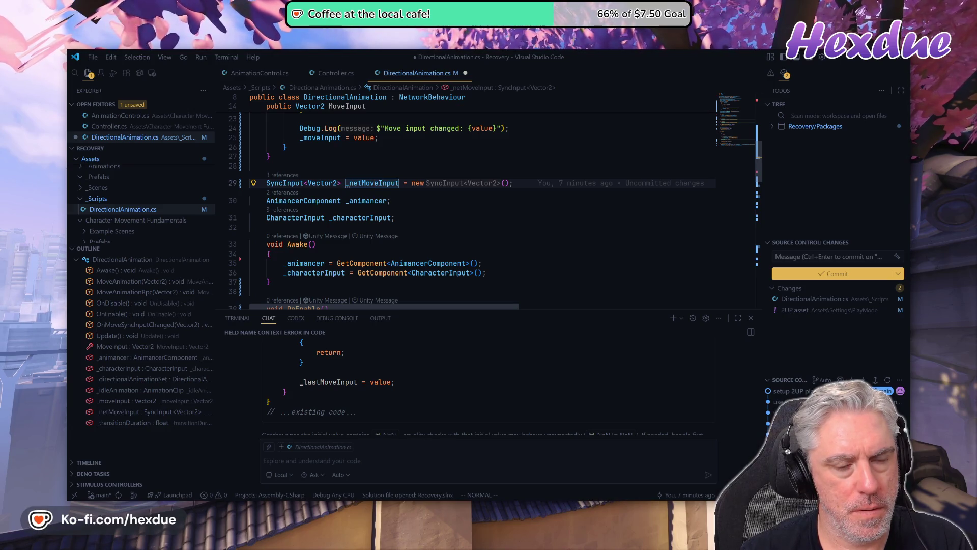
pyautogui.press('F2')
pyautogui.write('_s')
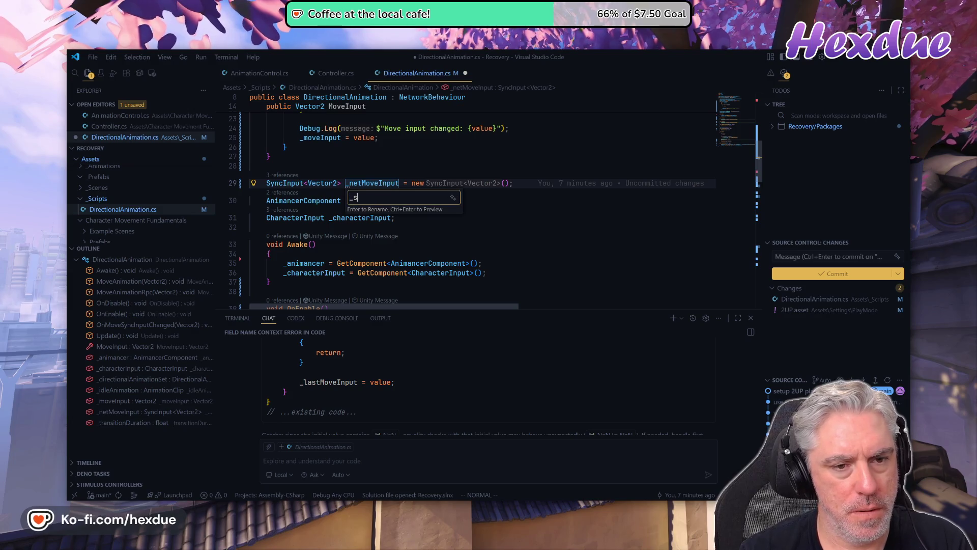
pyautogui.write('ync')
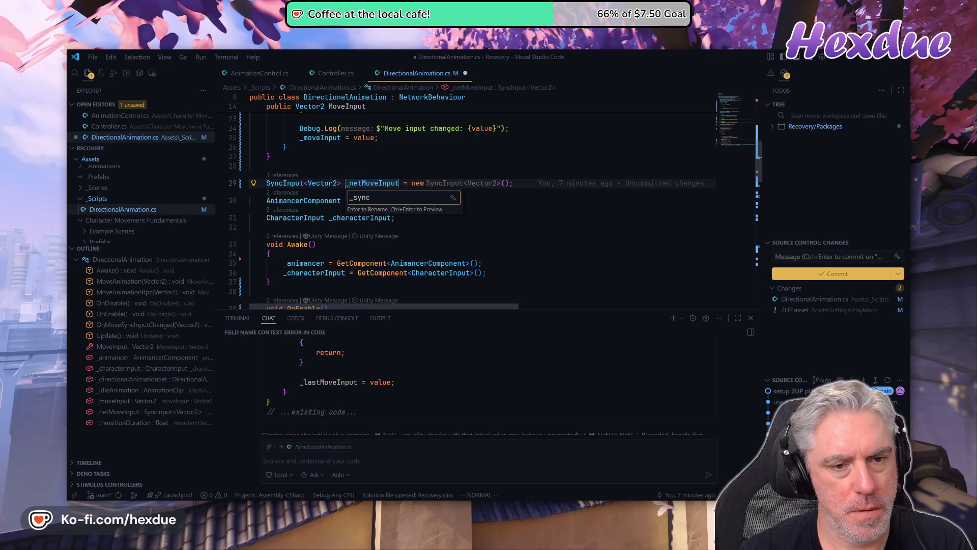
pyautogui.write('MoveInput')
pyautogui.press('Return')
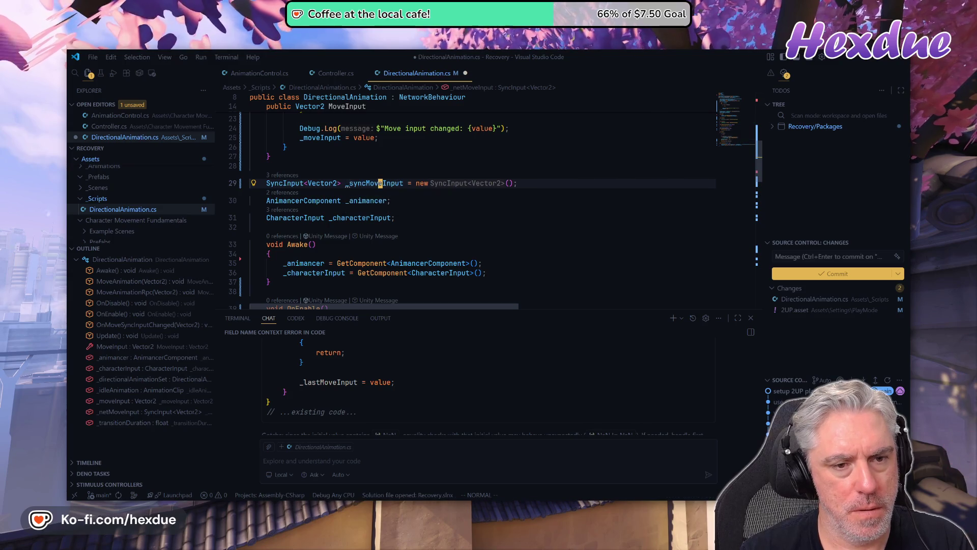
# Rename the OnMoveSyncInputChanged handler to OnSyncMoveInputChanged
pyautogui.press('j')
pyautogui.press('j')
pyautogui.press('j')
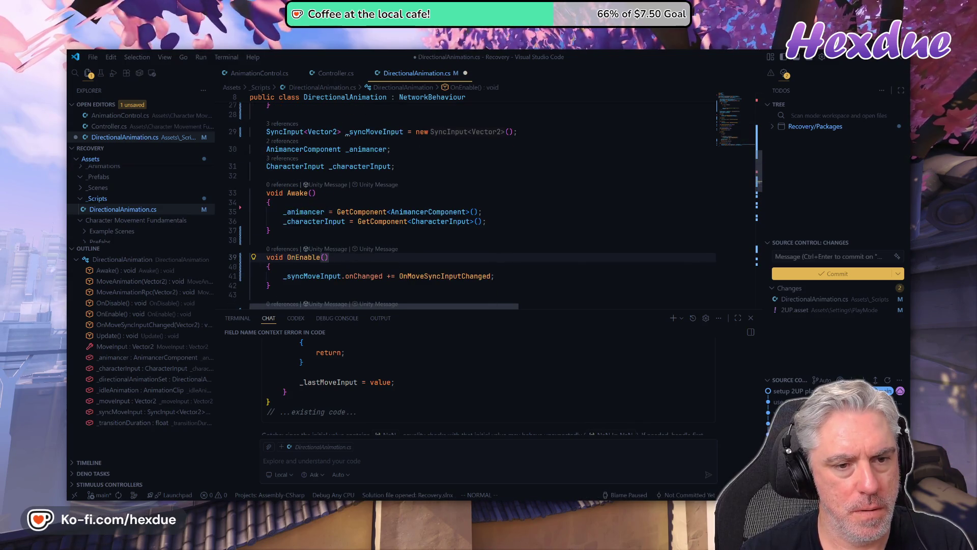
pyautogui.press('j')
pyautogui.press('w')
pyautogui.press('w')
pyautogui.press('w')
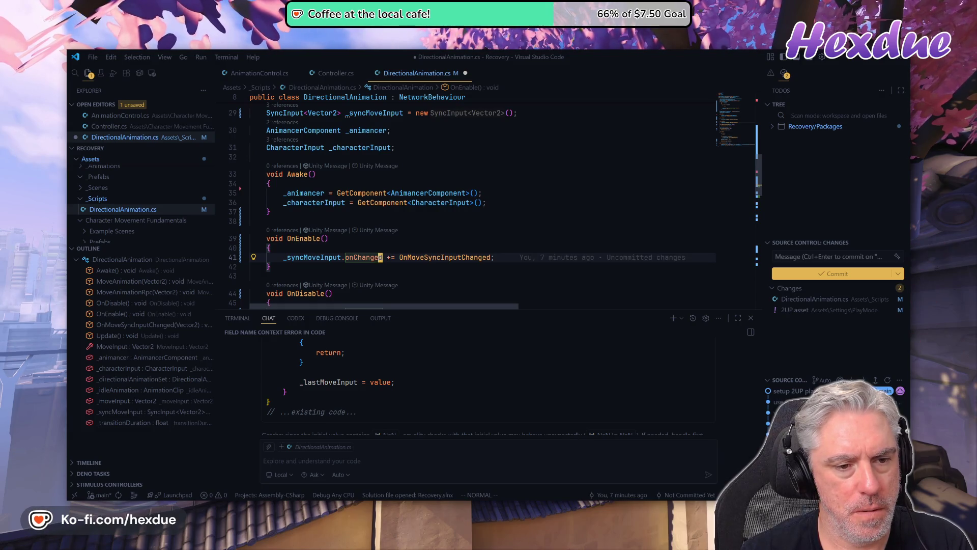
pyautogui.press('j')
pyautogui.press('j')
pyautogui.press('j')
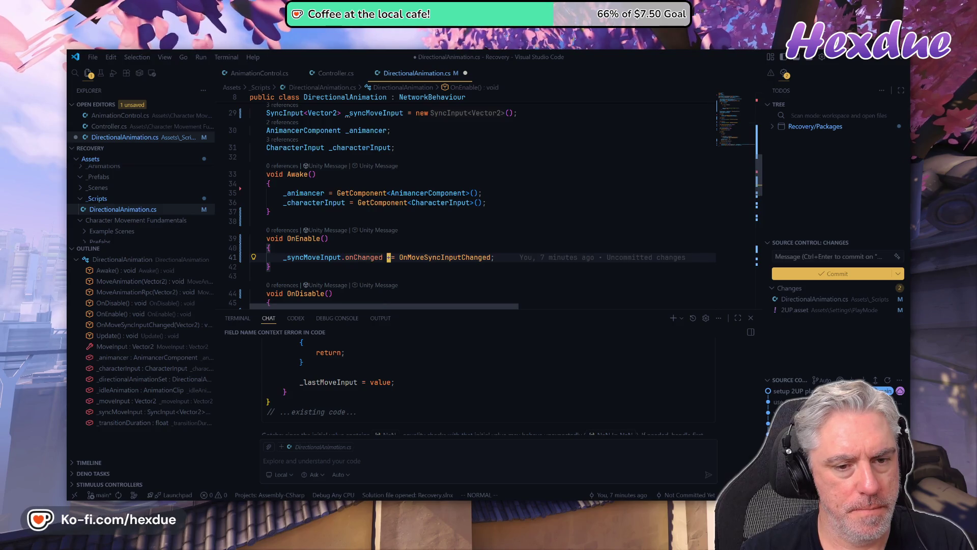
pyautogui.press('j')
pyautogui.press('j')
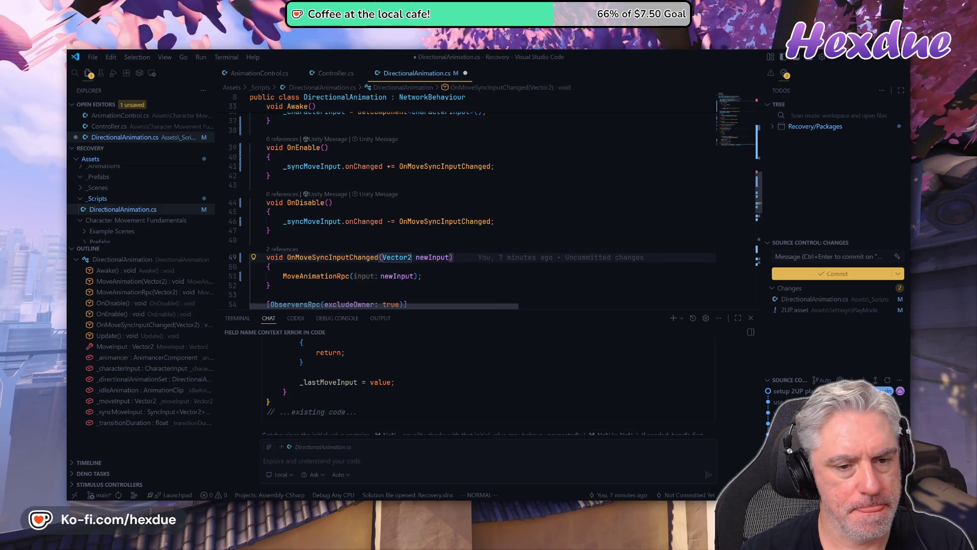
pyautogui.press('b')
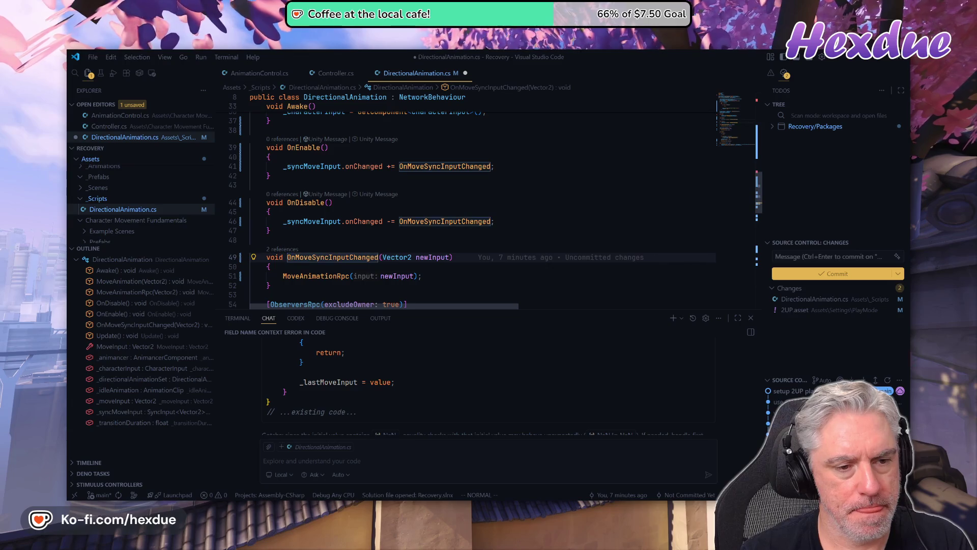
pyautogui.press('F2')
pyautogui.write('OnS')
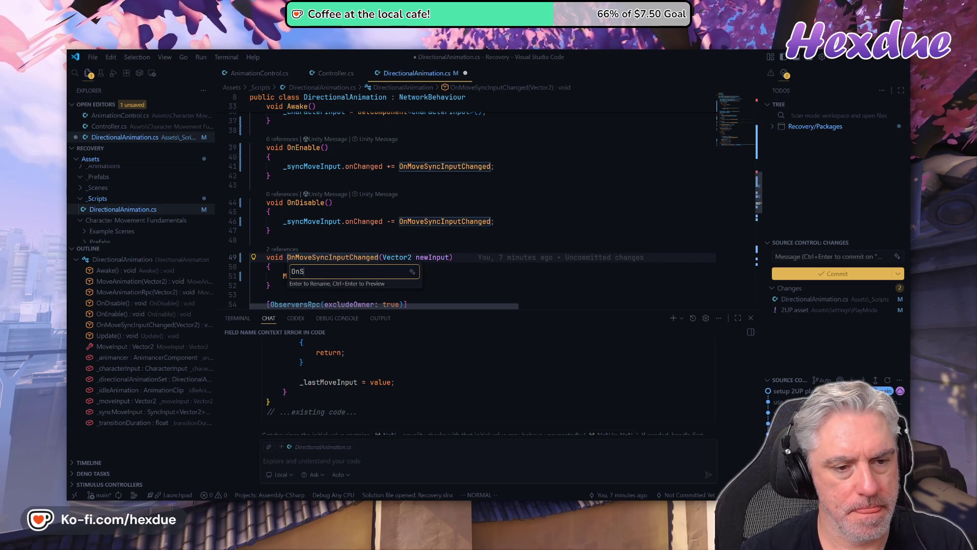
pyautogui.write('yncMoveInpu')
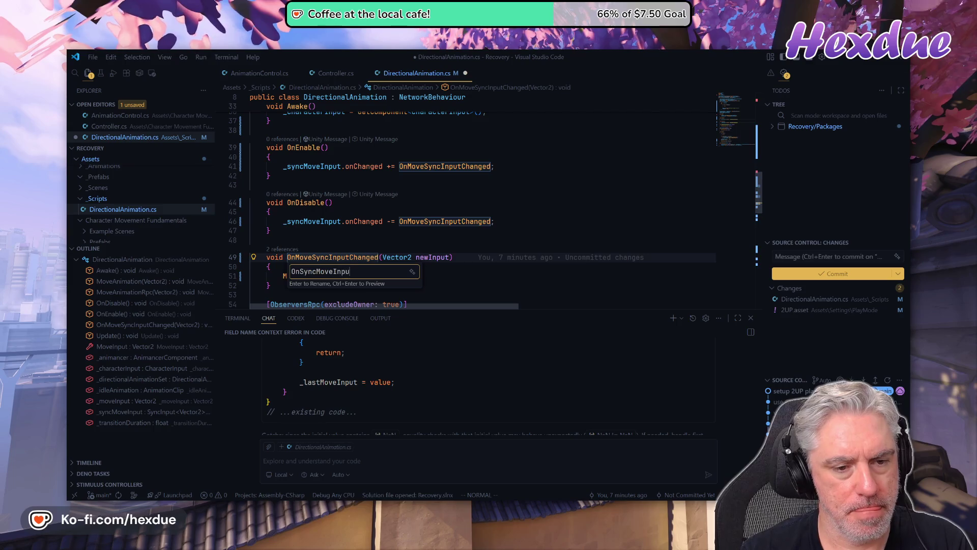
pyautogui.write('tChanged')
pyautogui.press('Return')
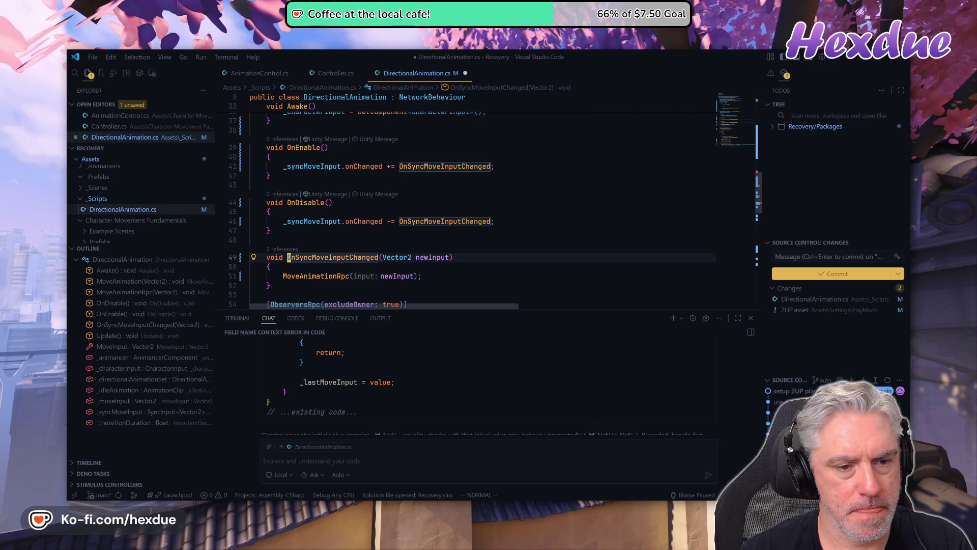
# Look through Update and MoveAnimation, then delete the Debug.Log line in the MoveInput setter with dd
pyautogui.press('j')
pyautogui.press('j')
pyautogui.press('j')
pyautogui.press('j')
pyautogui.press('j')
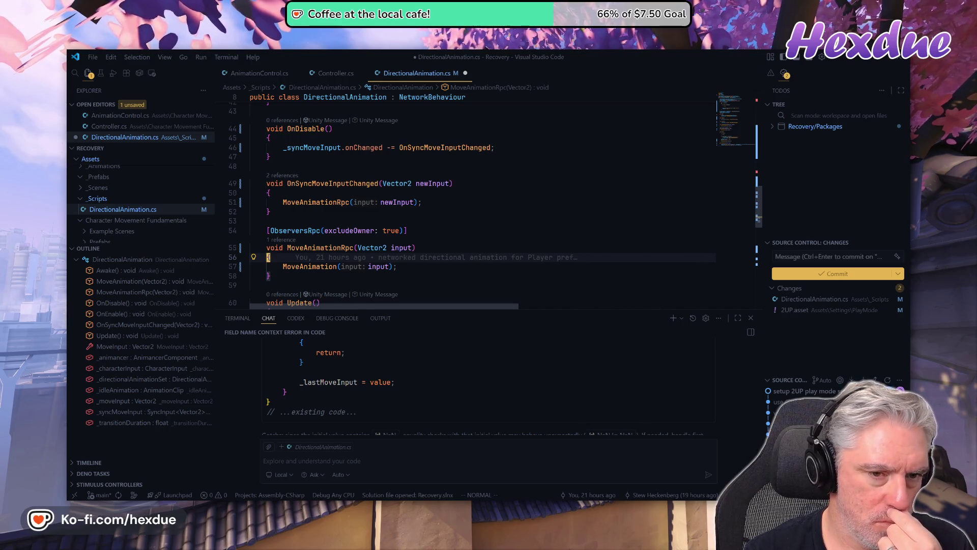
pyautogui.press('j')
pyautogui.press('j')
pyautogui.press('j')
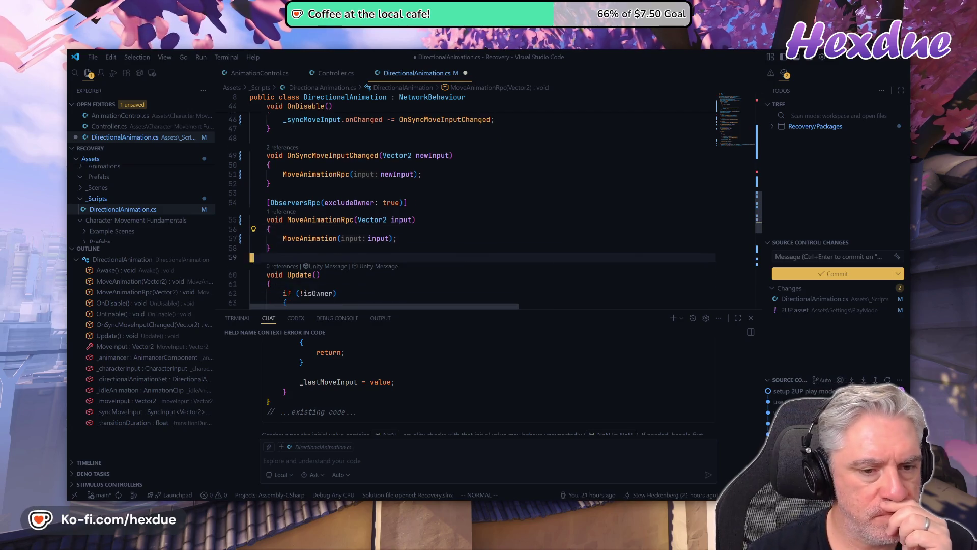
pyautogui.press('j')
pyautogui.press('j')
pyautogui.press('j')
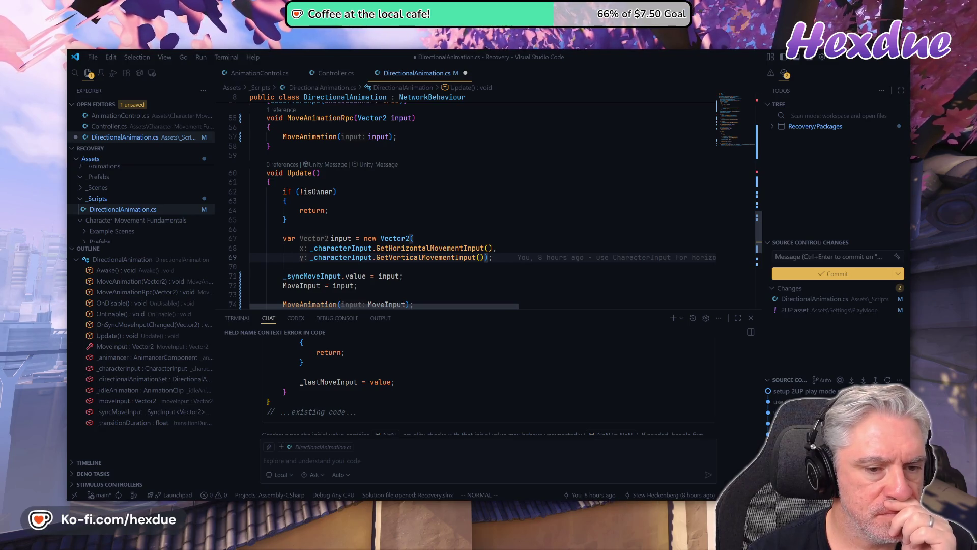
pyautogui.press('j')
pyautogui.press('j')
pyautogui.press('j')
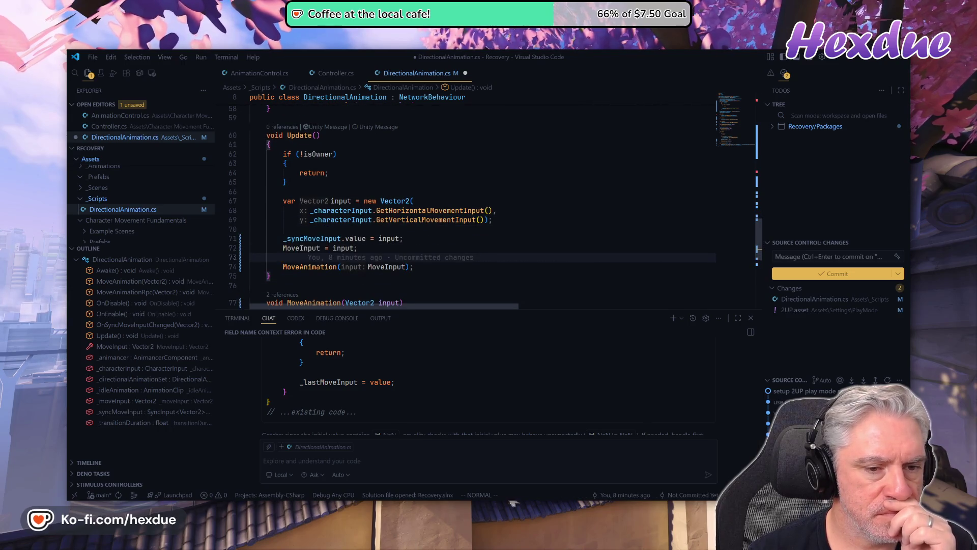
pyautogui.press('j')
pyautogui.press('j')
pyautogui.press('j')
pyautogui.press('j')
pyautogui.press('j')
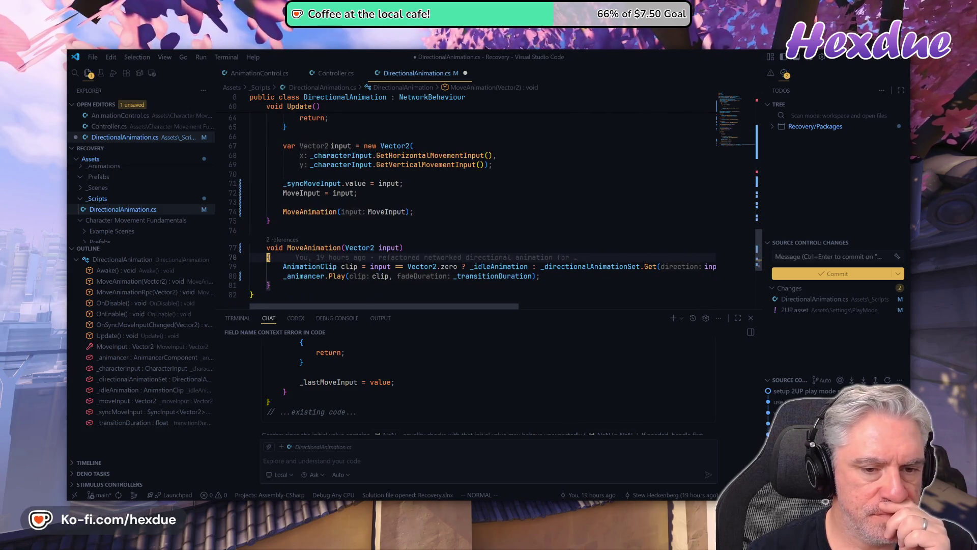
pyautogui.press('k')
pyautogui.press('k')
pyautogui.press('k')
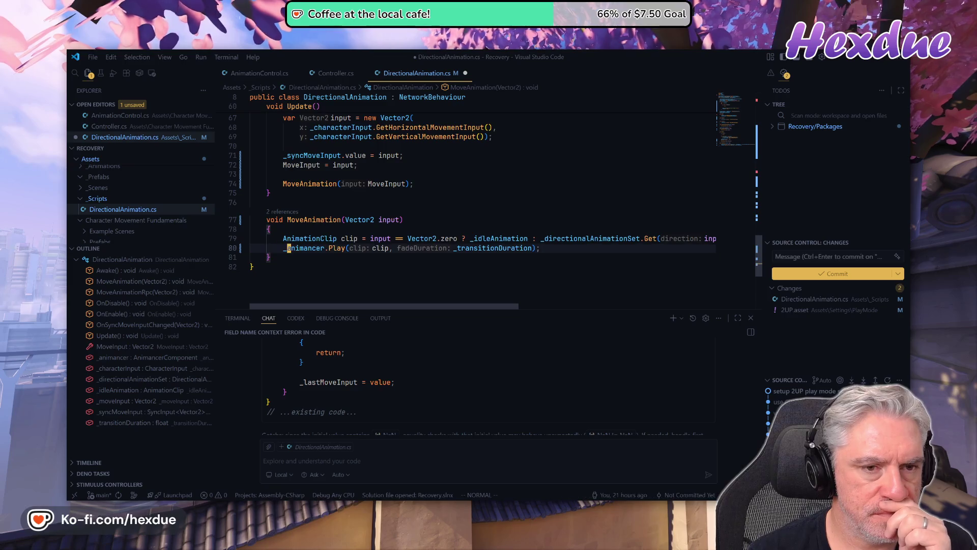
pyautogui.press('k')
pyautogui.press('k')
pyautogui.press('k')
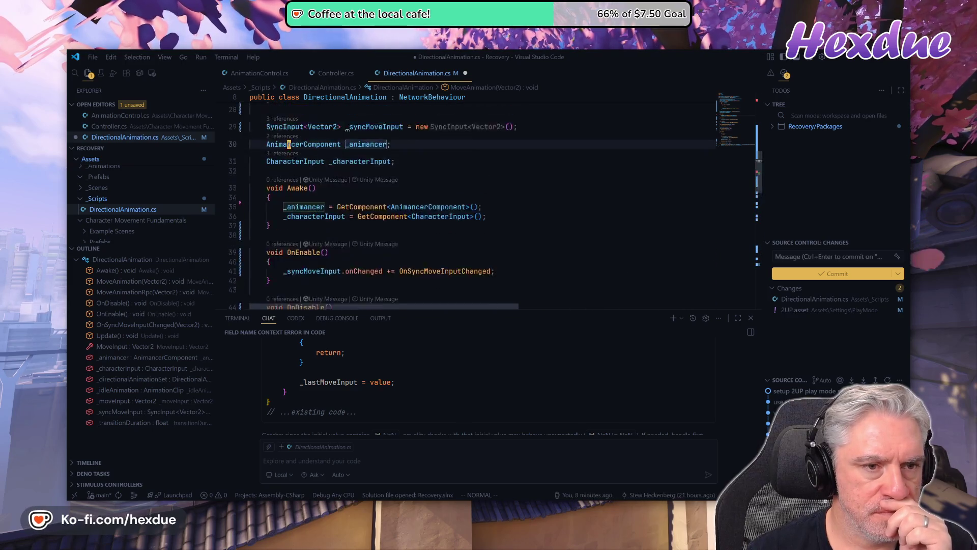
pyautogui.press('k')
pyautogui.press('k')
pyautogui.press('k')
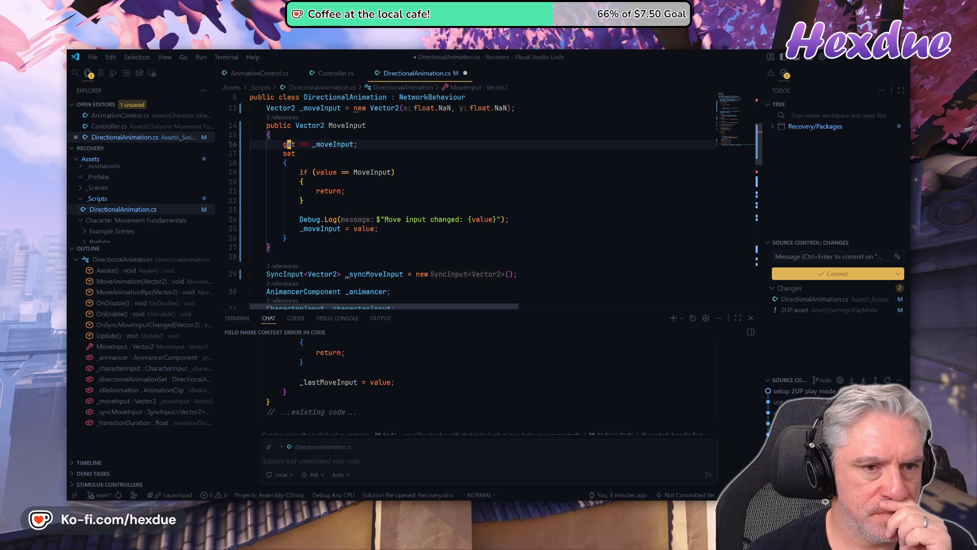
pyautogui.press('l')
pyautogui.press('l')
pyautogui.press('l')
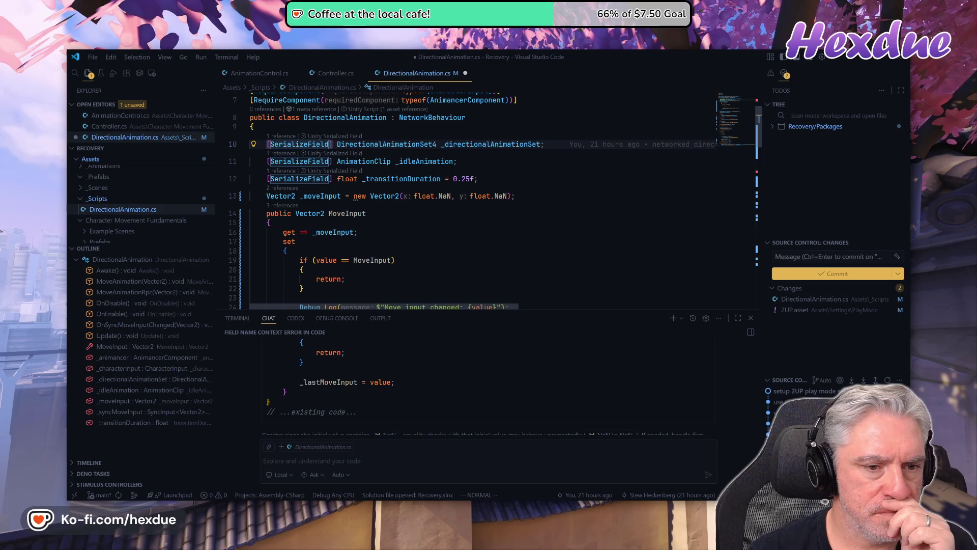
pyautogui.press('j')
pyautogui.press('j')
pyautogui.press('j')
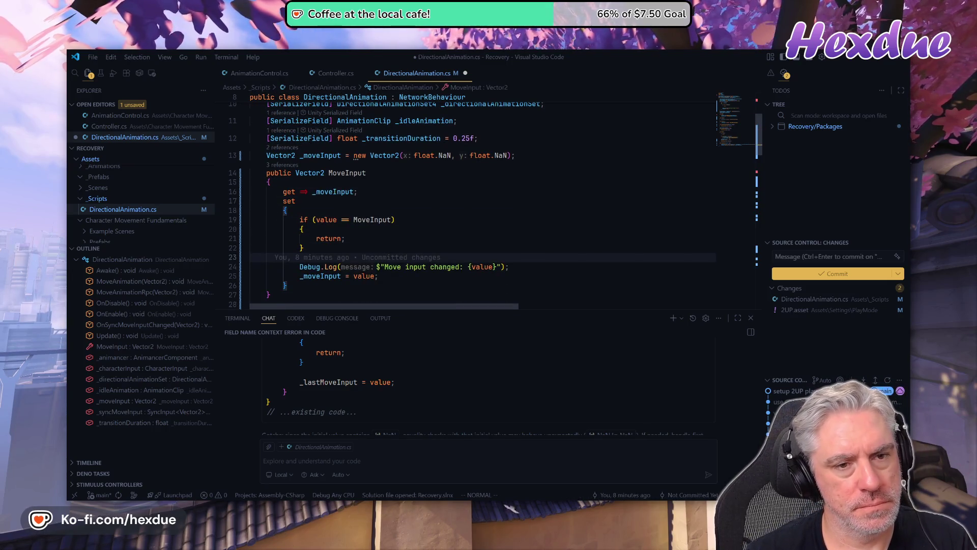
pyautogui.press('j')
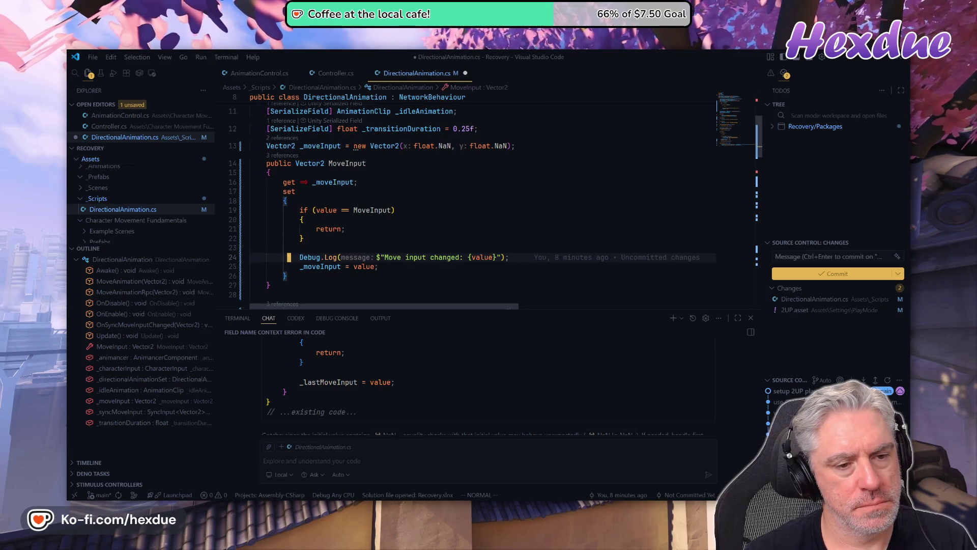
pyautogui.press('d')
pyautogui.press('d')
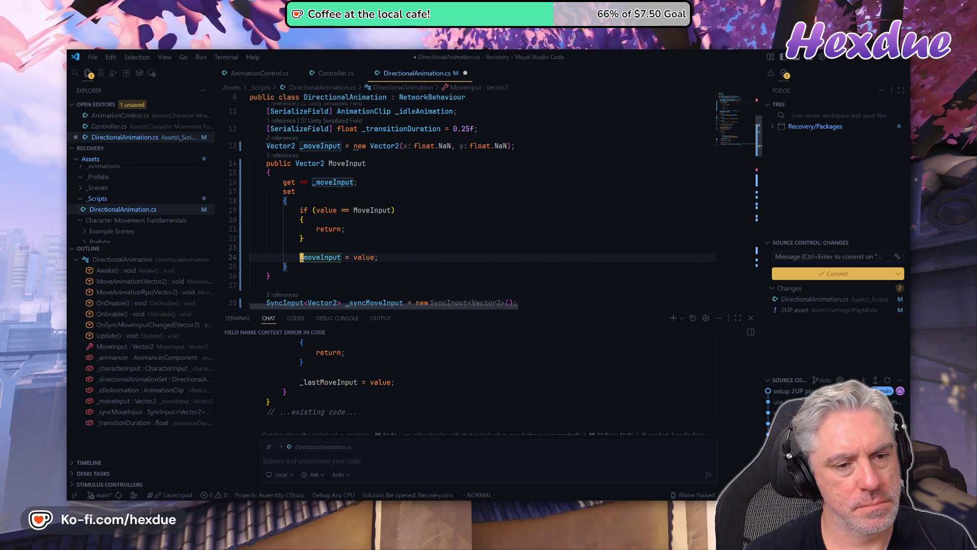
# Remove the braces around the return in Update's isOwner check
pyautogui.press('k')
pyautogui.press('k')
pyautogui.press('k')
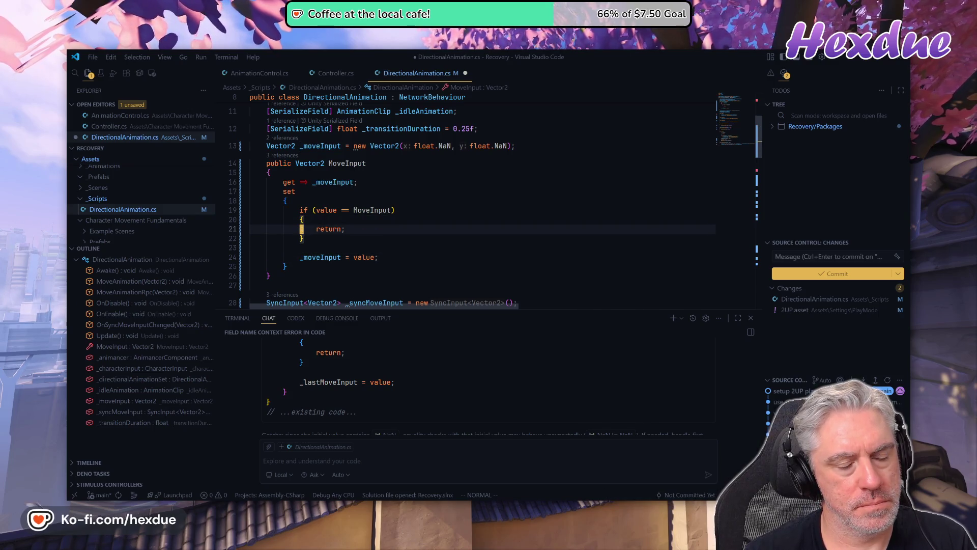
pyautogui.press('j')
pyautogui.press('j')
pyautogui.press('j')
pyautogui.press('j')
pyautogui.press('j')
pyautogui.press('j')
pyautogui.press('k')
pyautogui.press('k')
pyautogui.press('k')
pyautogui.press('d')
pyautogui.press('d')
pyautogui.press('j')
pyautogui.press('d')
pyautogui.press('d')
pyautogui.press('j')
pyautogui.press('j')
pyautogui.press('j')
pyautogui.press('j')
# Remove the braces around the MoveInput setter's early return
pyautogui.press('k')
pyautogui.press('k')
pyautogui.press('k')
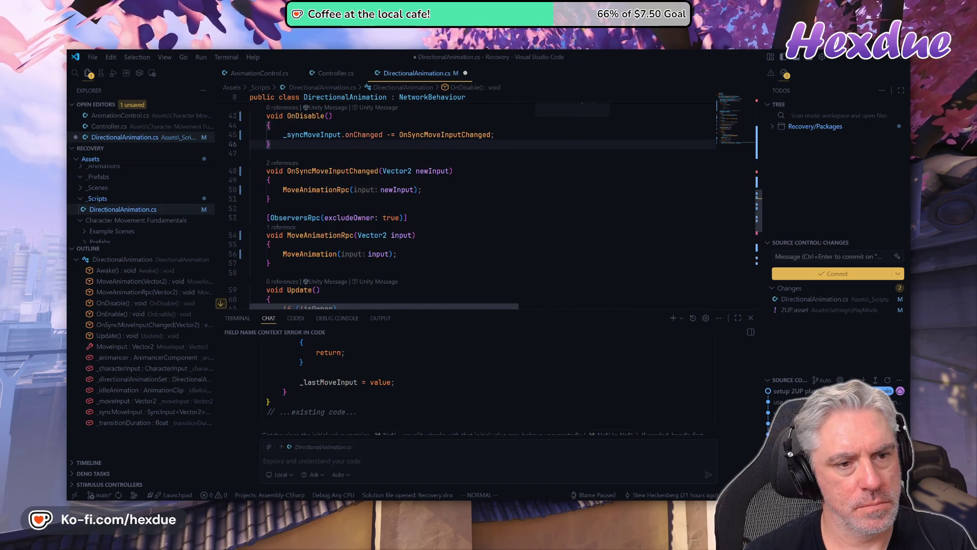
pyautogui.press('k')
pyautogui.press('k')
pyautogui.press('k')
pyautogui.press('k')
pyautogui.press('k')
pyautogui.press('k')
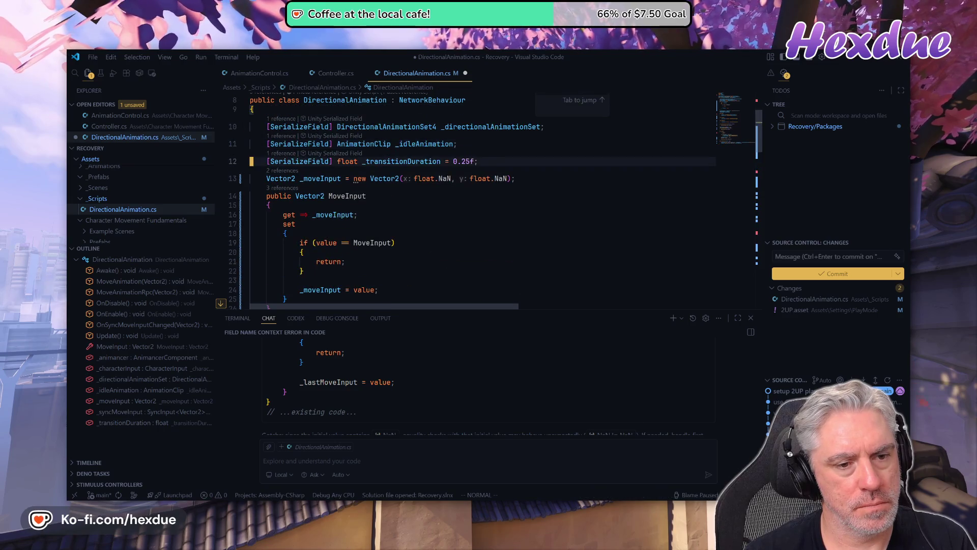
pyautogui.press('j')
pyautogui.press('j')
pyautogui.press('j')
pyautogui.press('k')
pyautogui.press('d')
pyautogui.press('d')
pyautogui.press('j')
pyautogui.press('d')
pyautogui.press('d')
# Review Update and the MoveInput setter to check the brace removals
pyautogui.press('j')
pyautogui.press('j')
pyautogui.press('j')
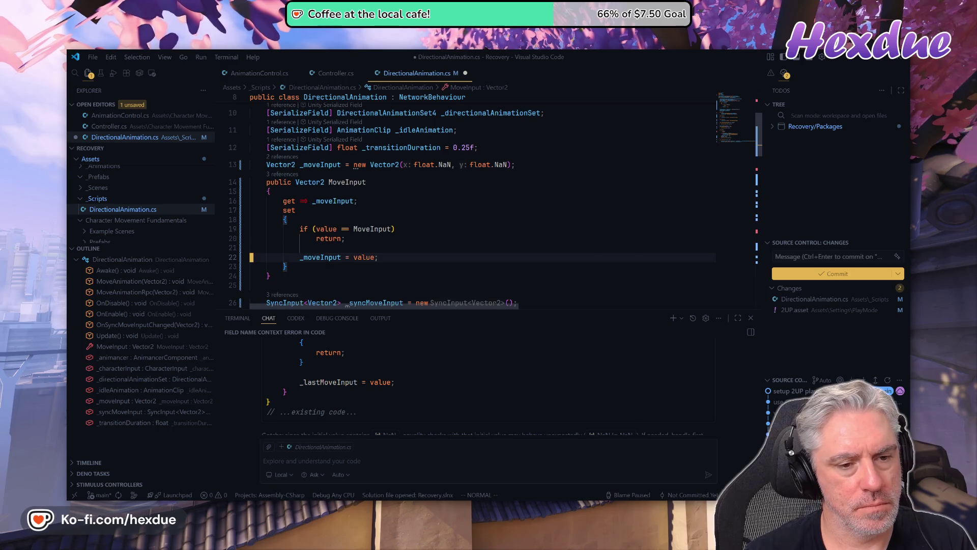
pyautogui.press('j')
pyautogui.press('j')
pyautogui.press('j')
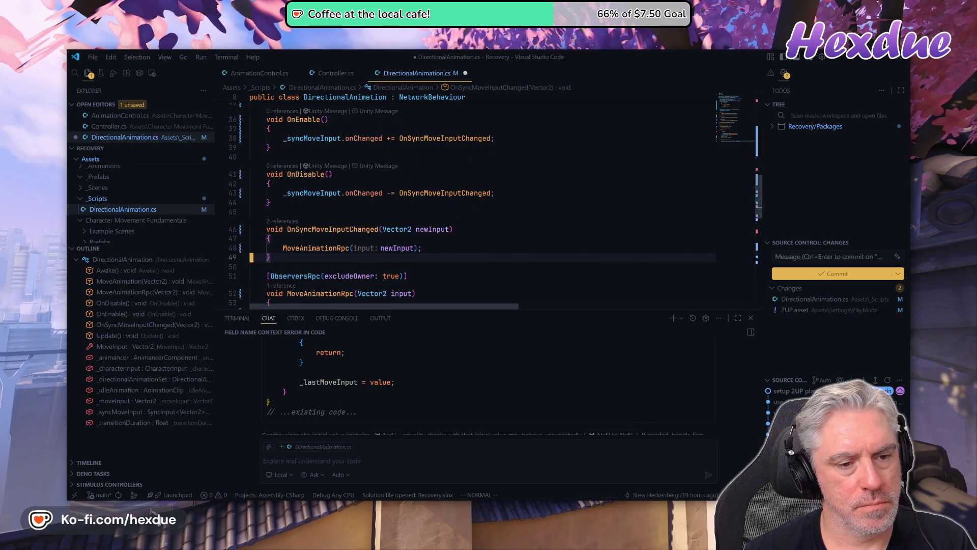
pyautogui.press('k')
pyautogui.press('k')
pyautogui.press('k')
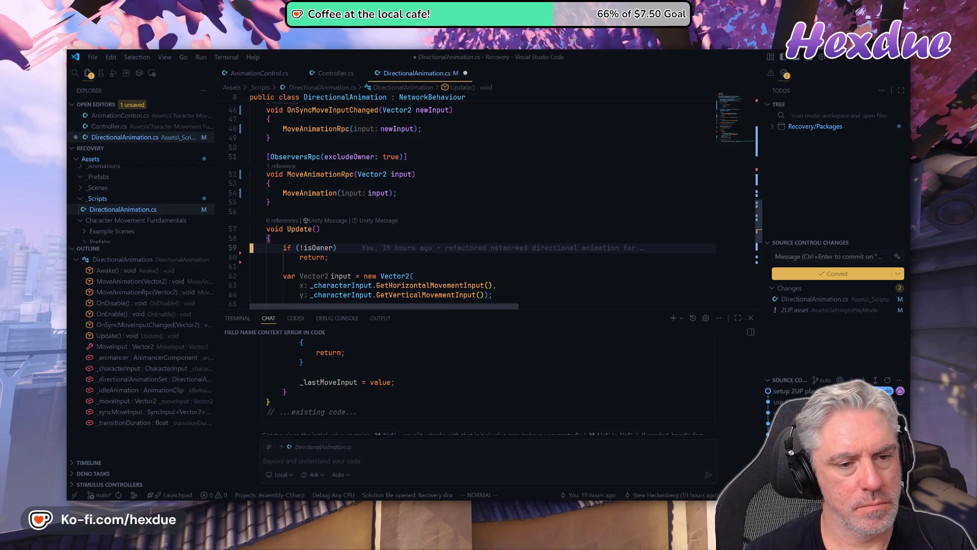
pyautogui.press('k')
pyautogui.press('k')
pyautogui.press('k')
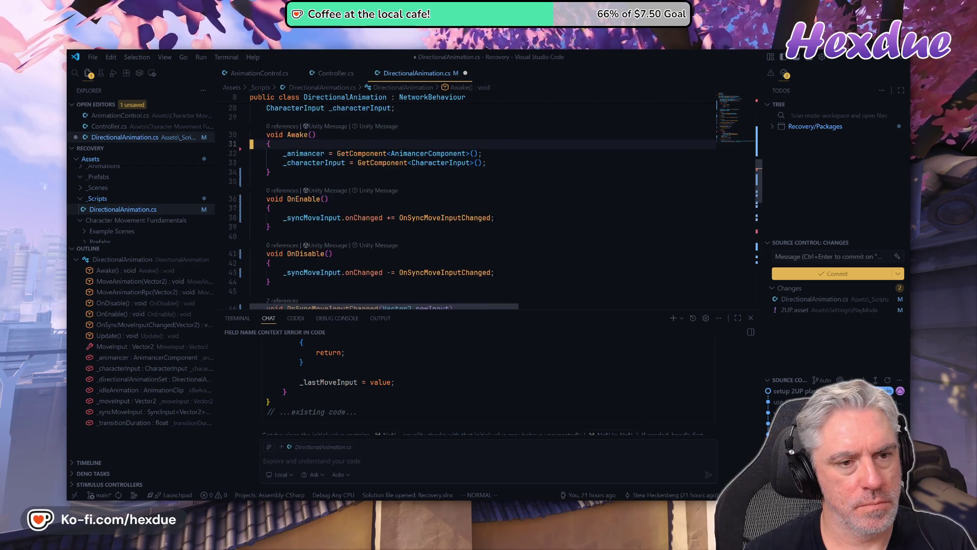
pyautogui.press('k')
pyautogui.press('k')
pyautogui.press('k')
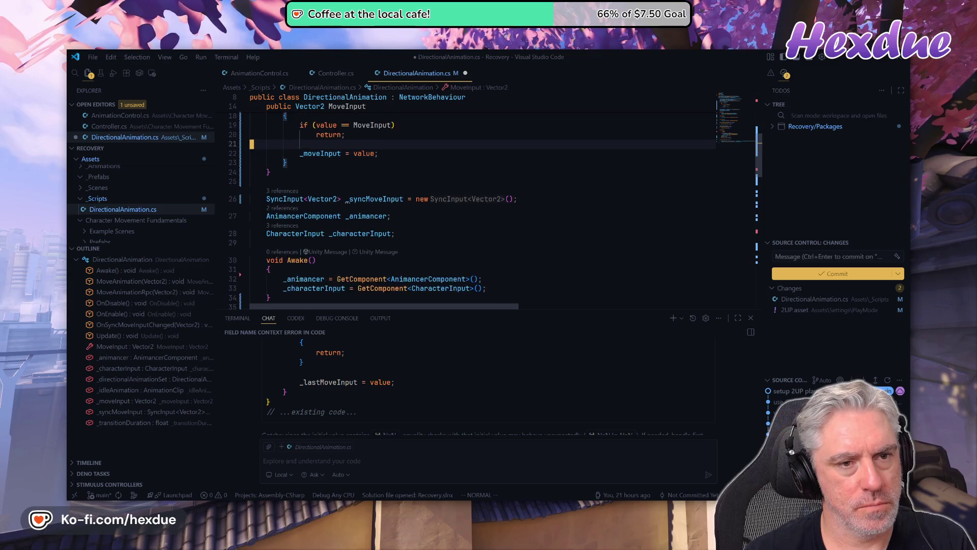
pyautogui.press('k')
pyautogui.press('k')
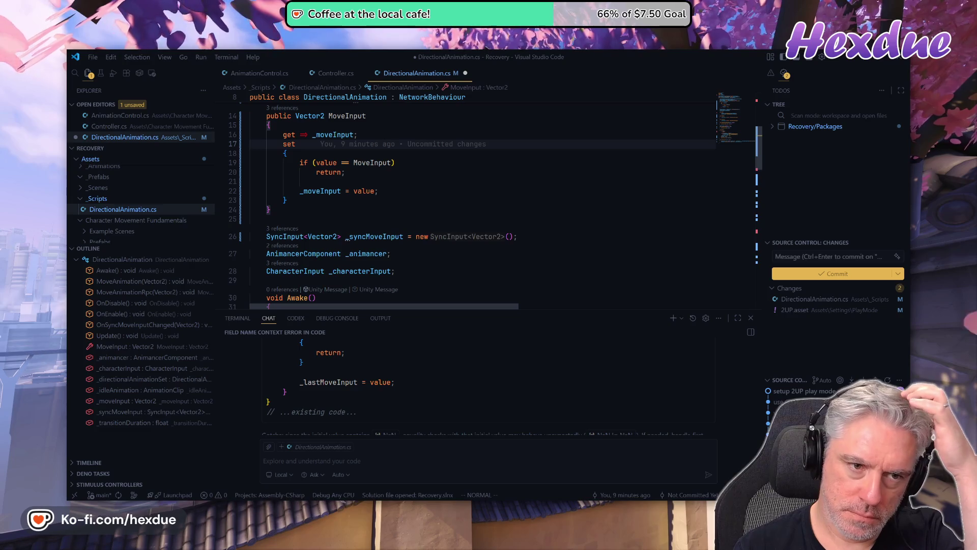
pyautogui.press('j')
pyautogui.press('j')
pyautogui.press('j')
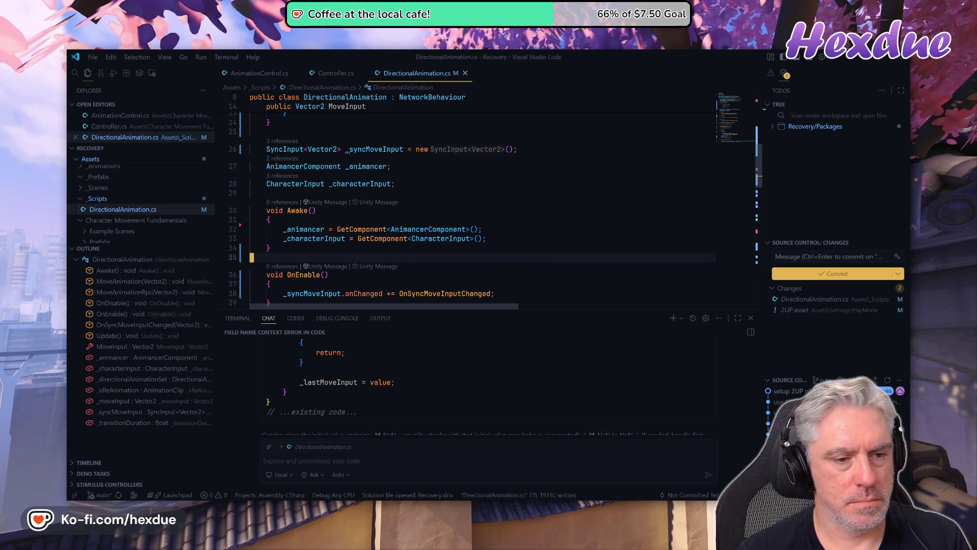
# Save DirectionalAnimation.cs and scroll down to the Update method
pyautogui.hotkey('ctrl', 's')
pyautogui.scroll(-7, 484, 204)
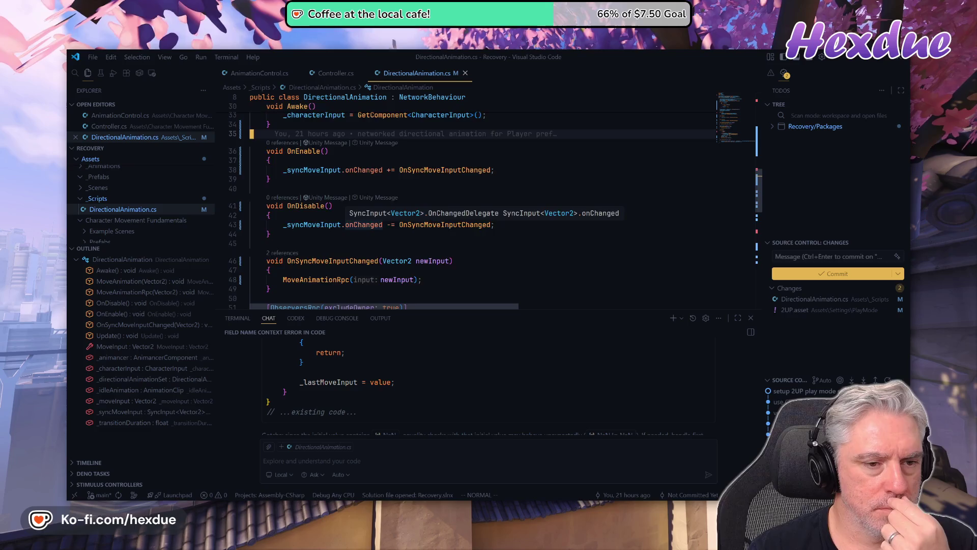
pyautogui.scroll(-3, 483, 203)
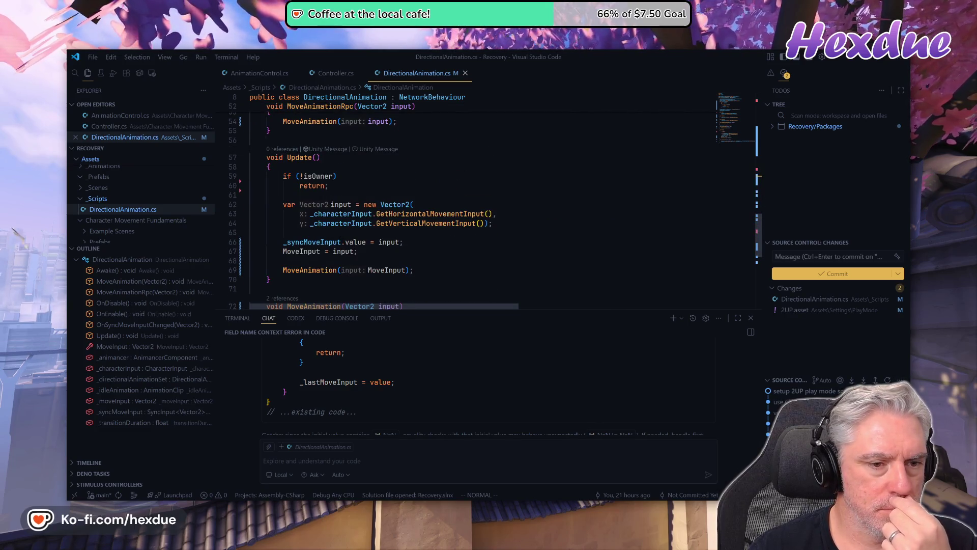
pyautogui.scroll(-4, 484, 203)
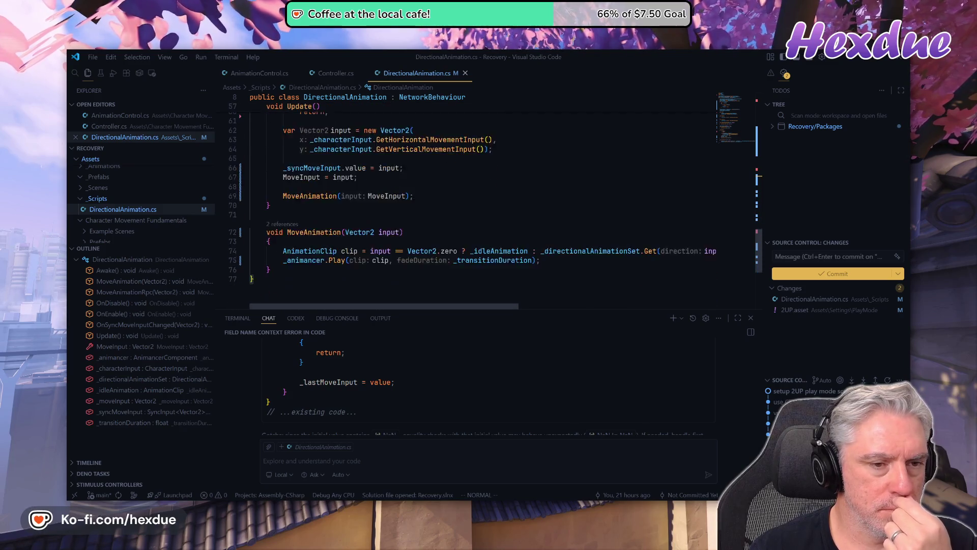
pyautogui.scroll(2, 483, 204)
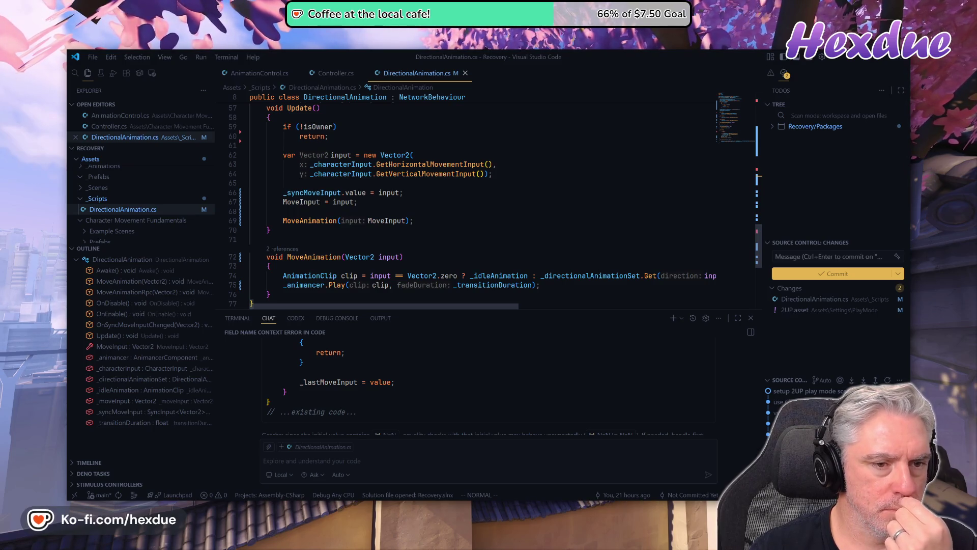
# Move Update's blank line to sit between the MoveInput assignment and the MoveAnimation call, then save
pyautogui.click(306, 212)
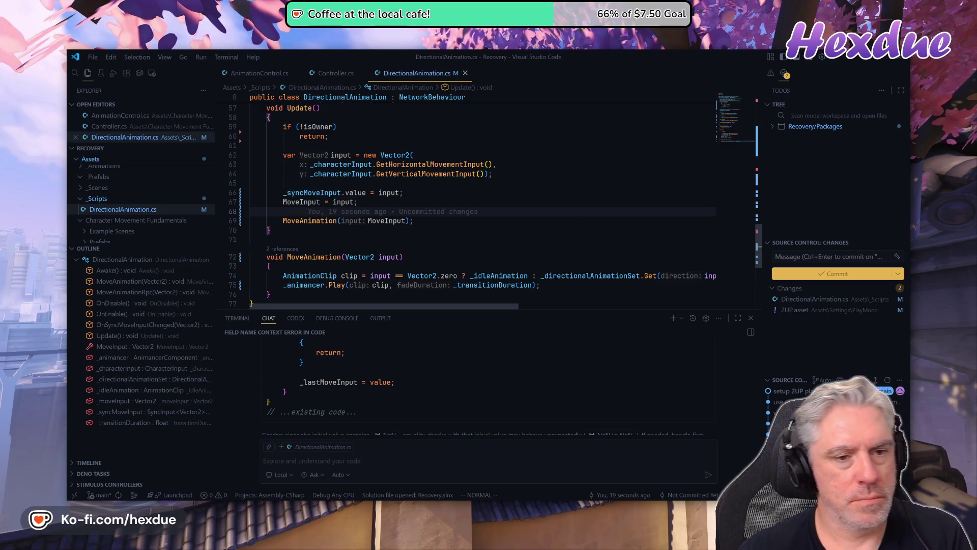
pyautogui.press('k')
pyautogui.press('k')
pyautogui.press('o')
pyautogui.press('Escape')
pyautogui.press('j')
pyautogui.press('j')
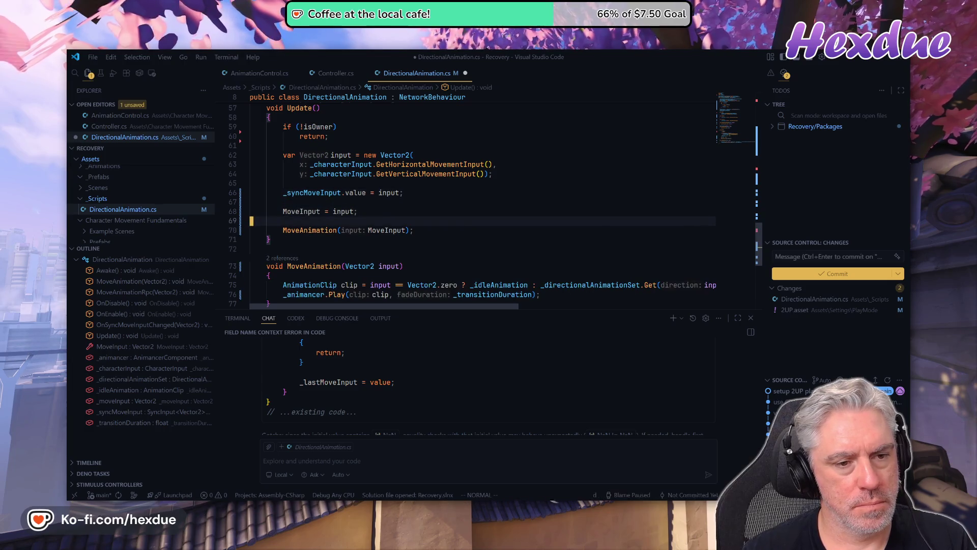
pyautogui.press('d')
pyautogui.press('d')
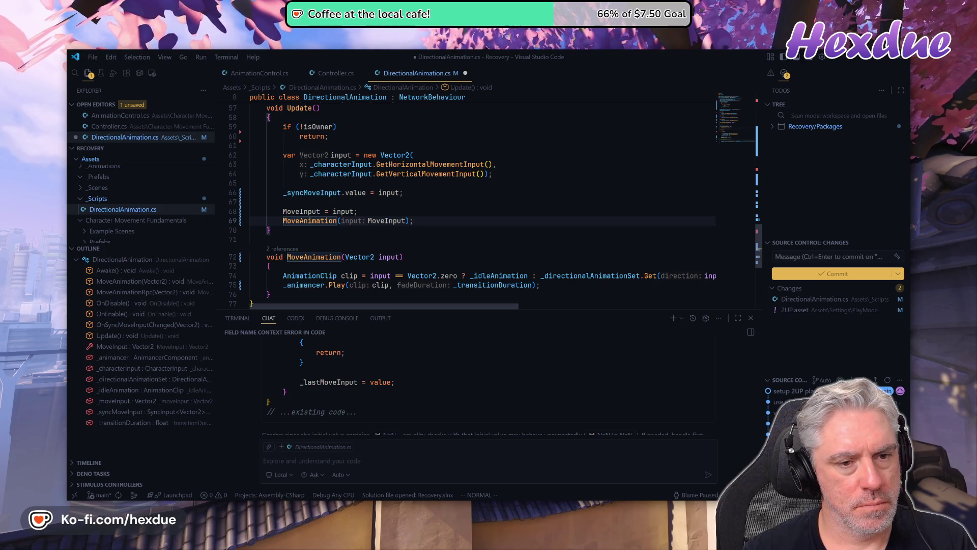
pyautogui.press('k')
pyautogui.press('k')
pyautogui.press('d')
pyautogui.press('d')
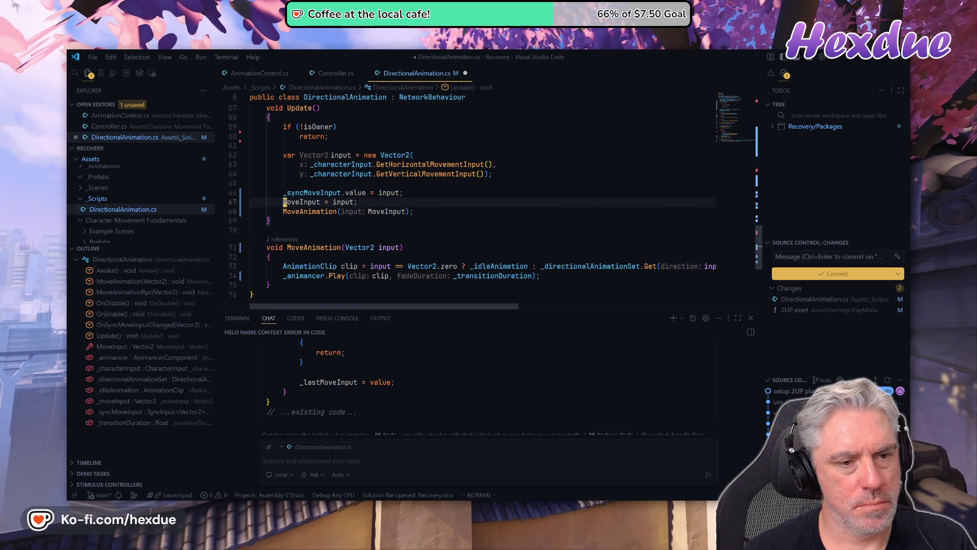
pyautogui.press('o')
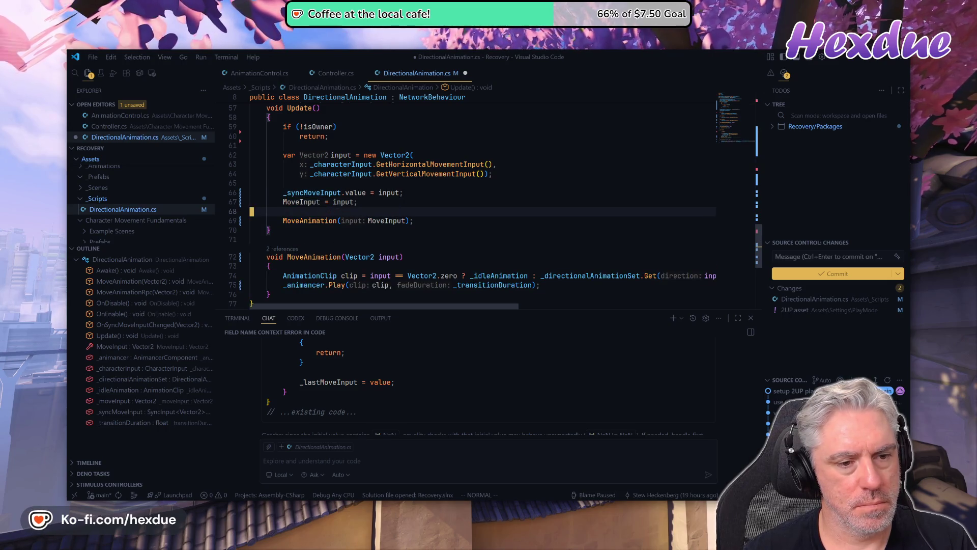
pyautogui.hotkey('ctrl', 's')
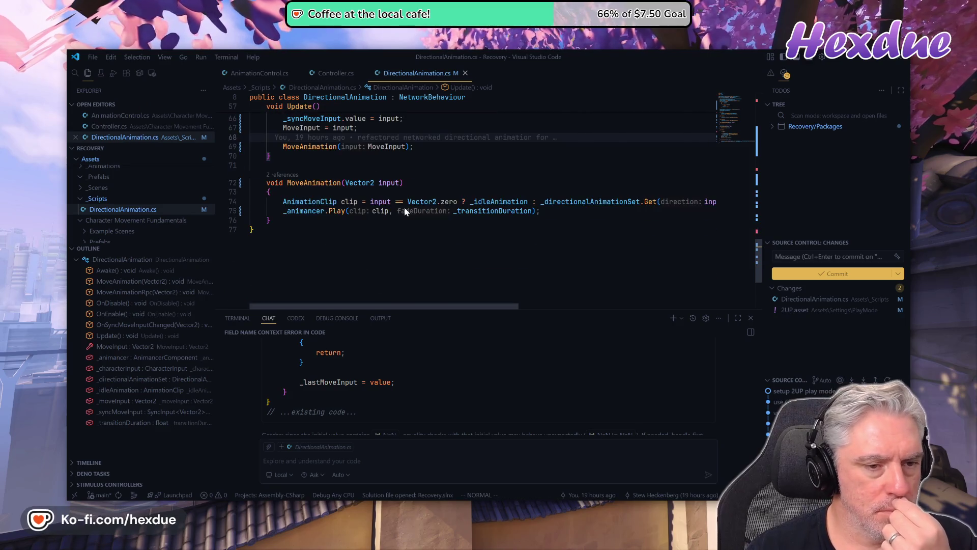
# Scroll back to the top of the file and return to the Unity editor
pyautogui.scroll(8, 483, 203)
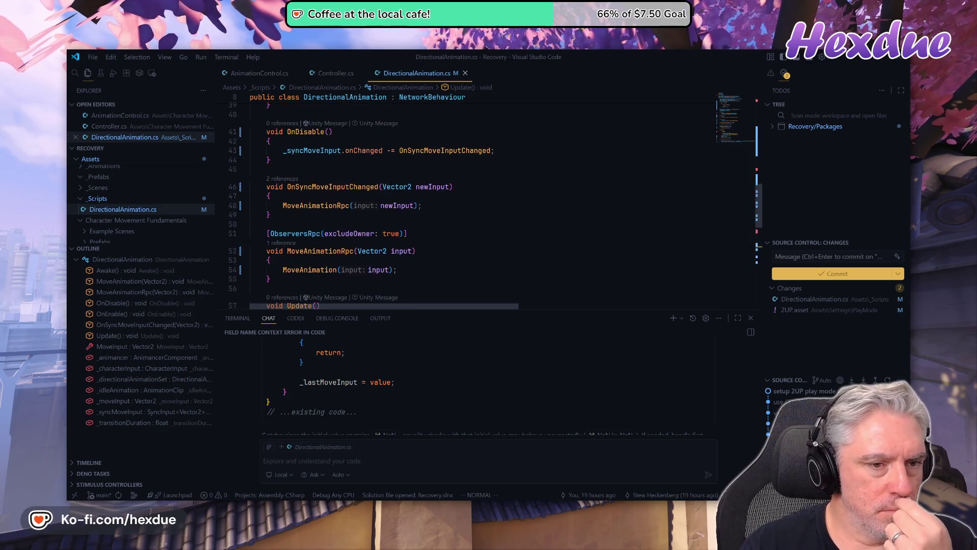
pyautogui.scroll(5, 483, 203)
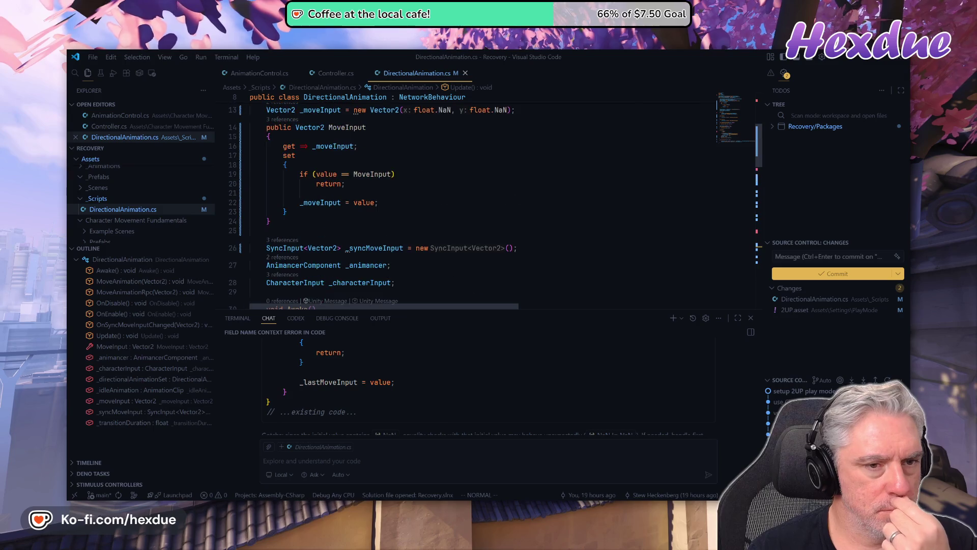
pyautogui.scroll(5, 484, 204)
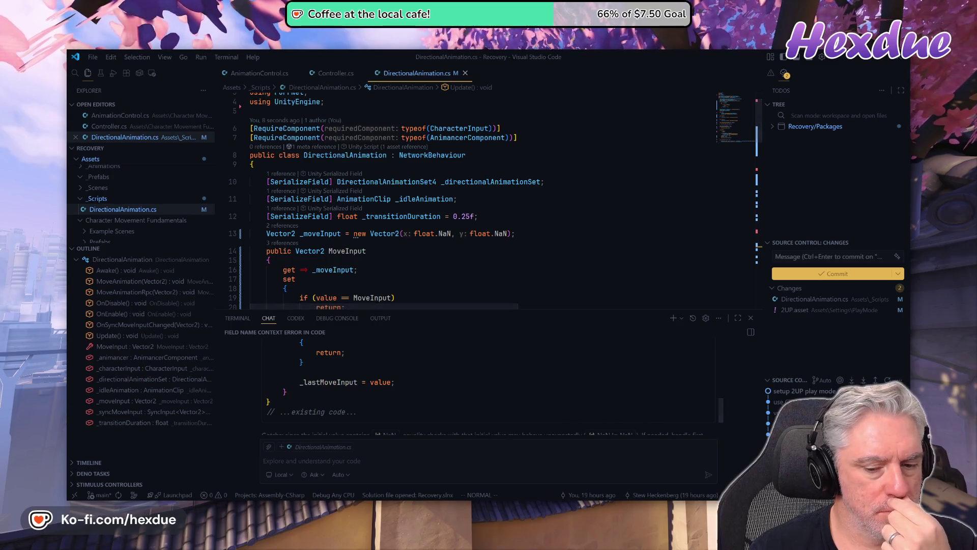
pyautogui.hotkey('alt', 'Tab')
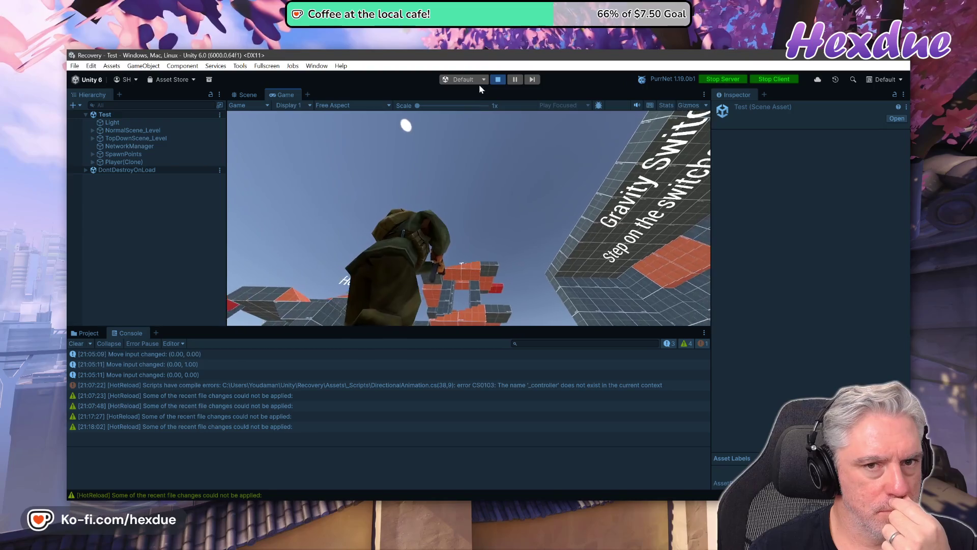
# Stop play mode and open the Hot Reload window from Window > Hot Reload
pyautogui.hotkey('ctrl', 'p')
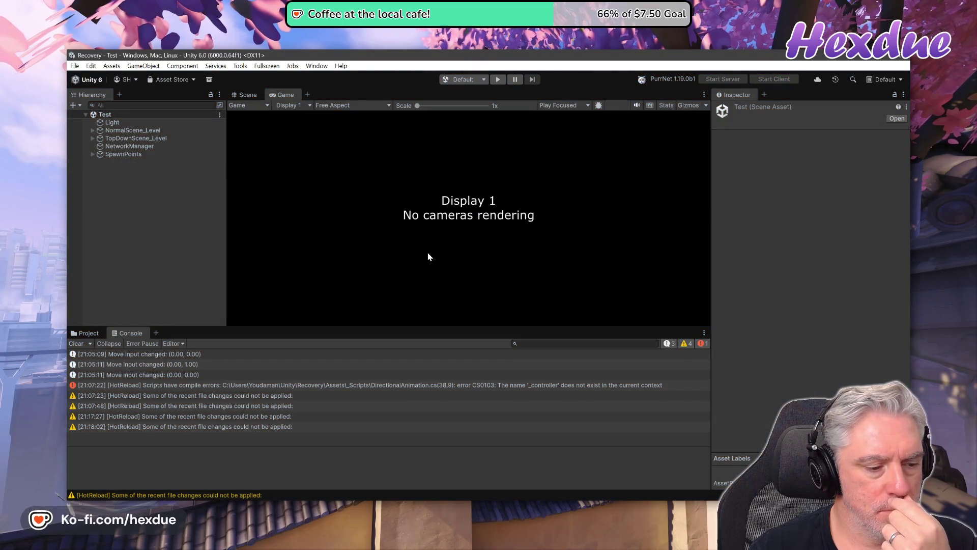
pyautogui.click(316, 67)
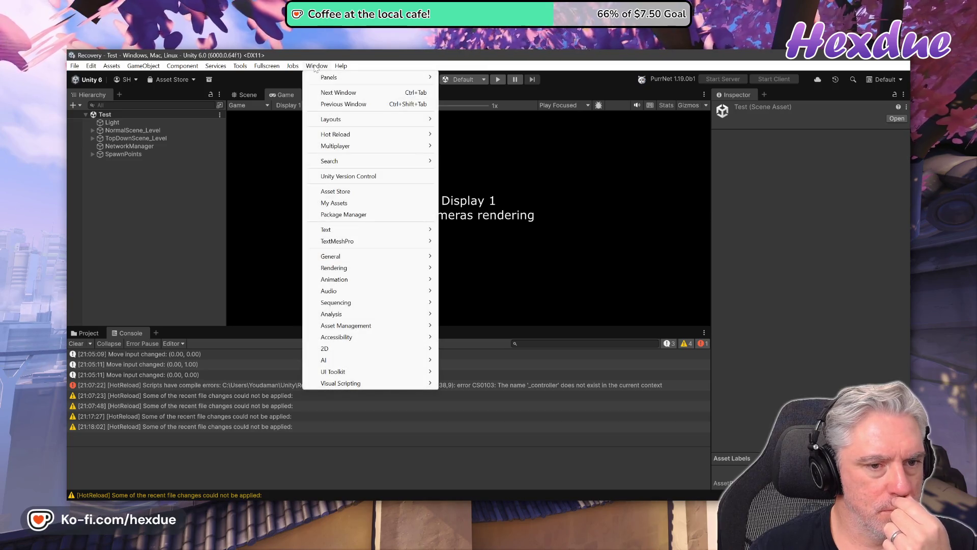
pyautogui.moveTo(397, 134)
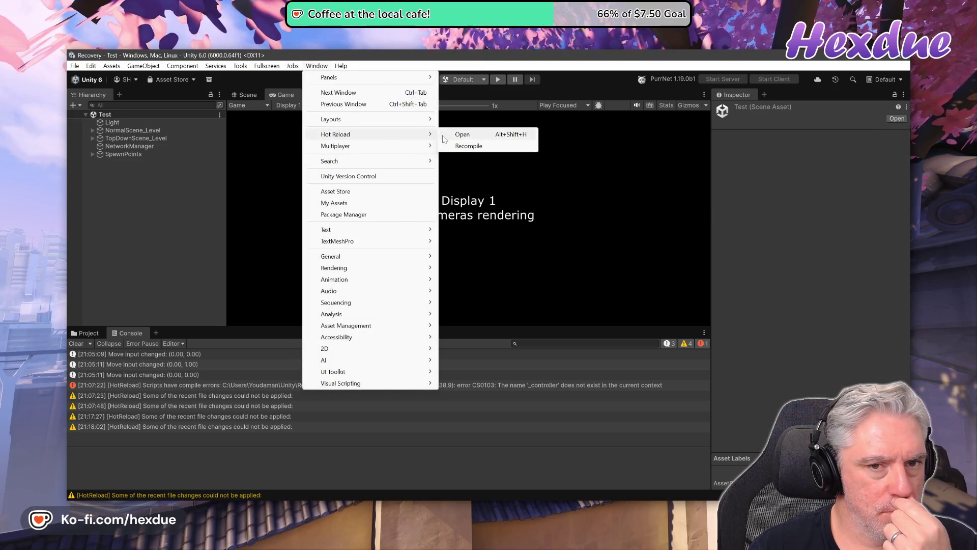
pyautogui.click(444, 136)
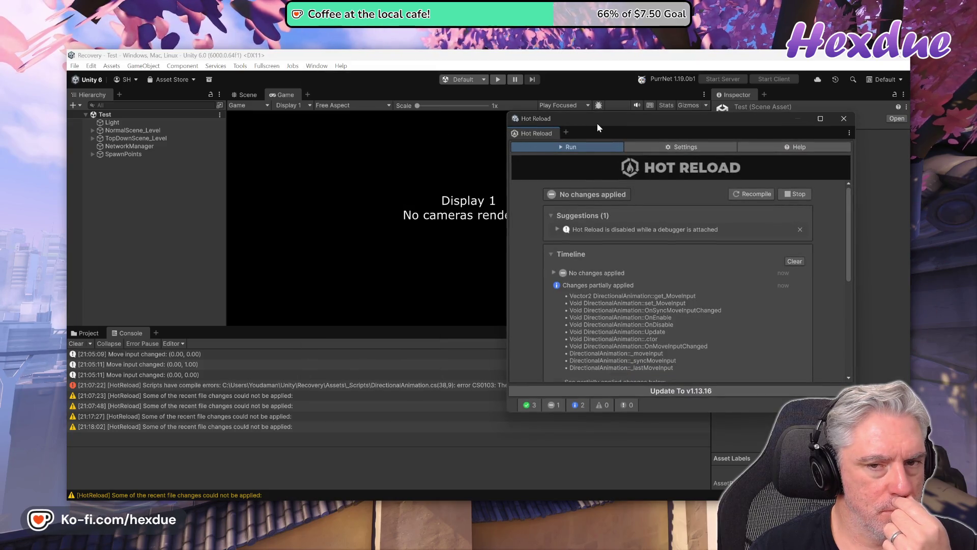
# Dock Hot Reload below the Hierarchy, recompile the scripts through it, and clear the Console
pyautogui.moveTo(569, 124); pyautogui.dragTo(343, 143)
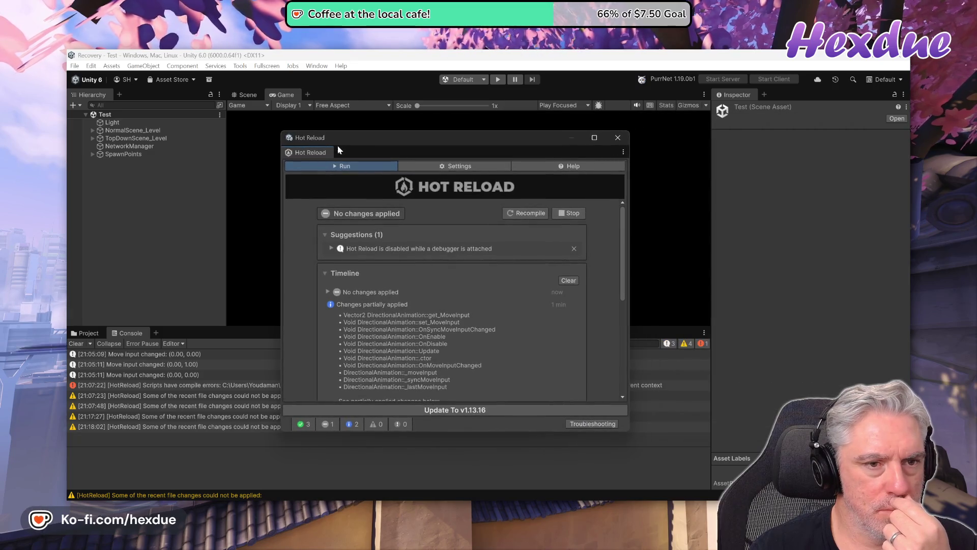
pyautogui.moveTo(315, 151)
pyautogui.mouseDown()
pyautogui.moveTo(148, 247)
pyautogui.moveTo(138, 273)
pyautogui.mouseUp()
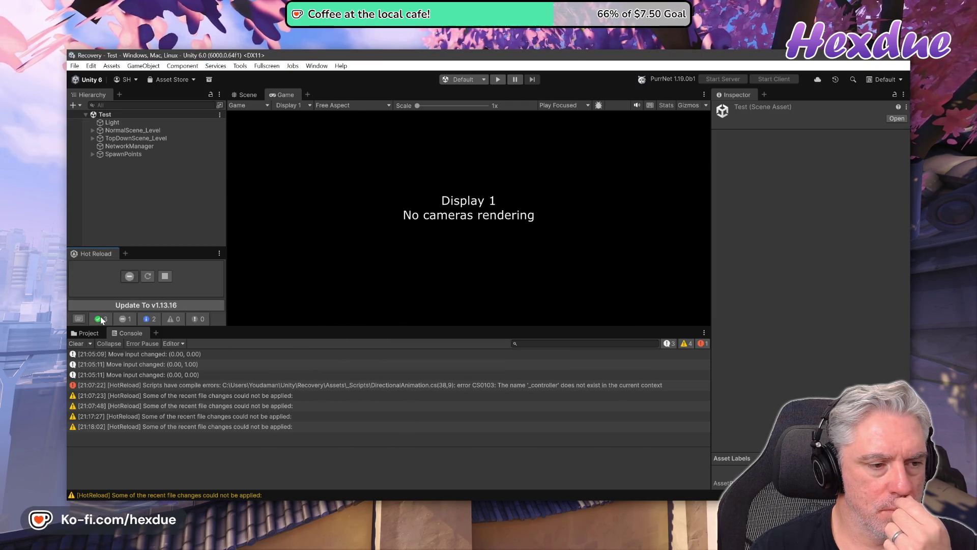
pyautogui.click(152, 277)
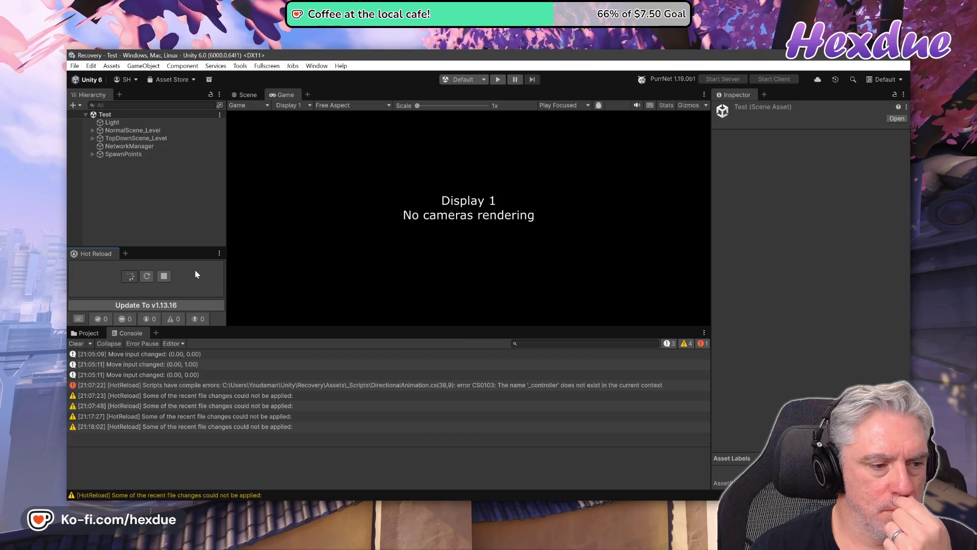
pyautogui.click(76, 343)
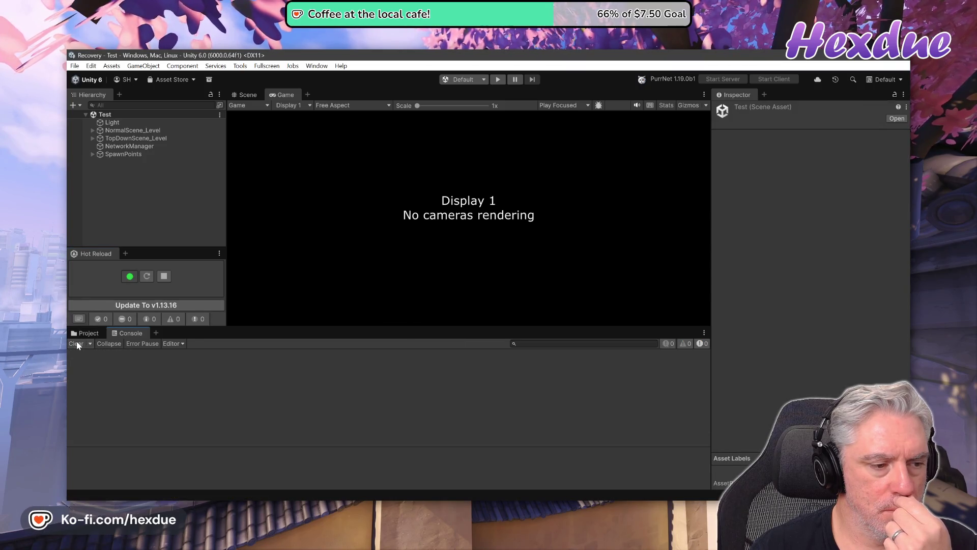
# Play-test the character's animation in the Test scene, stop, and return to Visual Studio Code
pyautogui.click(497, 81)
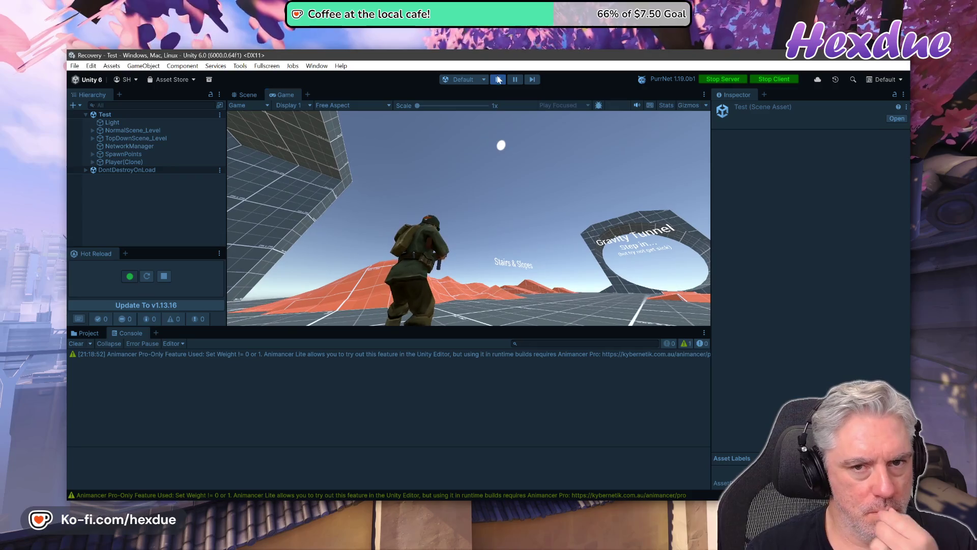
pyautogui.hotkey('ctrl', 'p')
pyautogui.hotkey('alt', 'Tab')
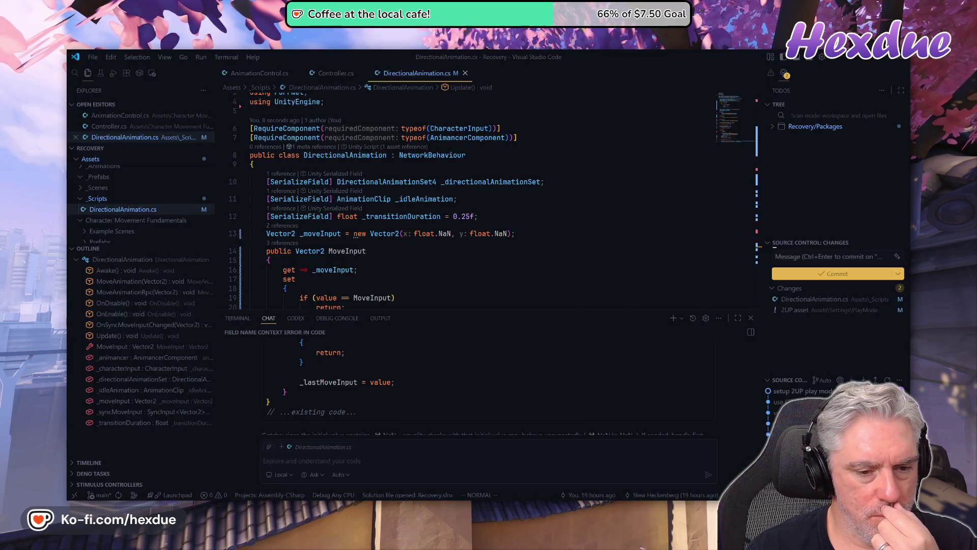
# Inspect the uncommitted 2UP.asset changes and run git st in the terminal
pyautogui.click(254, 318)
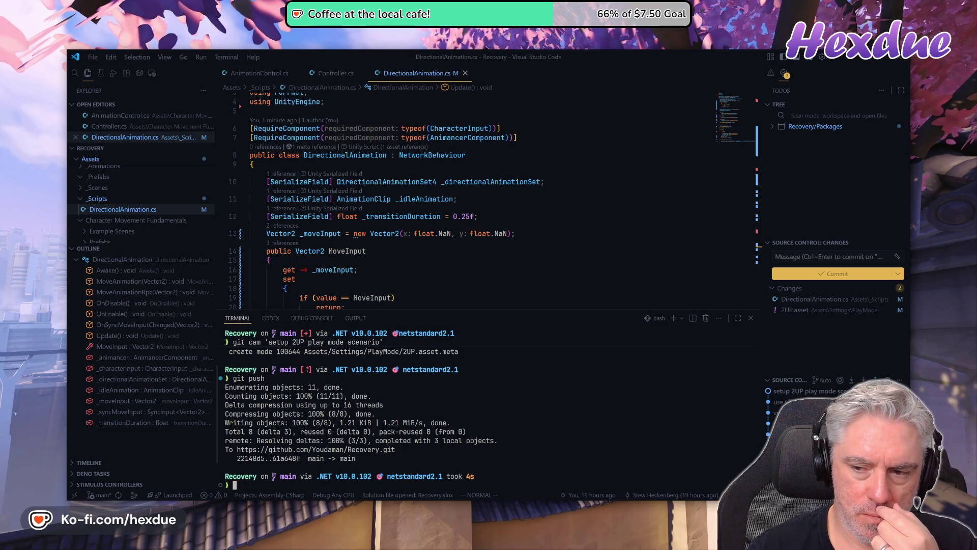
pyautogui.click(847, 311)
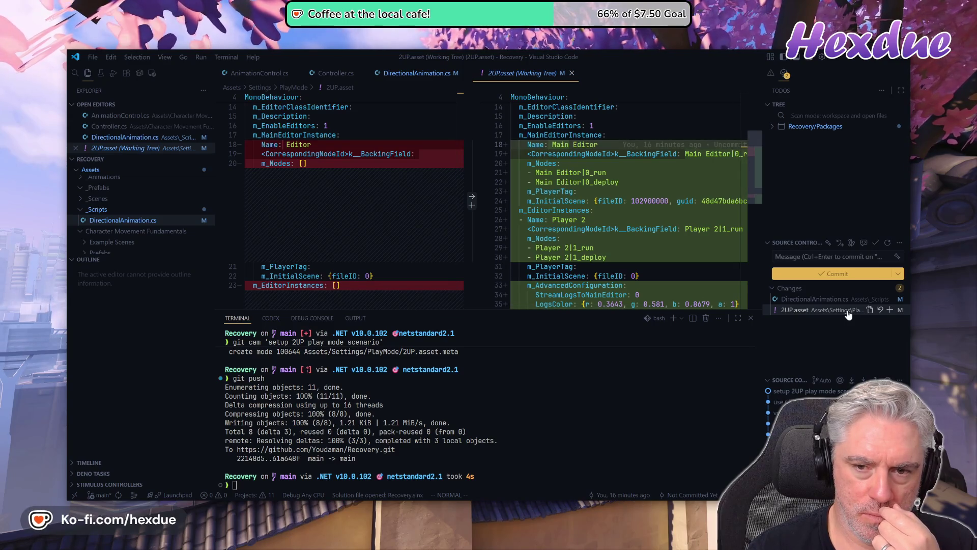
pyautogui.scroll(-2, 626, 204)
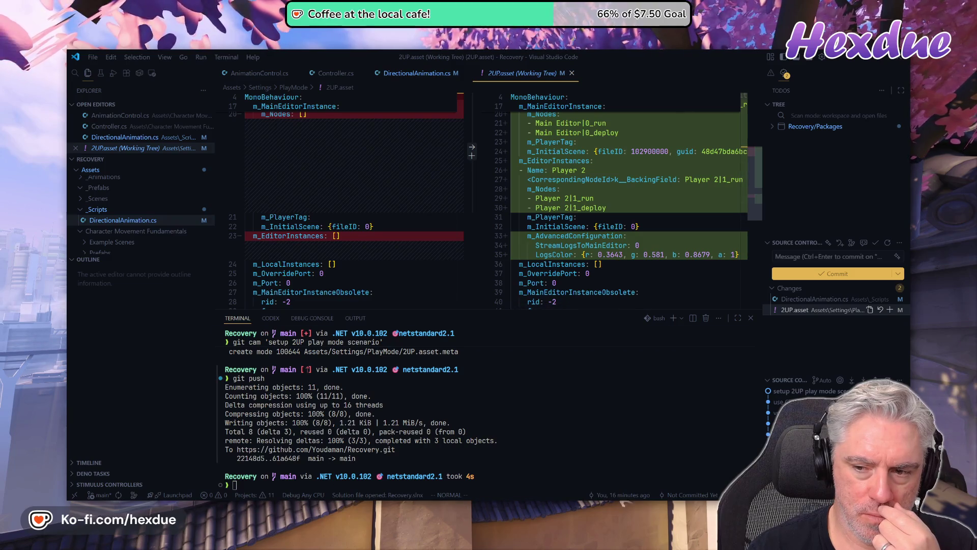
pyautogui.hotkey('ctrl', '`')
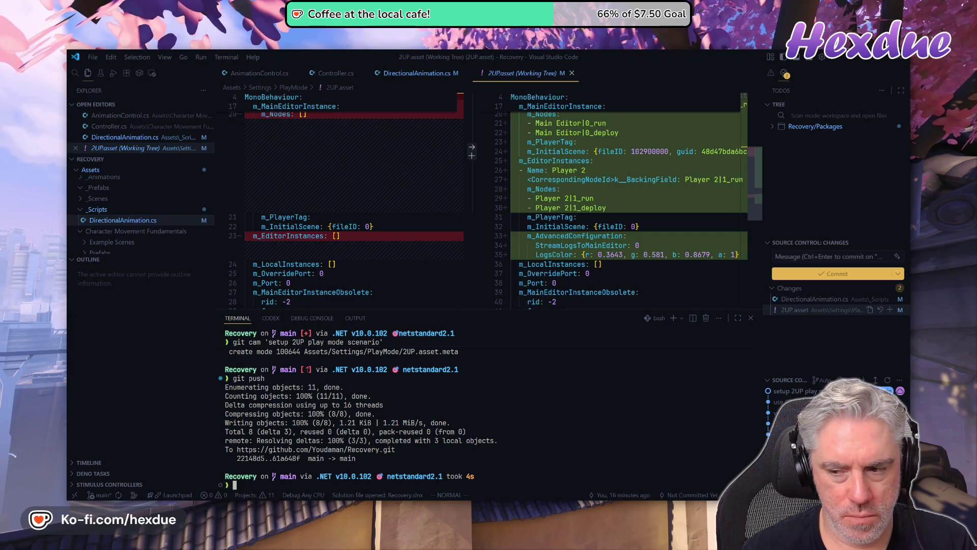
pyautogui.write('gitst')
pyautogui.press('Return')
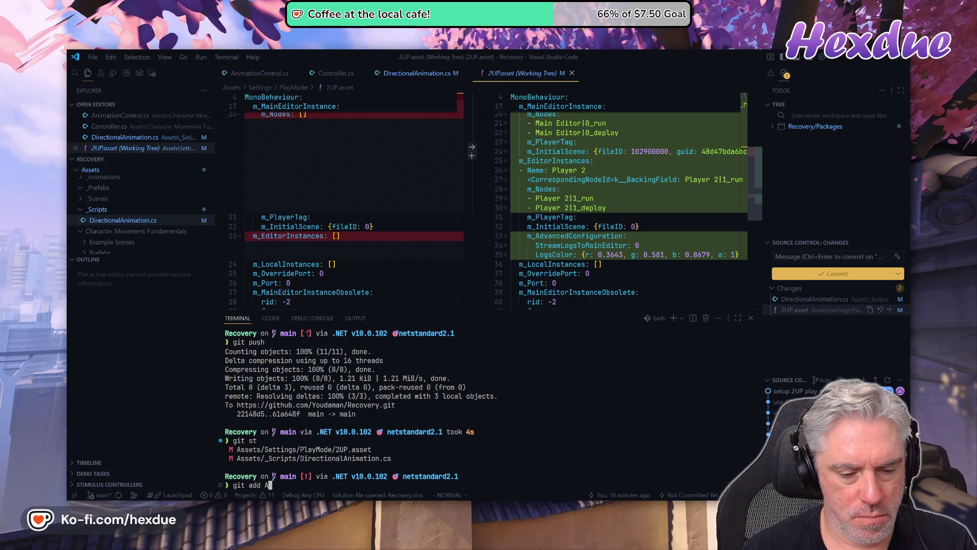
# Stage Assets/Settings/, amend it into the last commit, and force-push with git push -f
pyautogui.write('ssets/Settings/')
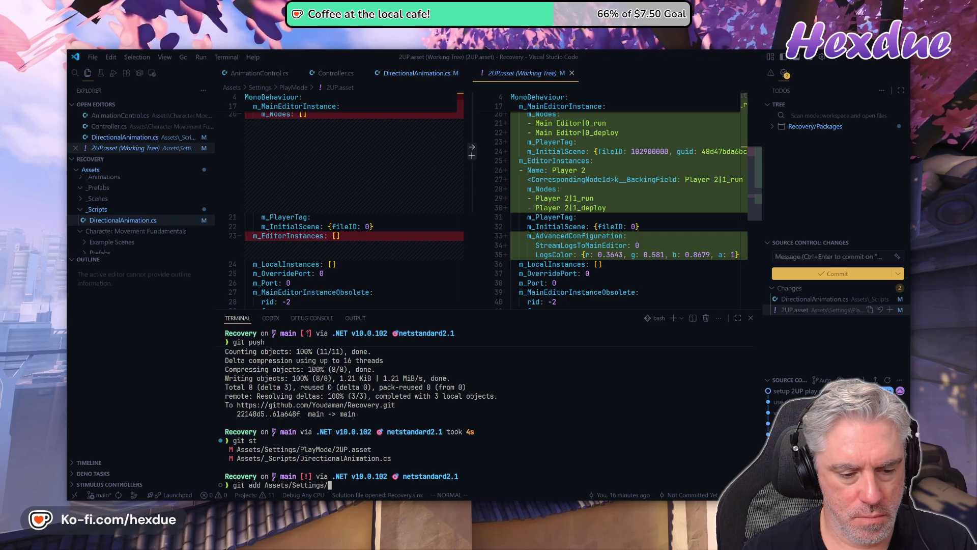
pyautogui.press('Return')
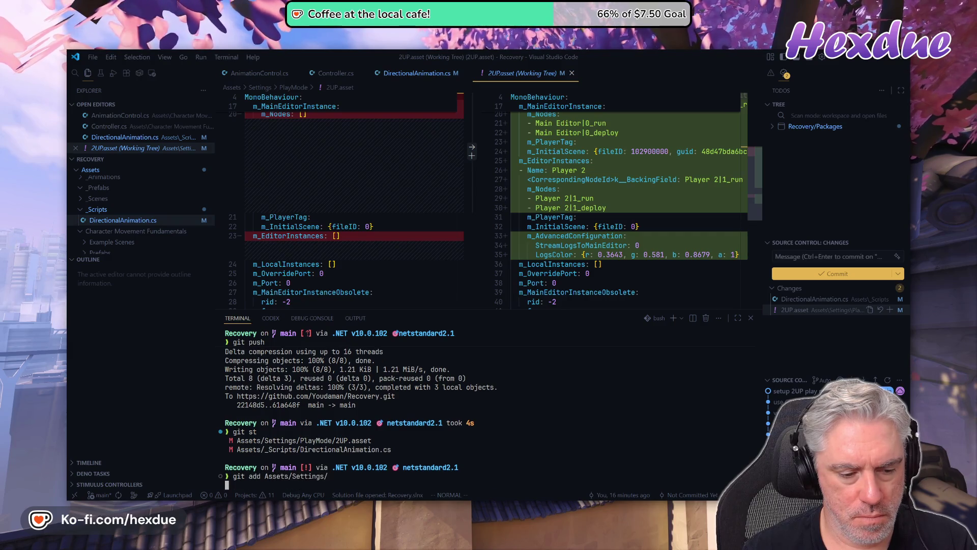
pyautogui.write('git st')
pyautogui.press('Return')
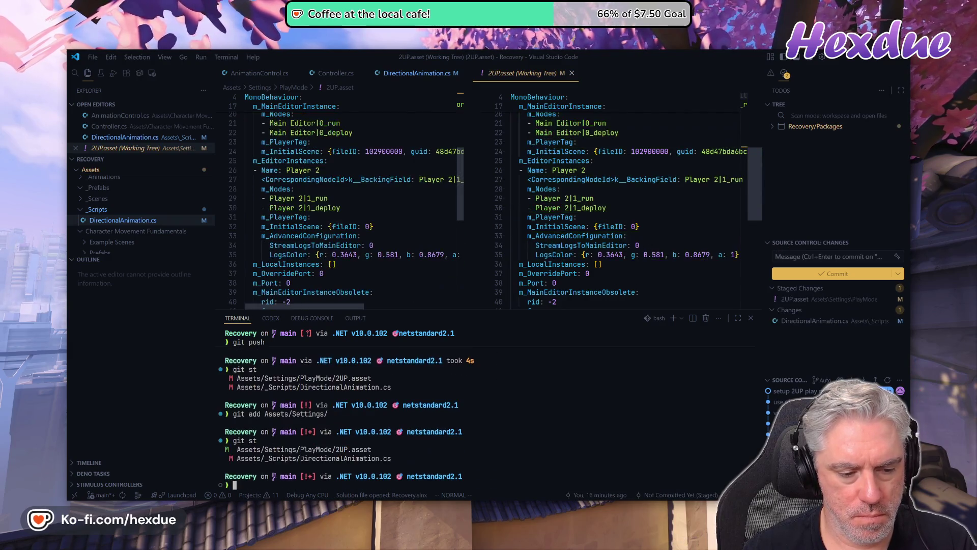
pyautogui.write('git amend')
pyautogui.press('Return')
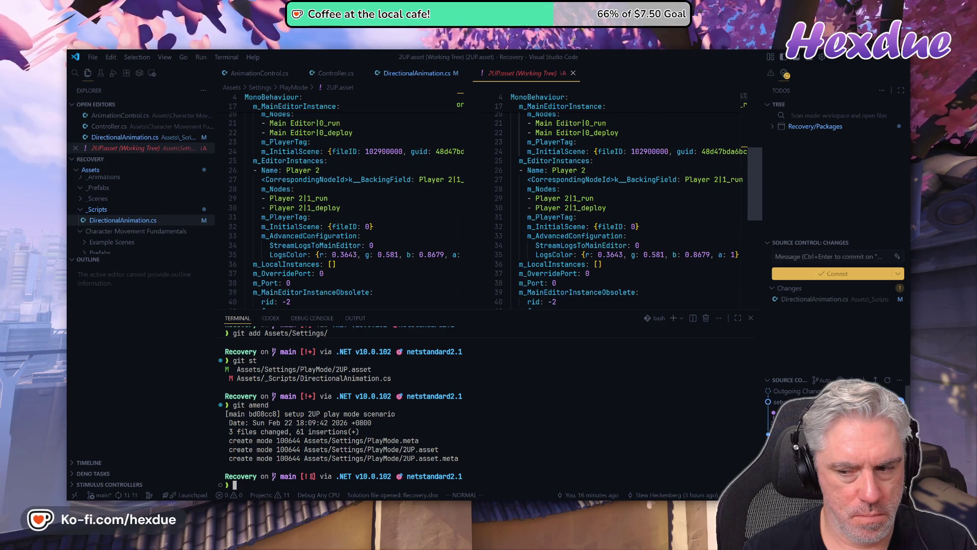
pyautogui.write('git pus')
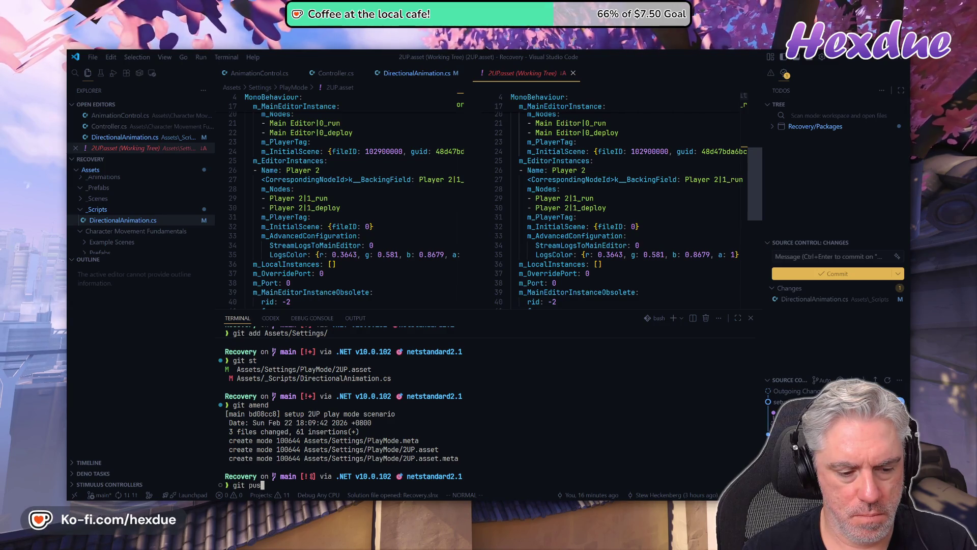
pyautogui.write('h -f')
pyautogui.press('Return')
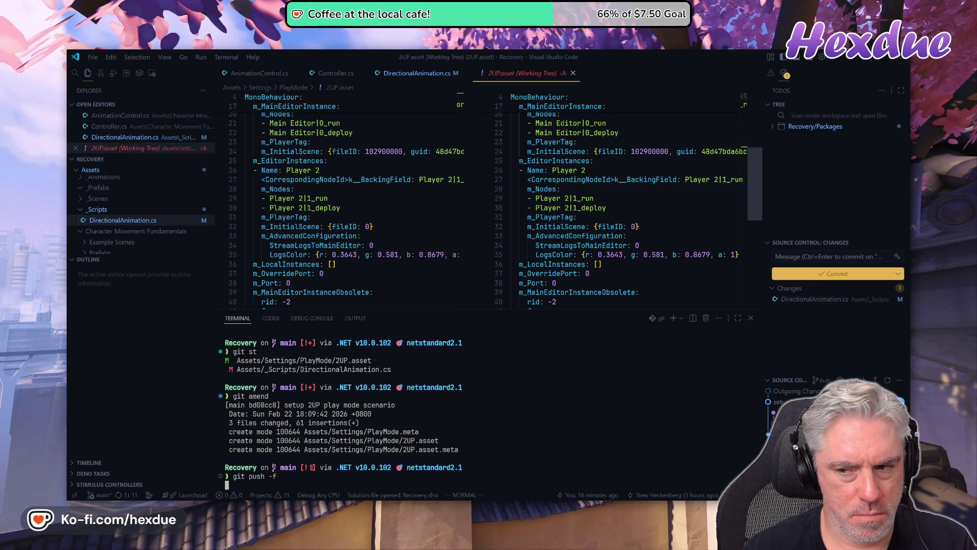
# Run git st and show the remaining diff of DirectionalAnimation.cs
pyautogui.write('git st')
pyautogui.press('Return')
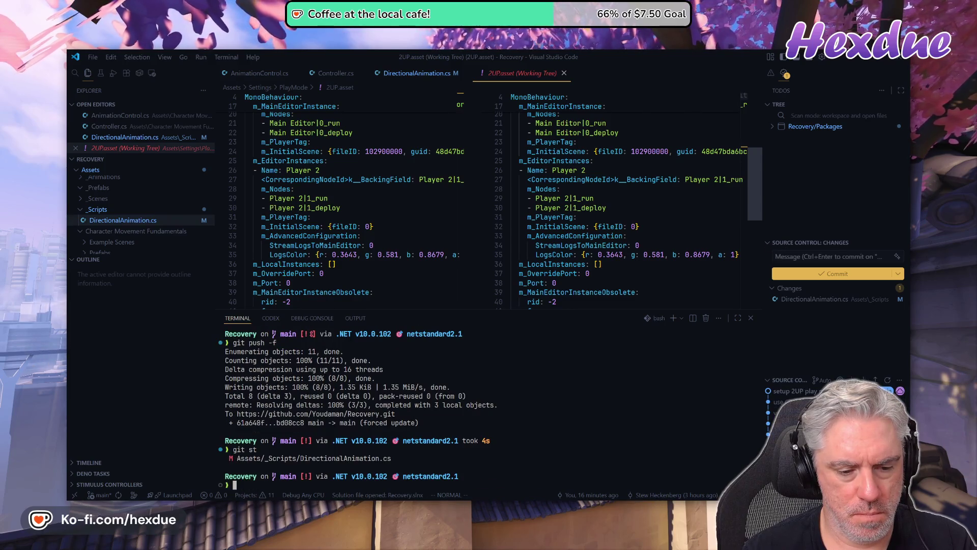
pyautogui.write('f')
pyautogui.press('Return')
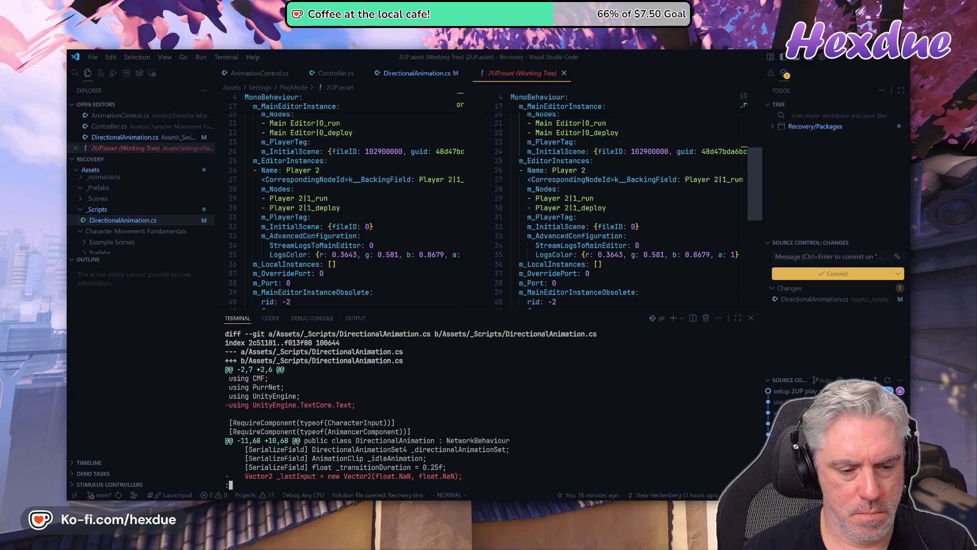
# Page through the DirectionalAnimation.cs diff to the Update and animation changes, then quit
pyautogui.press('space')
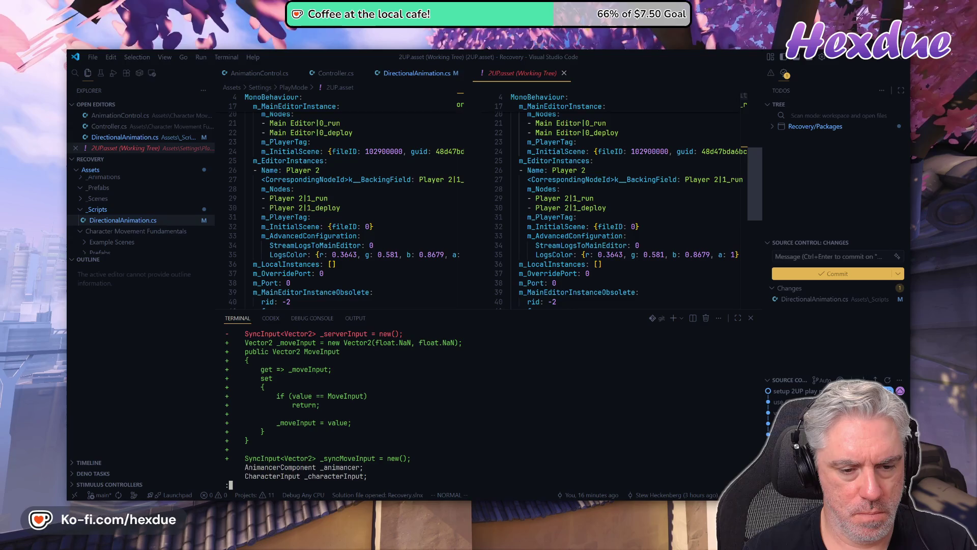
pyautogui.press('space')
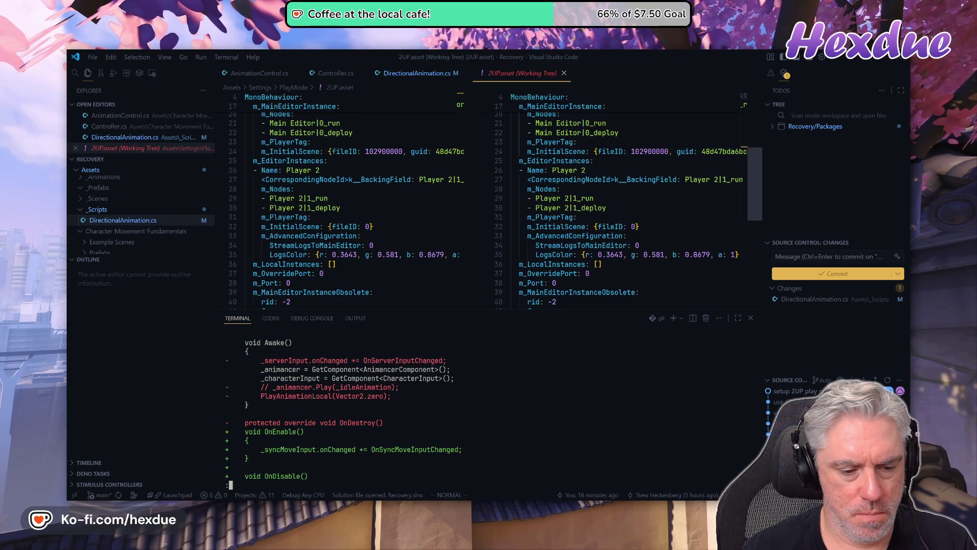
pyautogui.press('space')
pyautogui.press('space')
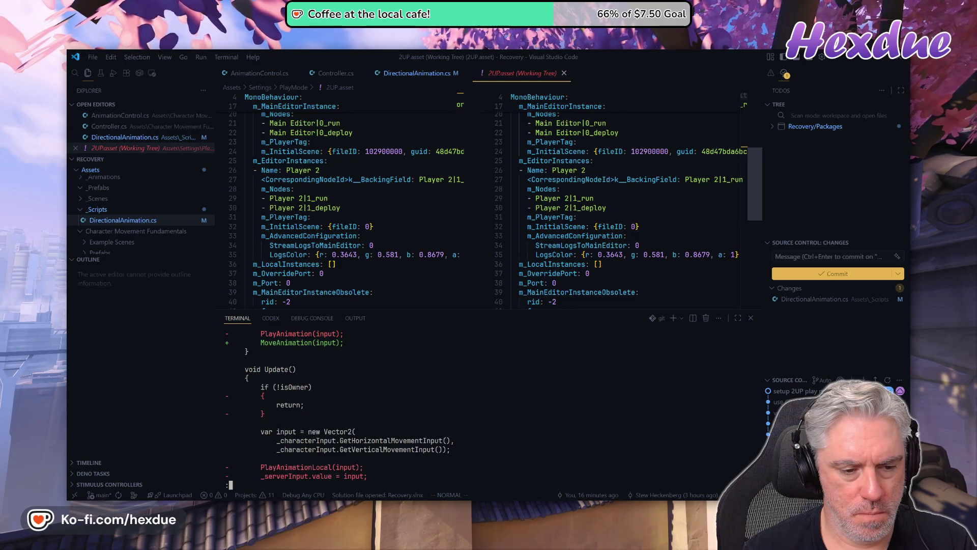
pyautogui.press('space')
pyautogui.press('space')
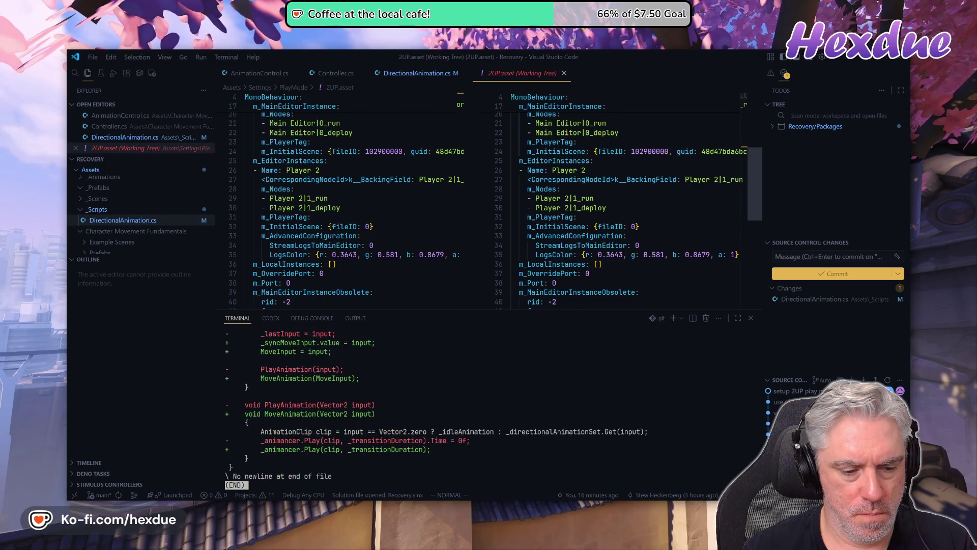
pyautogui.press('q')
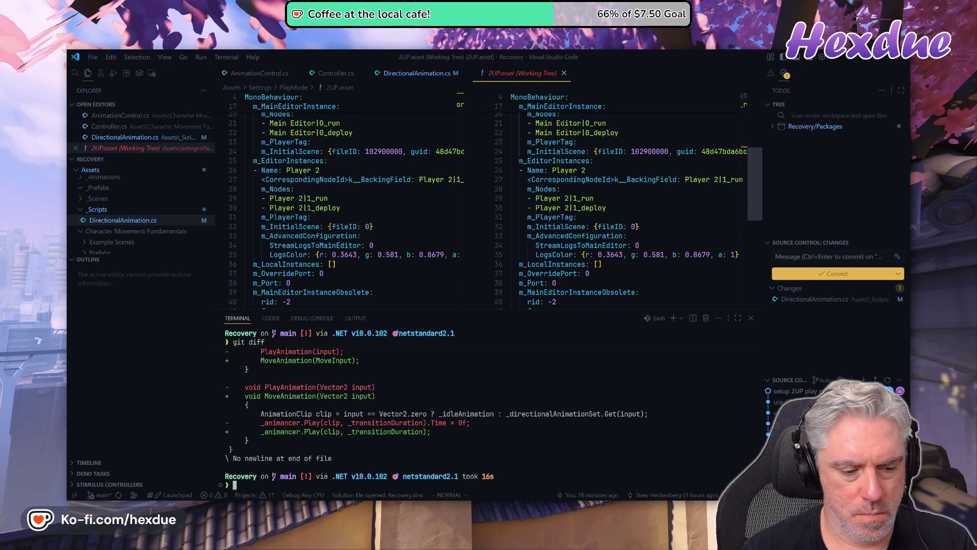
# Commit the changes as 'refactored move input' and push to main
pyautogui.write("git cam 'refactored move input'")
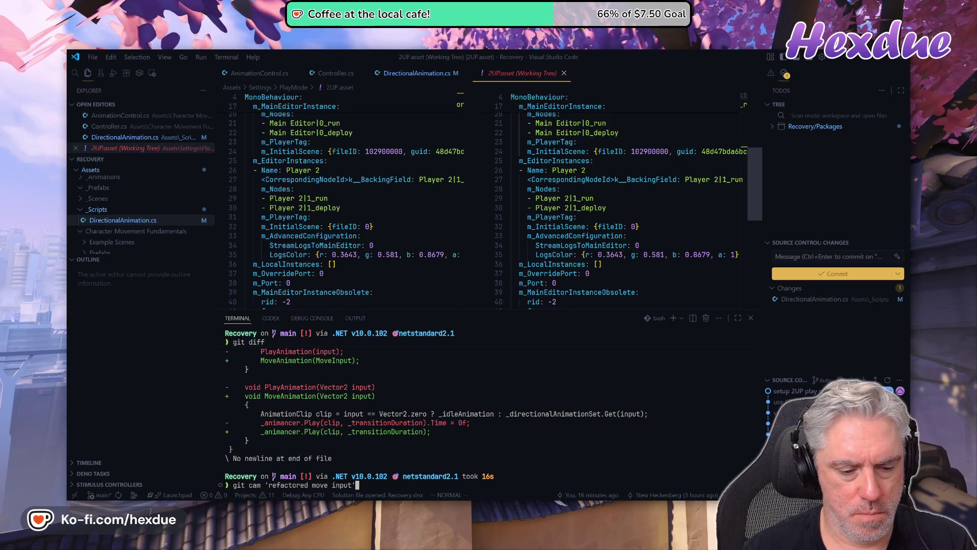
pyautogui.press('Return')
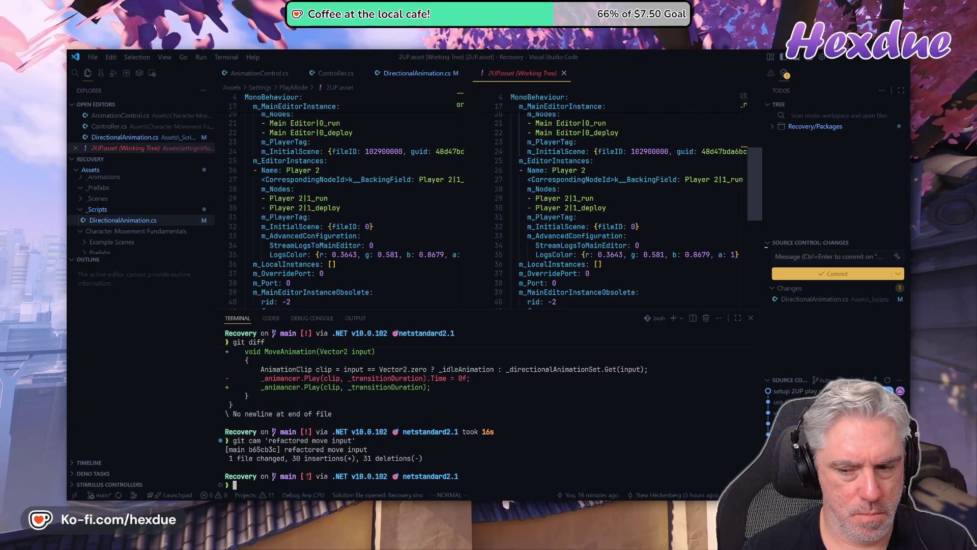
pyautogui.write('git push')
pyautogui.press('Return')
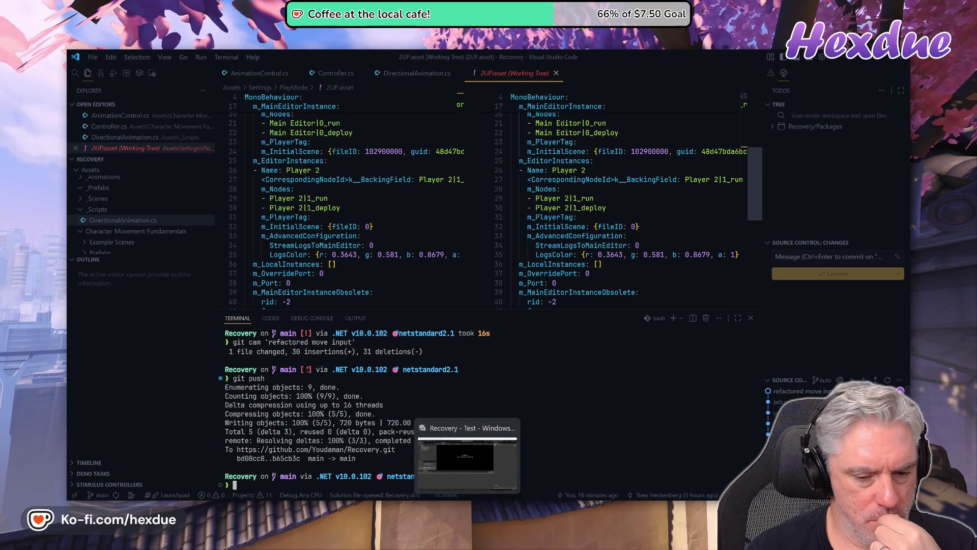
pyautogui.click(466, 461)
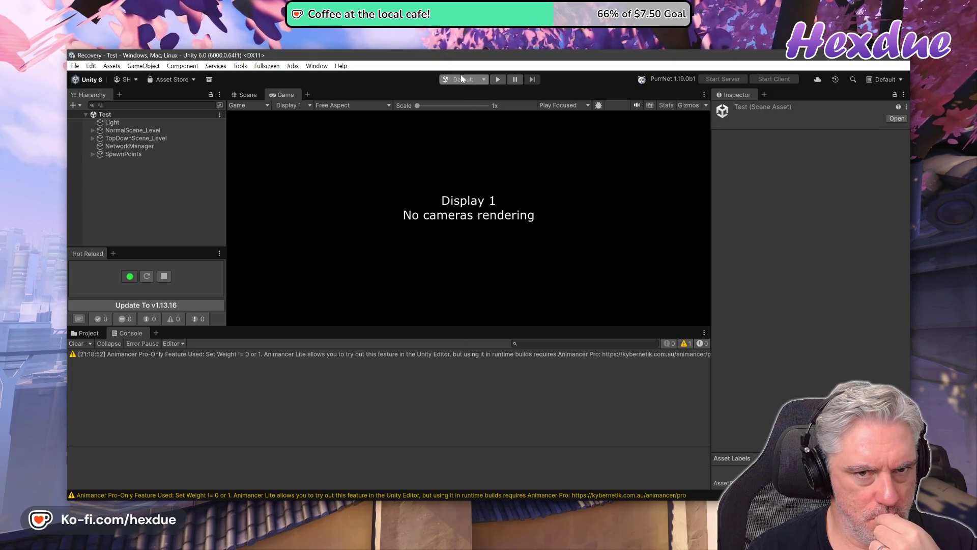
# Select the 2UP play mode scenario and start the multiplayer play test
pyautogui.click(460, 77)
pyautogui.click(483, 92)
pyautogui.click(522, 80)
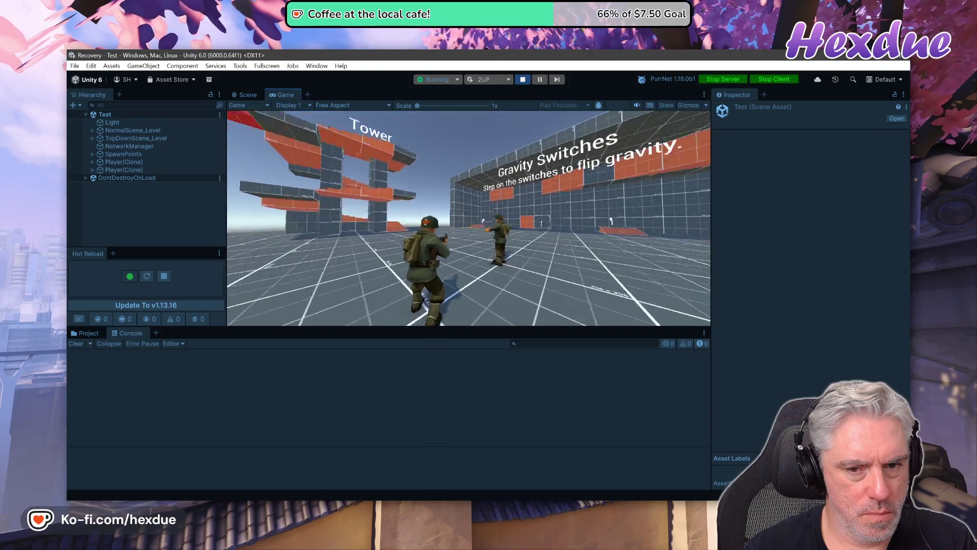
# Run both players' characters forward, stop the test, and go back to Visual Studio Code
pyautogui.press('w')
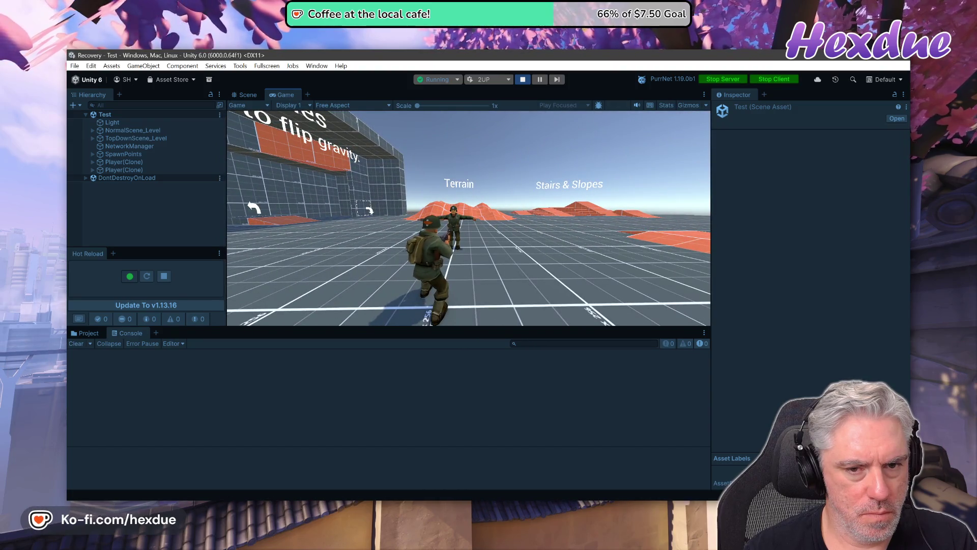
pyautogui.hotkey('alt', 'Tab')
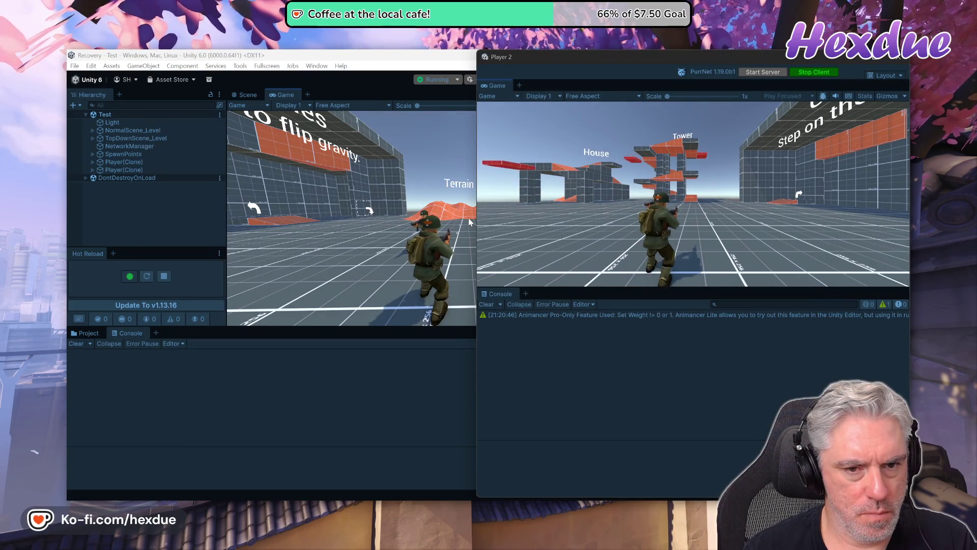
pyautogui.press('w')
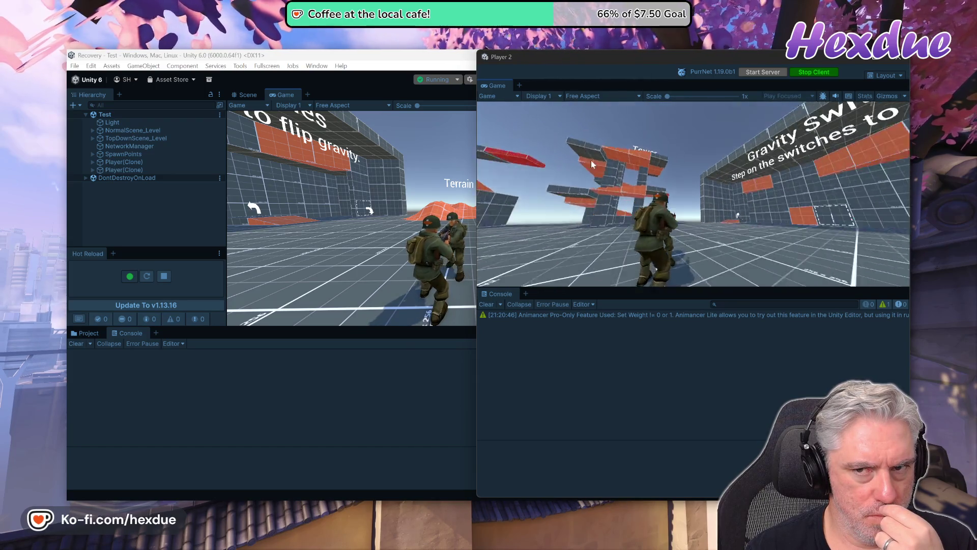
pyautogui.click(301, 63)
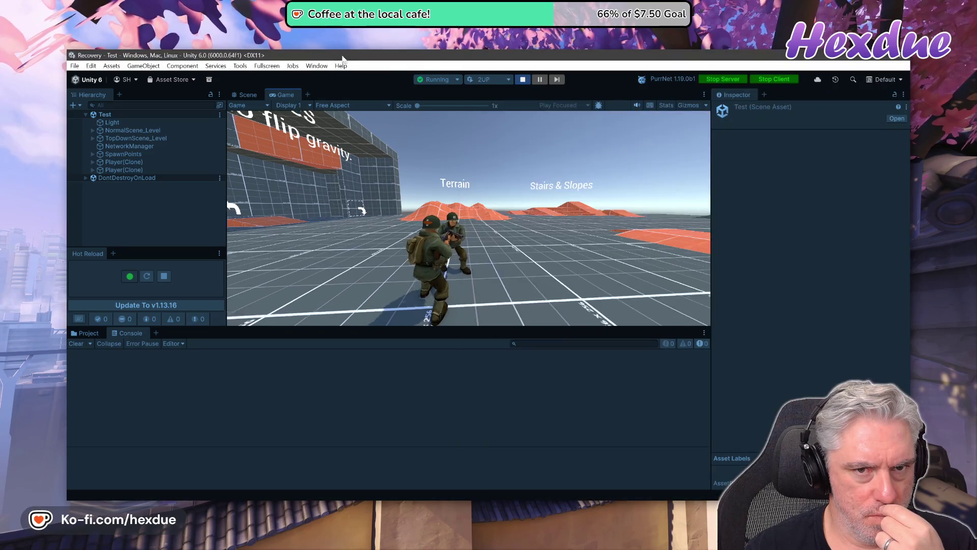
pyautogui.hotkey('ctrl', 'p')
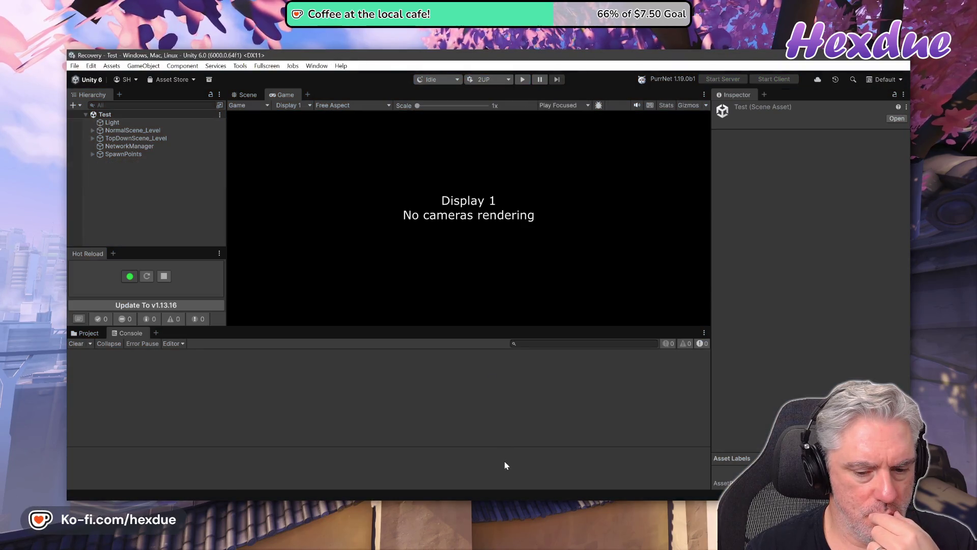
pyautogui.hotkey('alt', 'Tab')
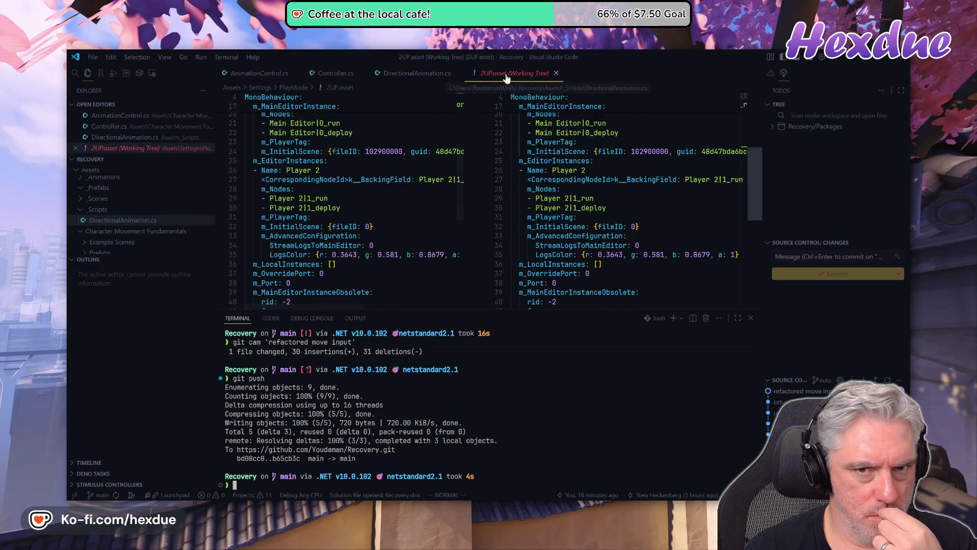
# Close the 2UP.asset diff and scroll DirectionalAnimation.cs down to OnSyncMoveInputChanged and MoveAnimationRpc
pyautogui.click(556, 74)
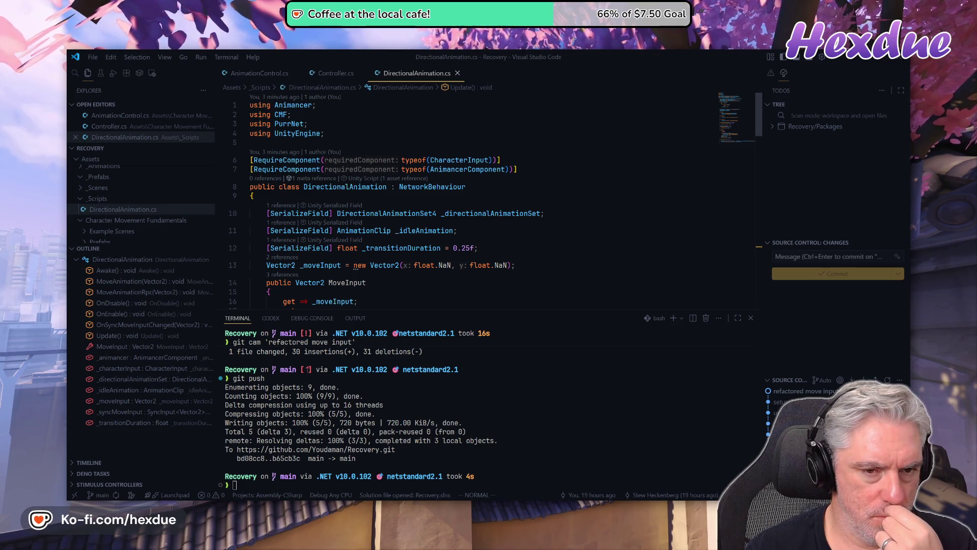
pyautogui.scroll(-1, 483, 203)
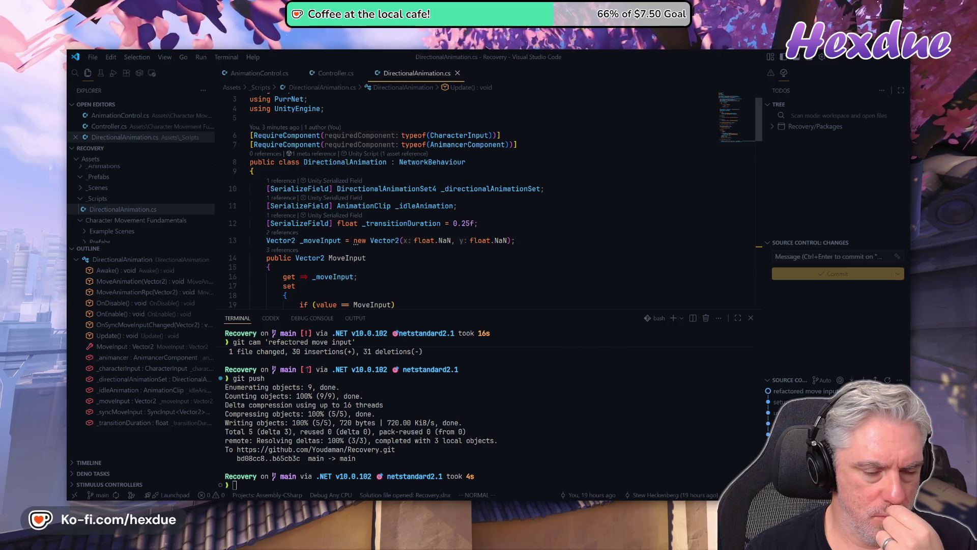
pyautogui.scroll(-4, 484, 204)
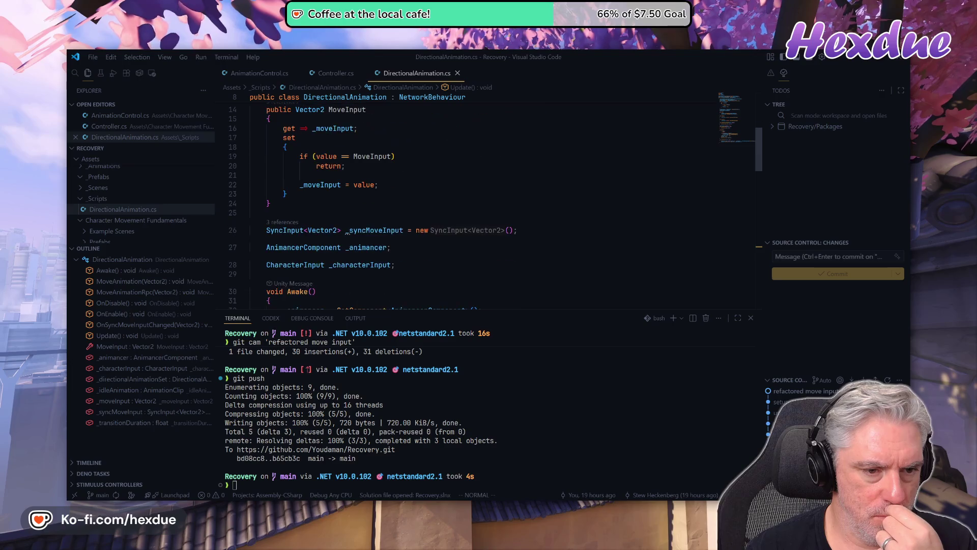
pyautogui.scroll(-3, 483, 203)
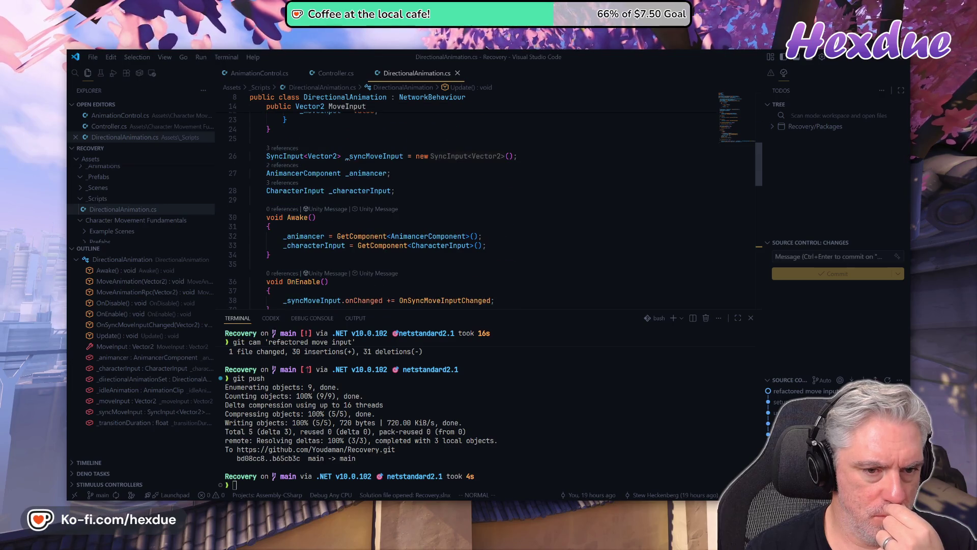
pyautogui.scroll(-2, 483, 204)
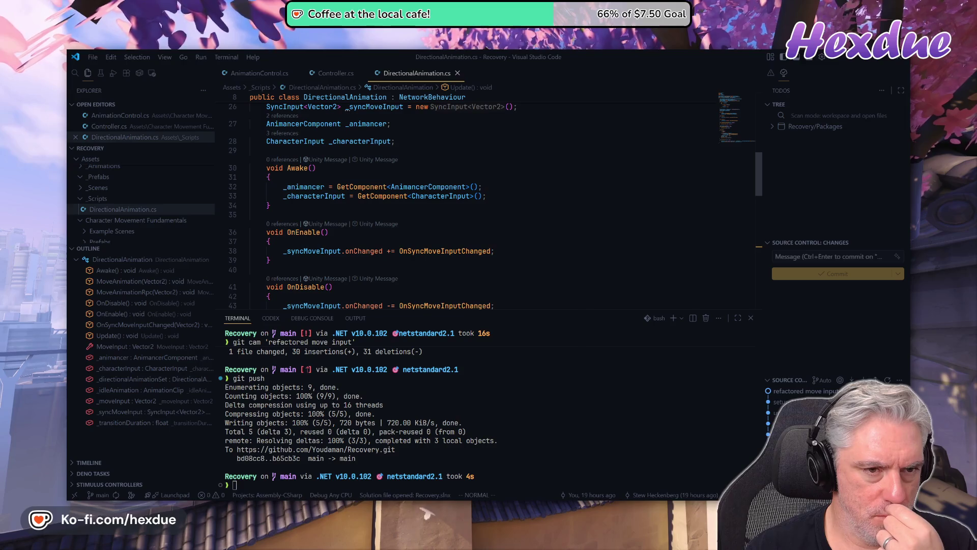
pyautogui.scroll(-3, 483, 204)
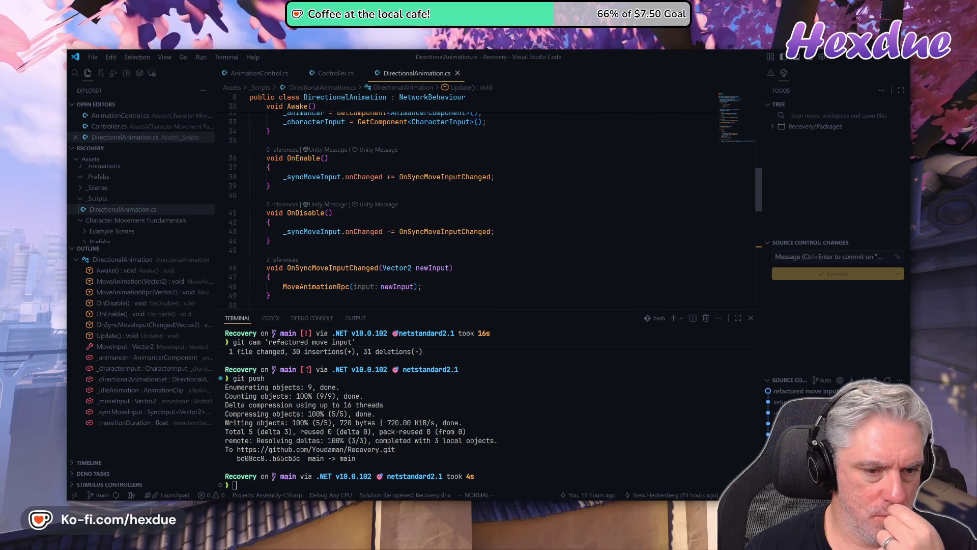
pyautogui.scroll(-5, 483, 204)
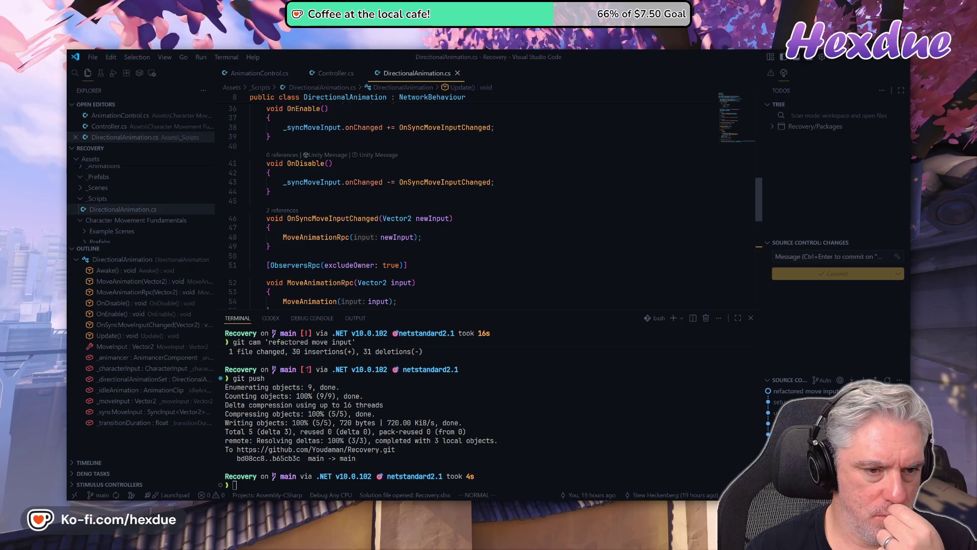
pyautogui.scroll(9, 484, 204)
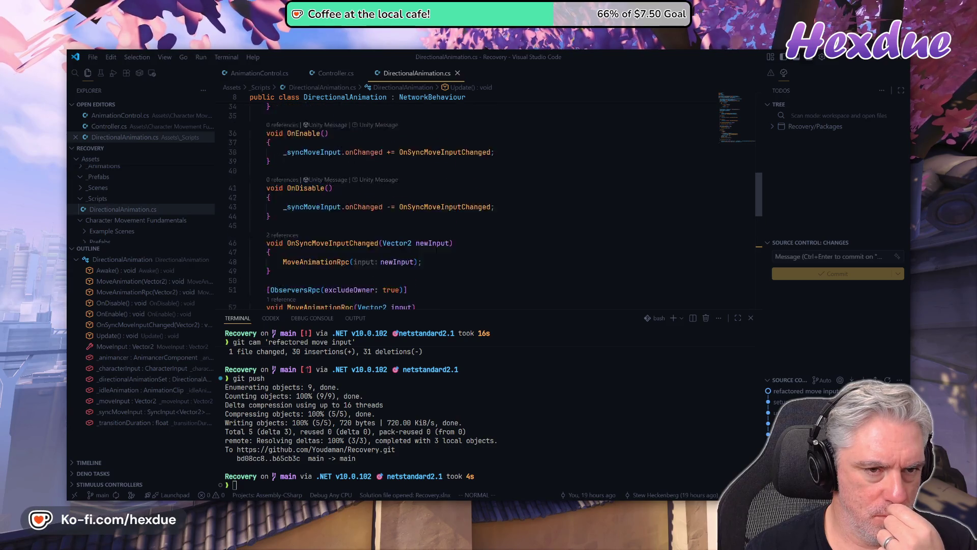
# Add a new void Start() method right after Awake in DirectionalAnimation.cs
pyautogui.click(314, 245)
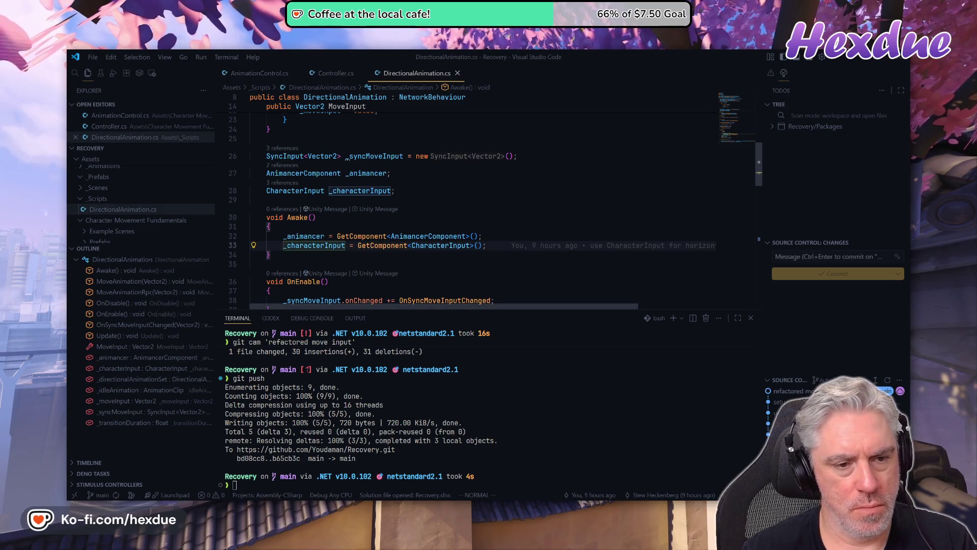
pyautogui.press('j')
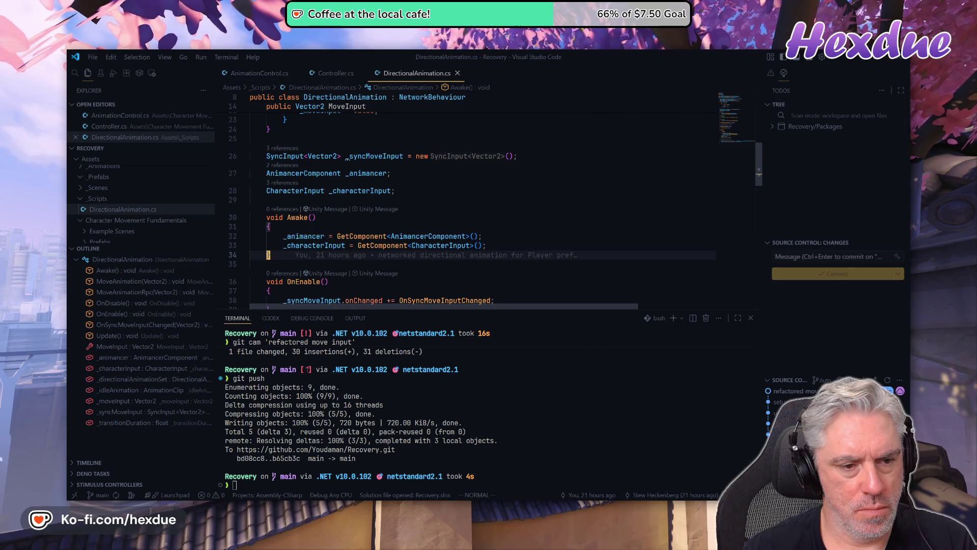
pyautogui.press('o')
pyautogui.press('Return')
pyautogui.write('void')
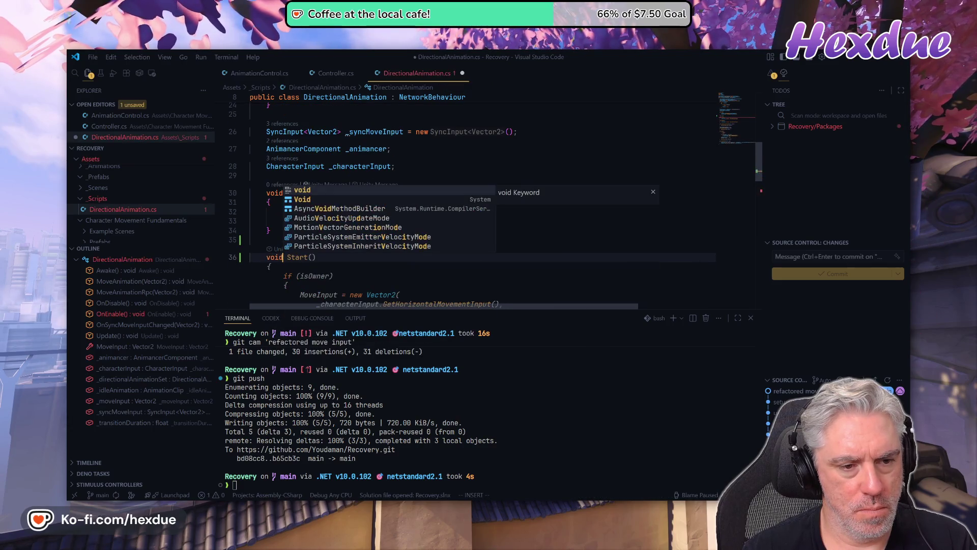
pyautogui.write(' Start')
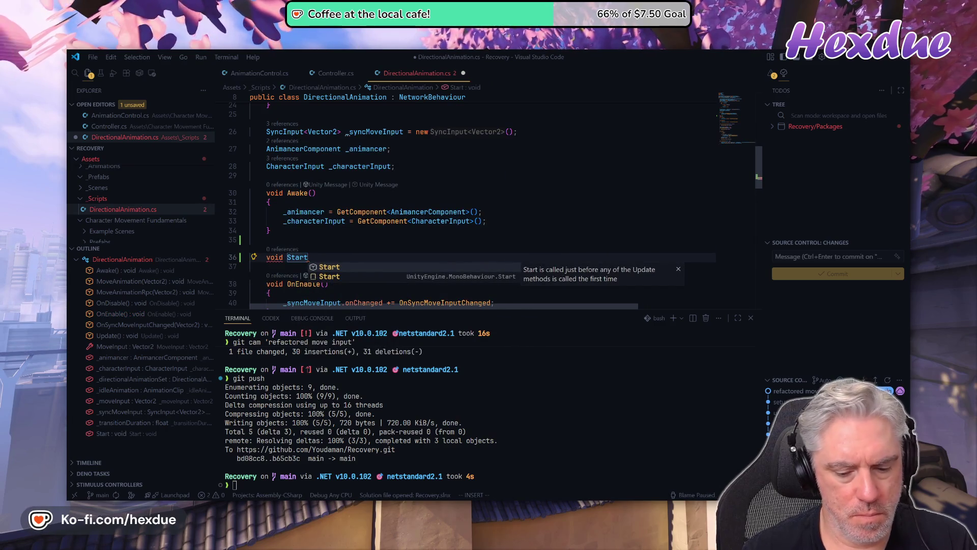
pyautogui.press('Return')
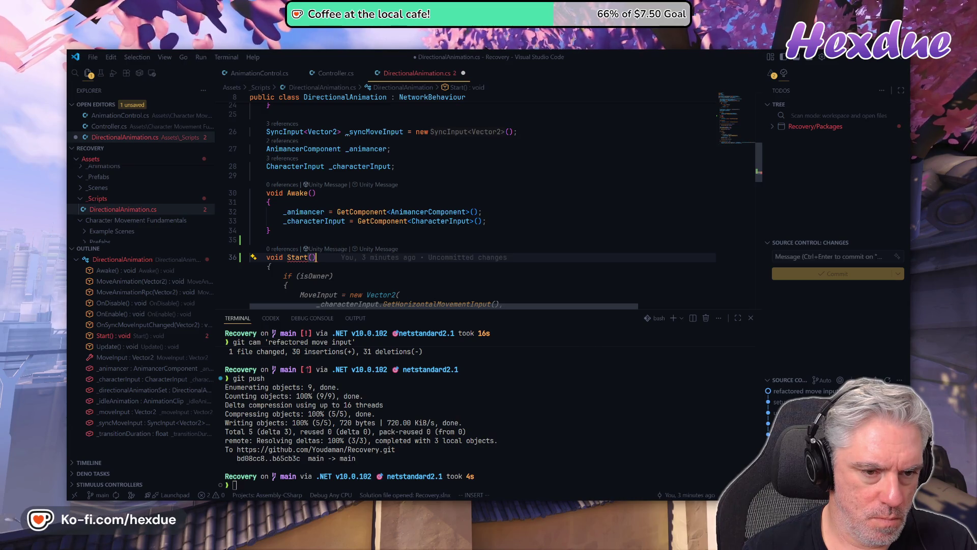
# Make Start call MoveAnimation(Vector2.zero), save with :w, and start Unity play mode
pyautogui.press('Return')
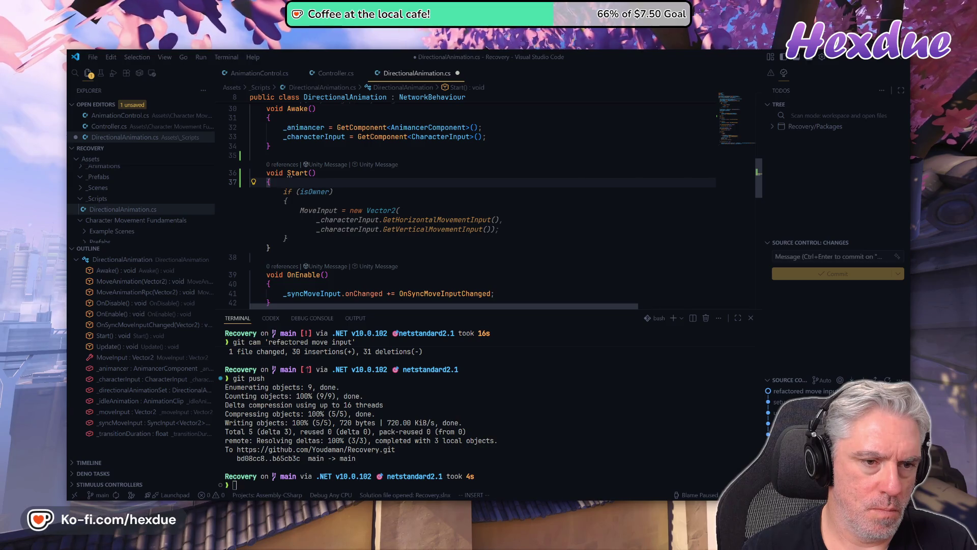
pyautogui.press('Return')
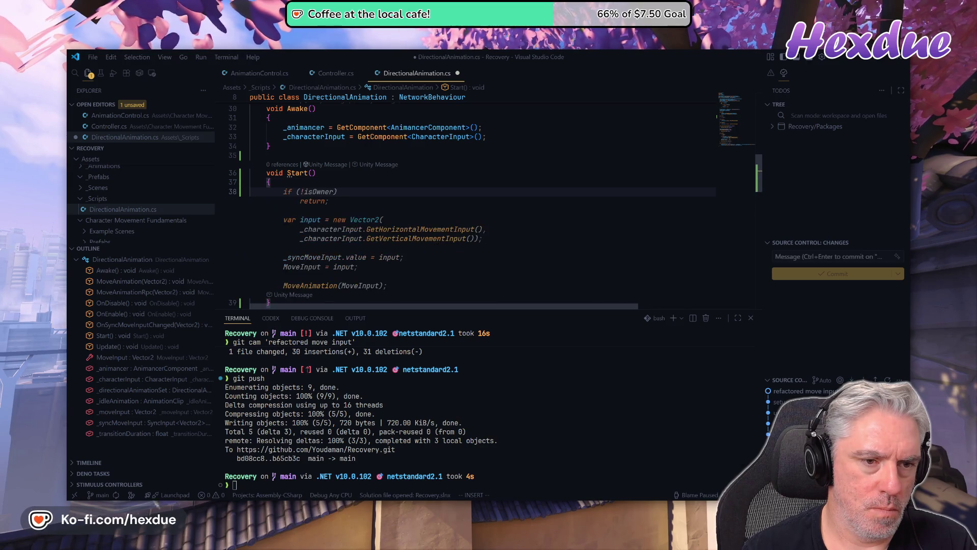
pyautogui.write('MoveAnimation')
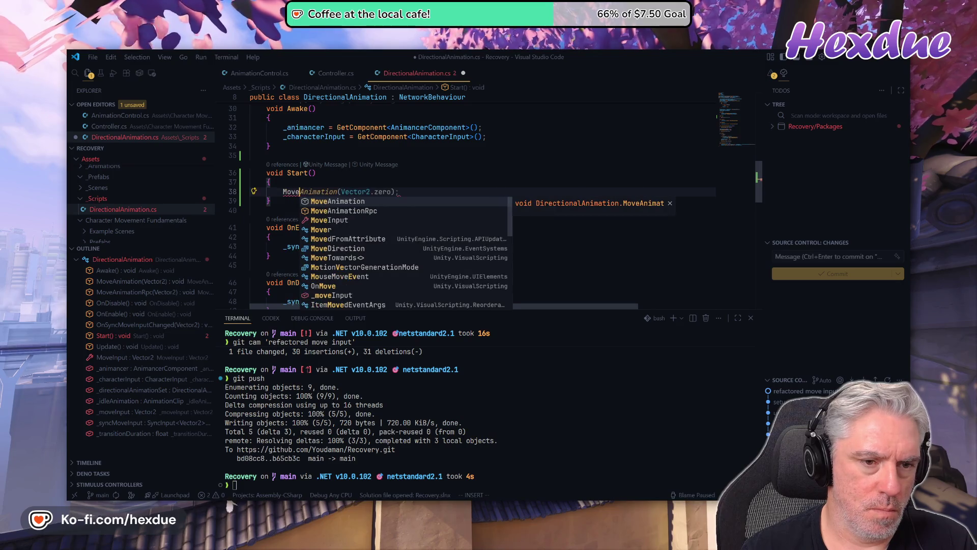
pyautogui.press('Tab')
pyautogui.press('Escape')
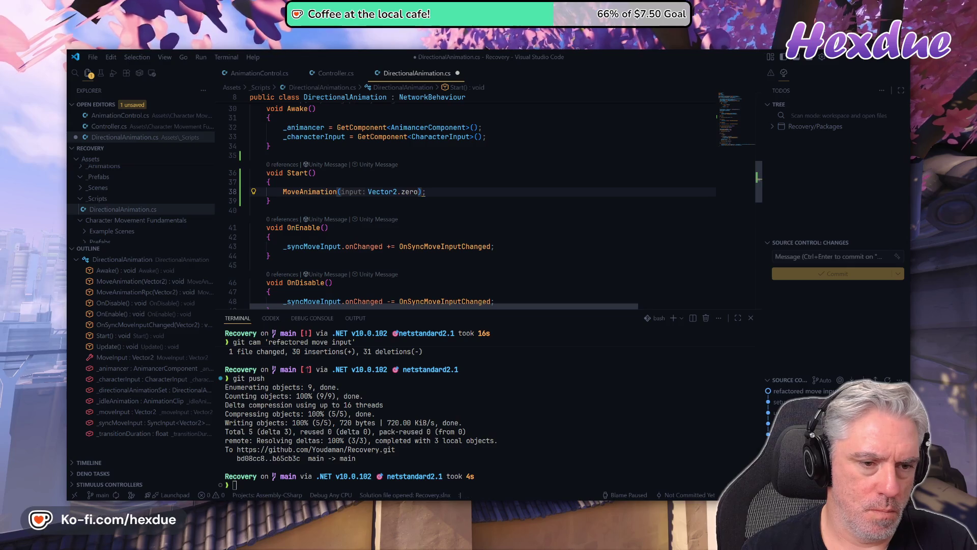
pyautogui.write(':w')
pyautogui.press('Return')
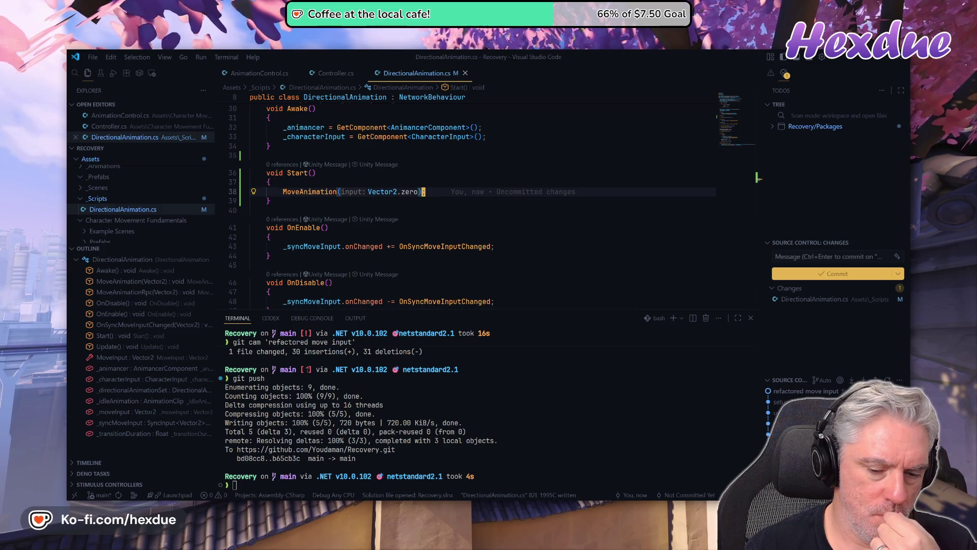
pyautogui.hotkey('alt', 'Tab')
pyautogui.hotkey('ctrl', 'p')
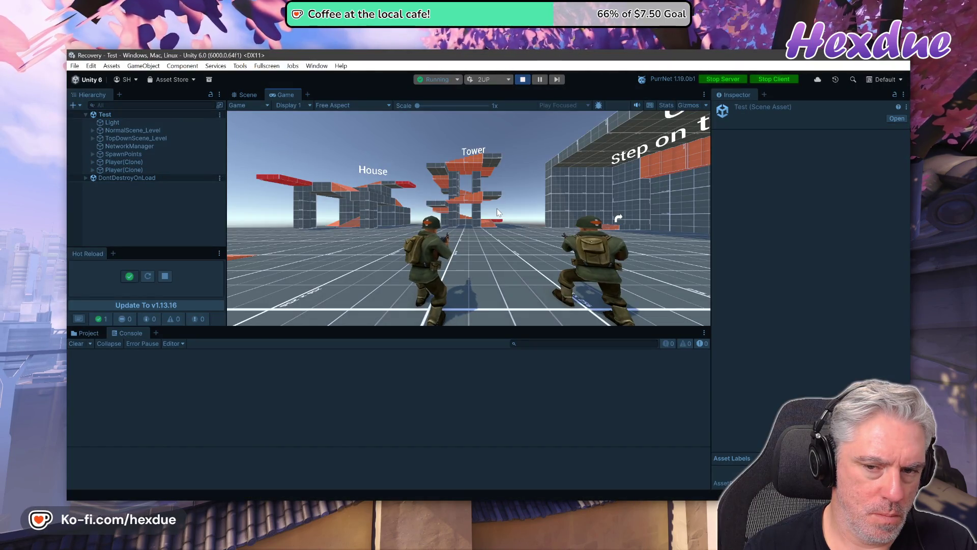
# Compare the Player 2 window with the main editor, running the player forward with W
pyautogui.hotkey('alt', 'Tab')
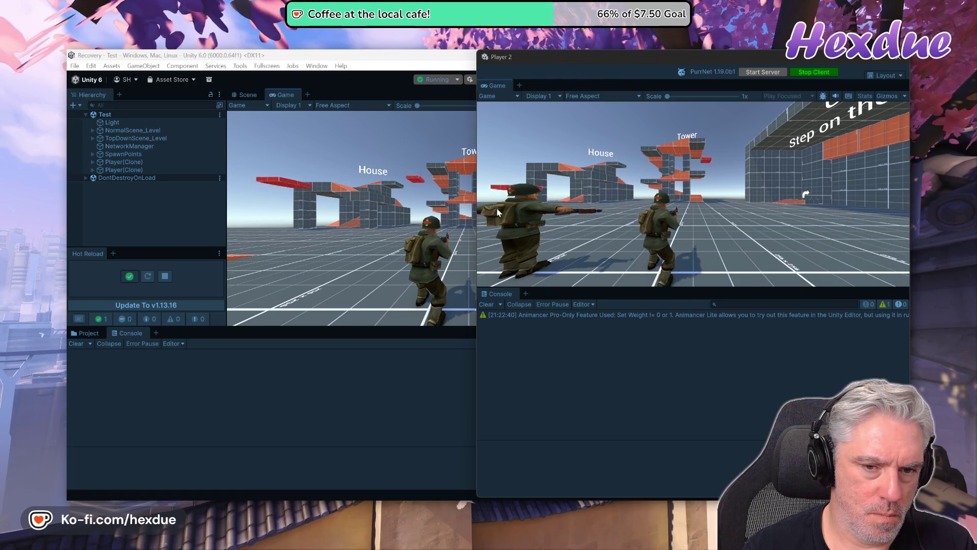
pyautogui.hotkey('alt', 'Tab')
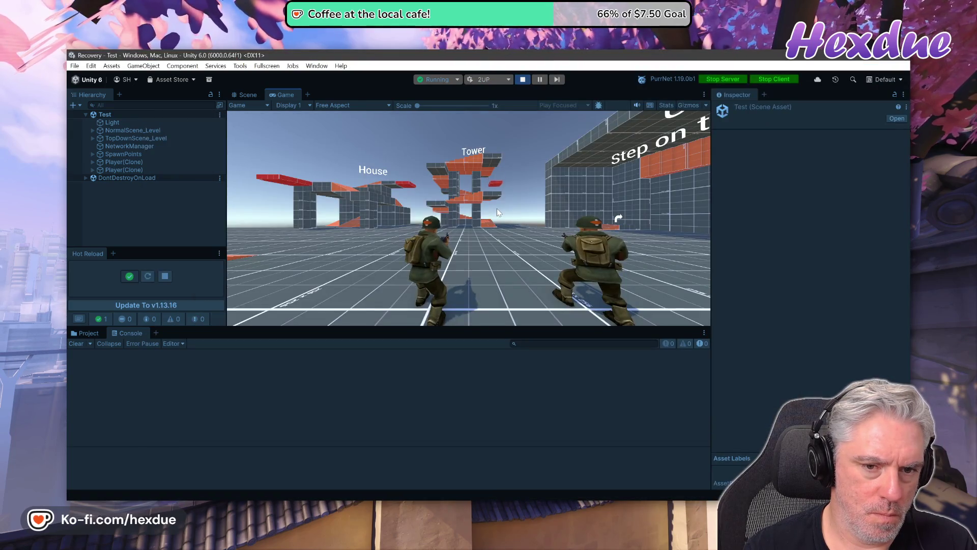
pyautogui.click(497, 209)
pyautogui.press('w')
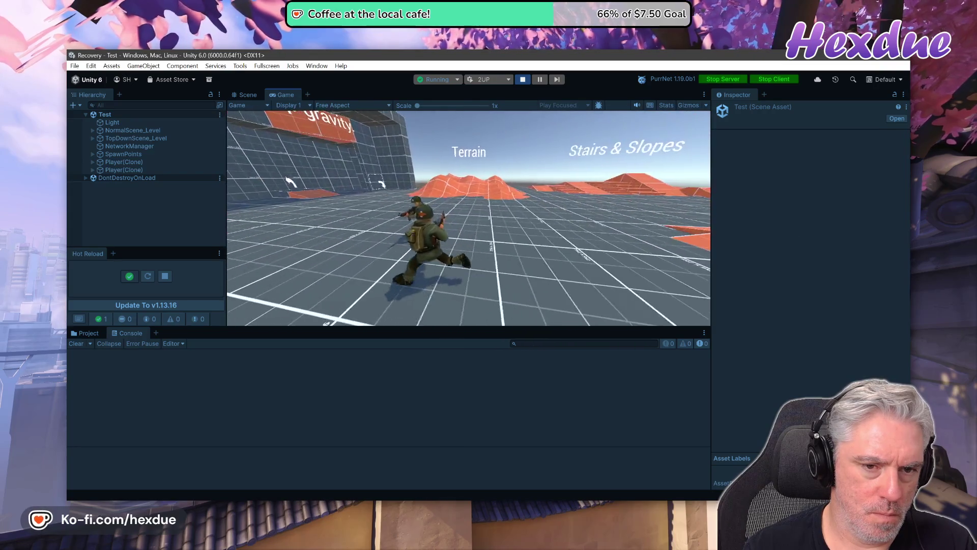
# Watch the characters in the Player 2 window, then return to the editor and stop play mode
pyautogui.hotkey('alt', 'Tab')
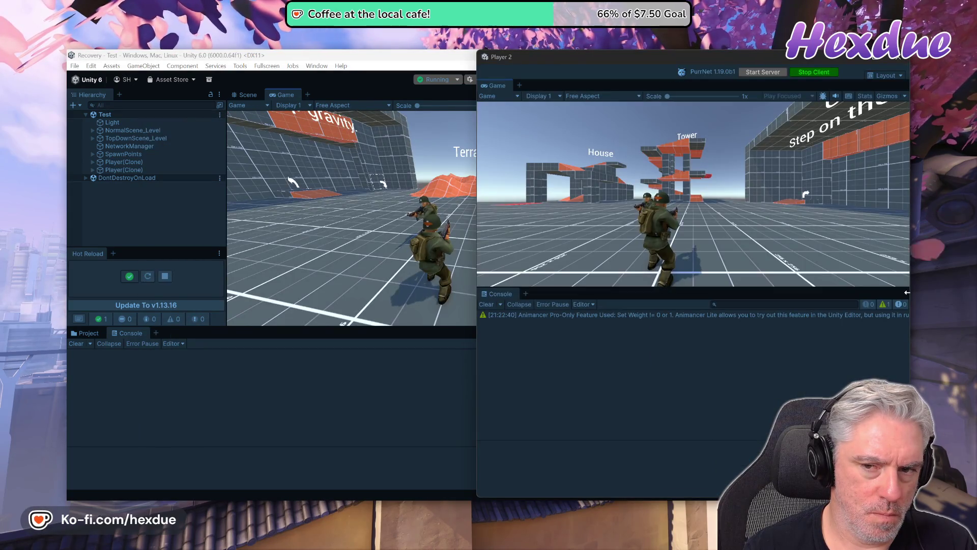
pyautogui.moveTo(691, 105)
pyautogui.moveTo(654, 115)
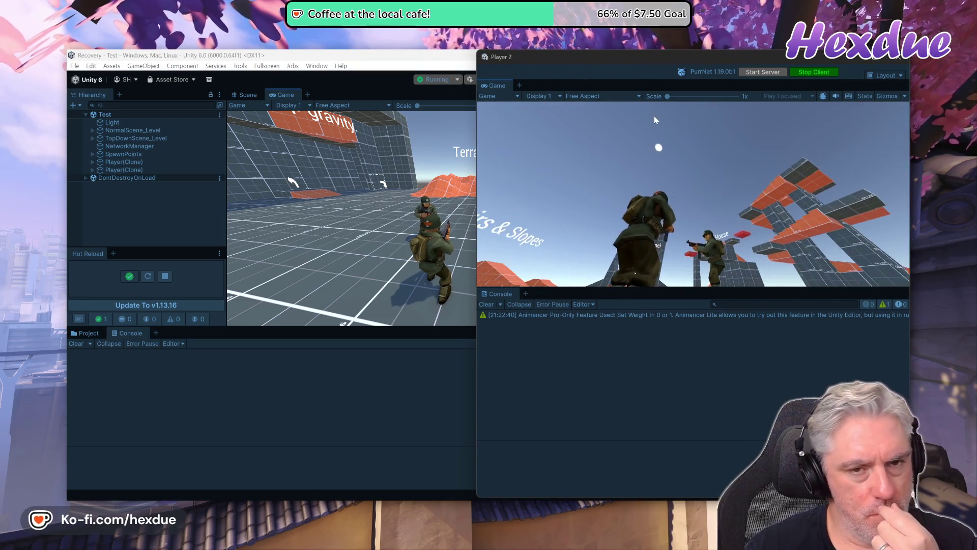
pyautogui.moveTo(443, 201)
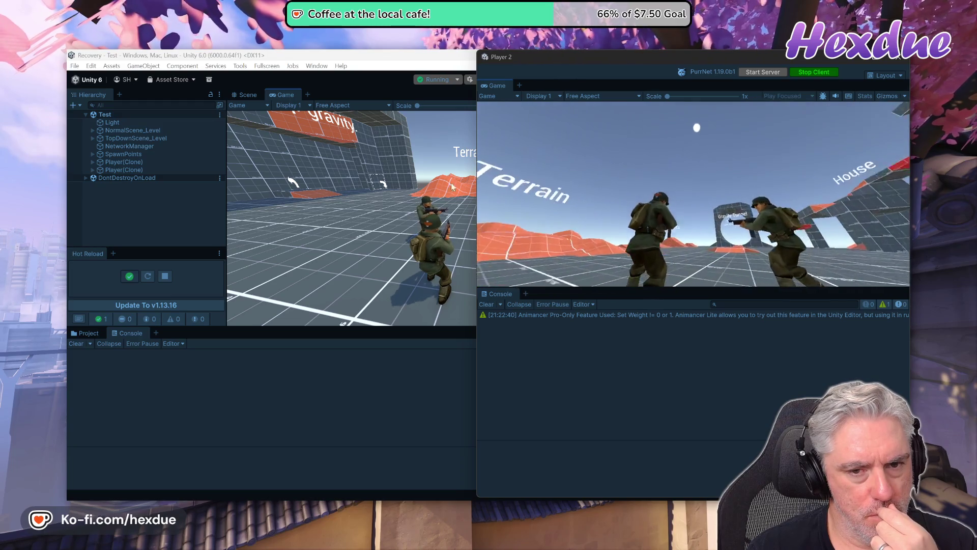
pyautogui.moveTo(551, 221)
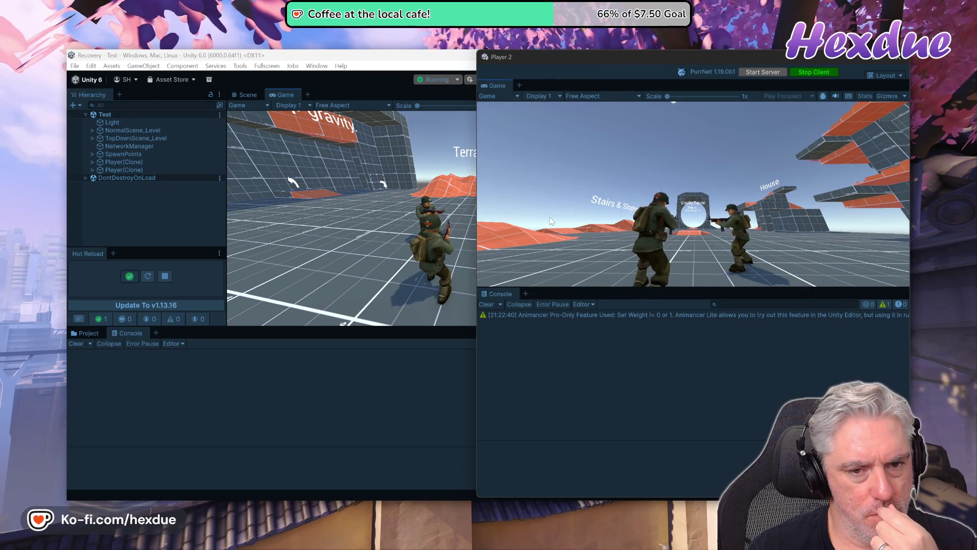
pyautogui.moveTo(652, 279)
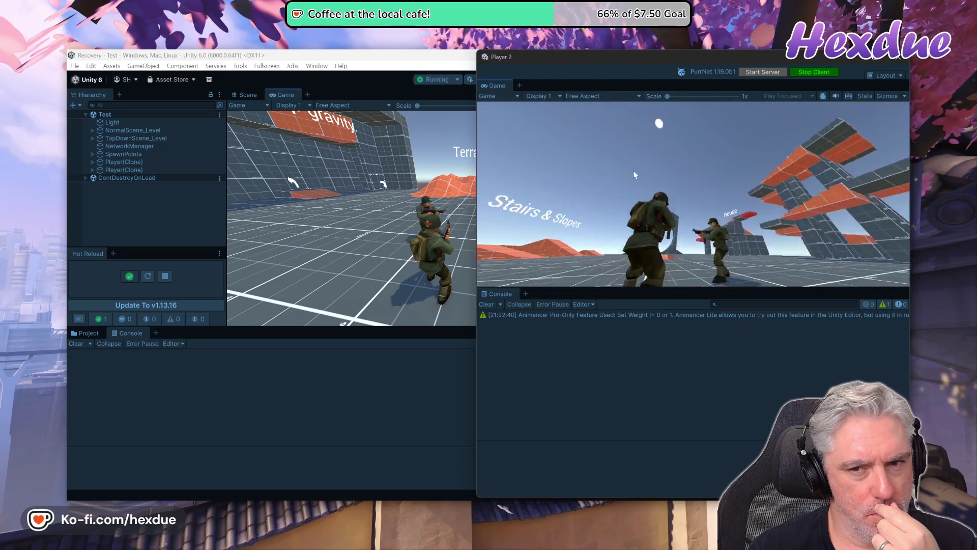
pyautogui.hotkey('alt', 'Tab')
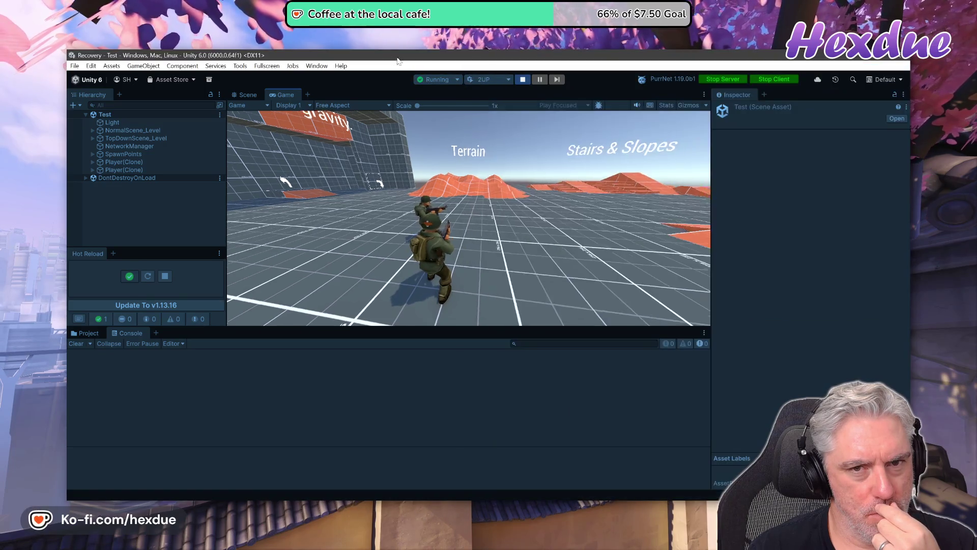
pyautogui.click(522, 79)
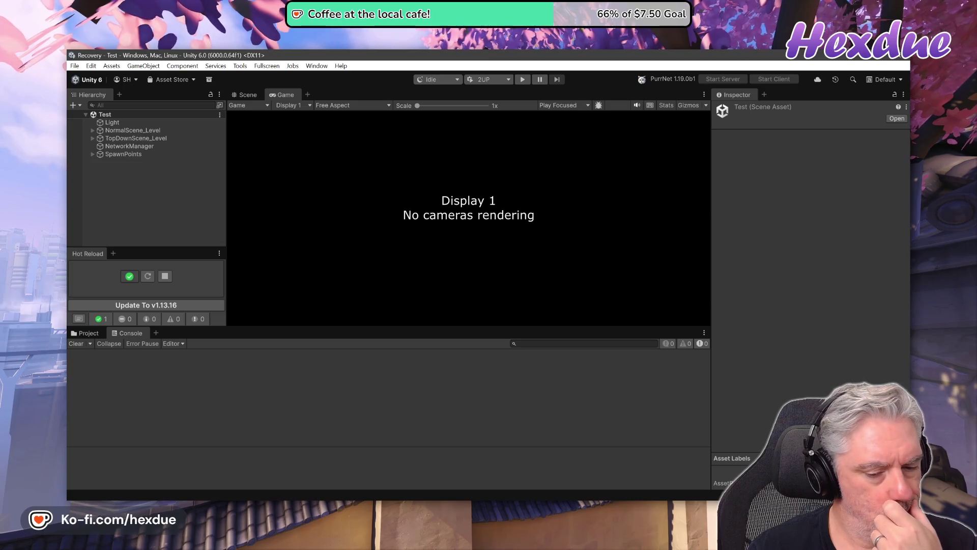
# Back in VS Code, bring line 38 to the top and scroll through Update() and MoveAnimation()
pyautogui.hotkey('alt', 'Tab')
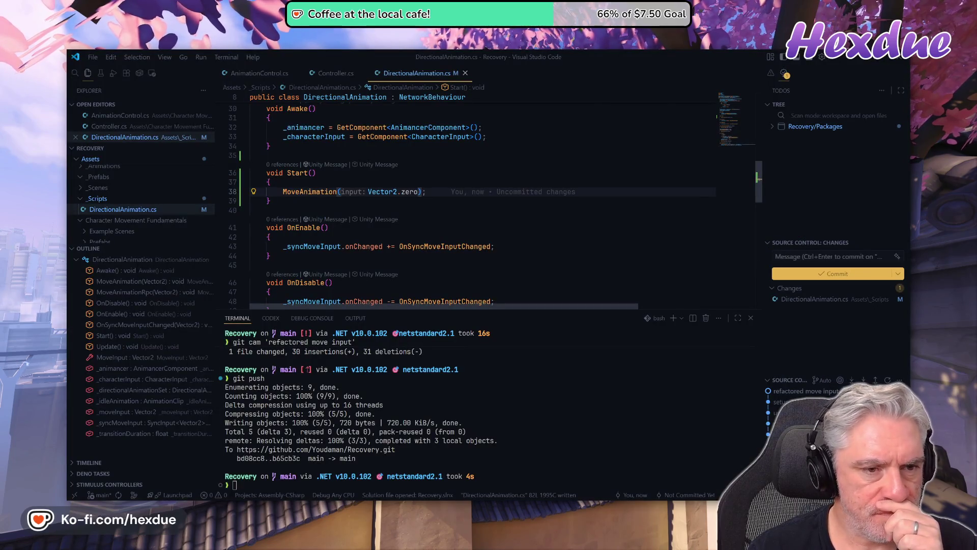
pyautogui.press('z')
pyautogui.press('t')
pyautogui.scroll(-3, 484, 199)
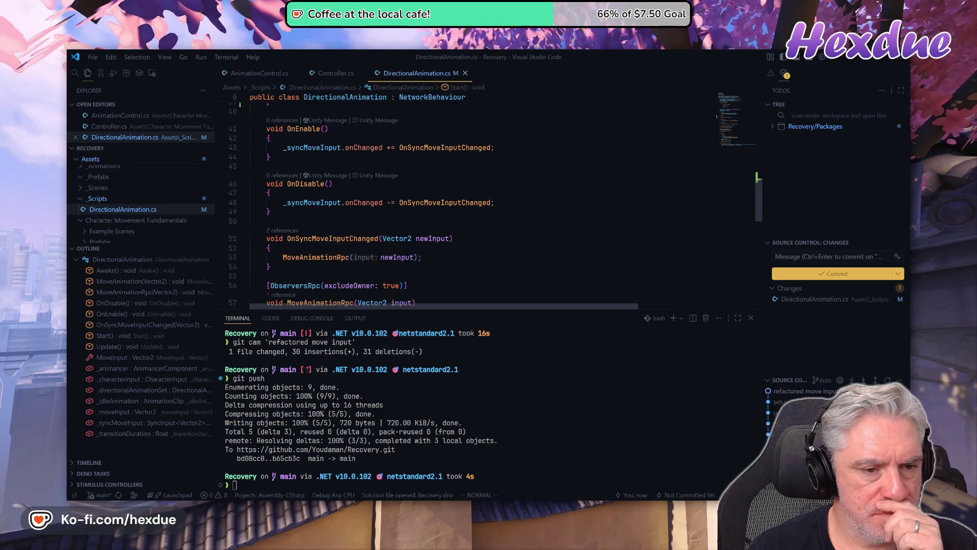
pyautogui.scroll(-2, 483, 198)
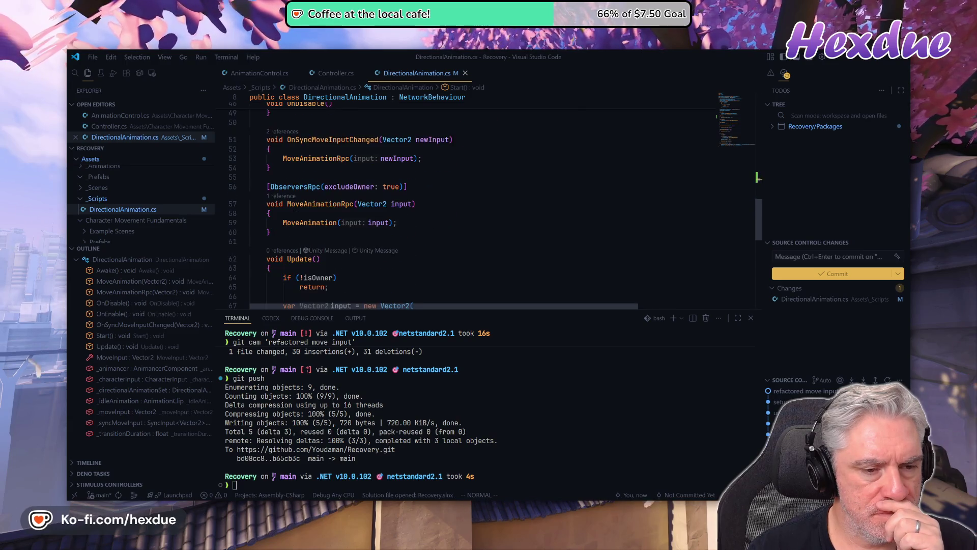
pyautogui.scroll(-1, 484, 198)
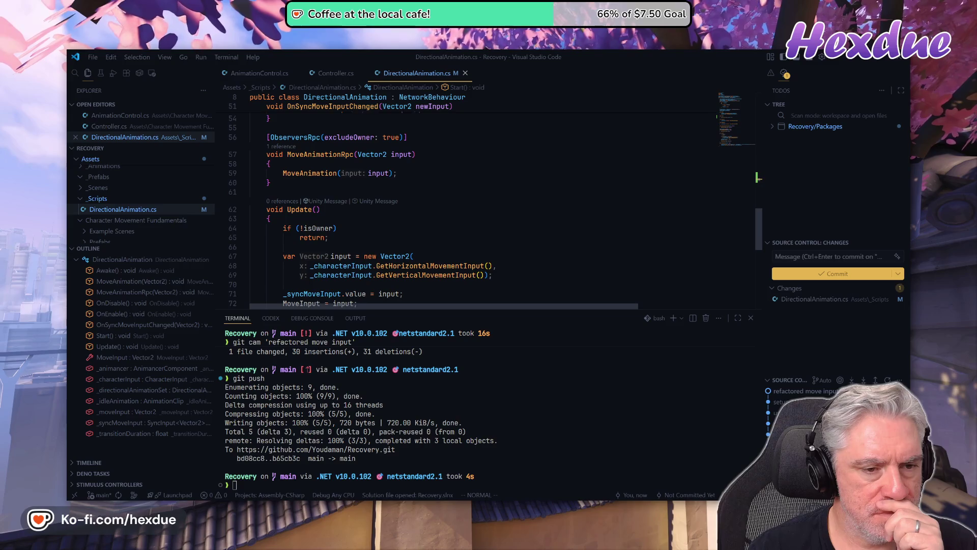
pyautogui.scroll(-2, 483, 198)
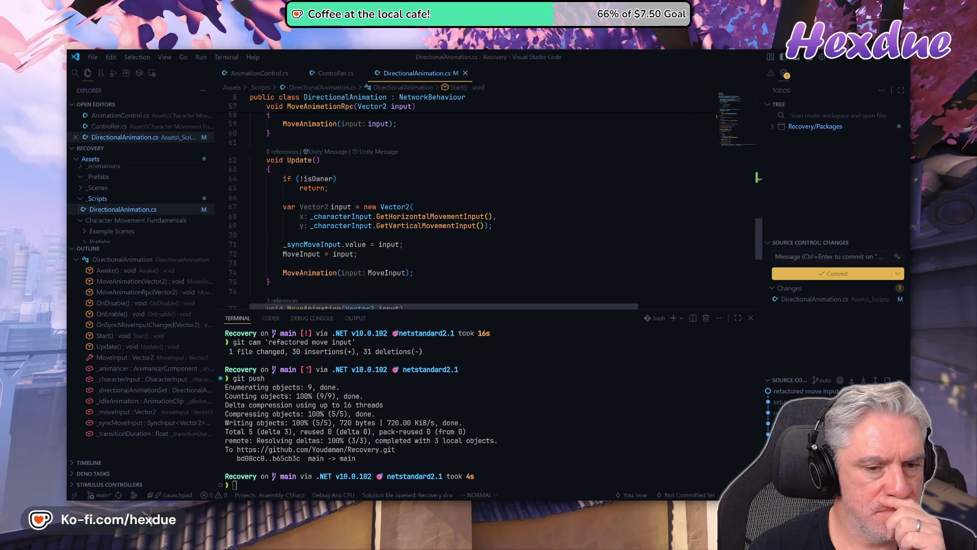
pyautogui.scroll(-1, 483, 203)
pyautogui.scroll(-1, 484, 203)
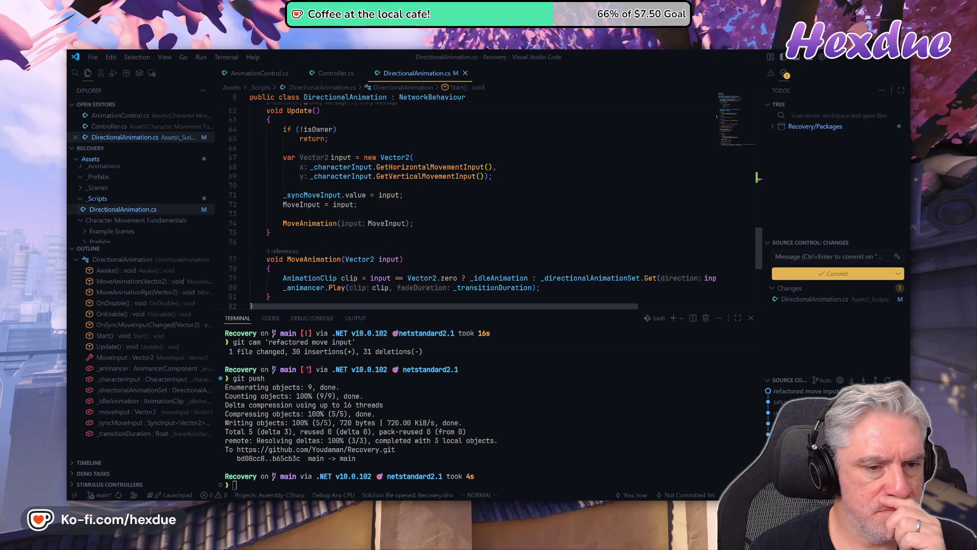
pyautogui.scroll(1, 483, 204)
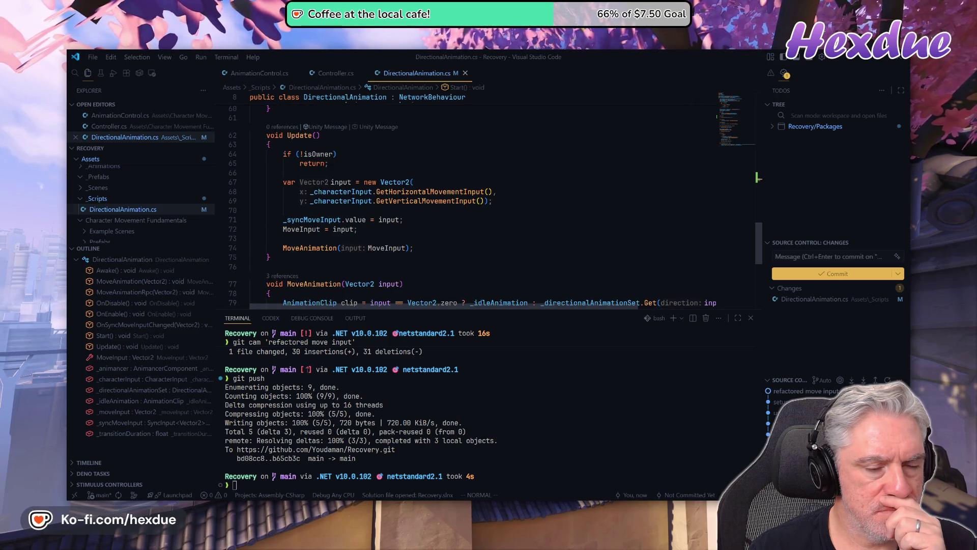
pyautogui.scroll(2, 483, 203)
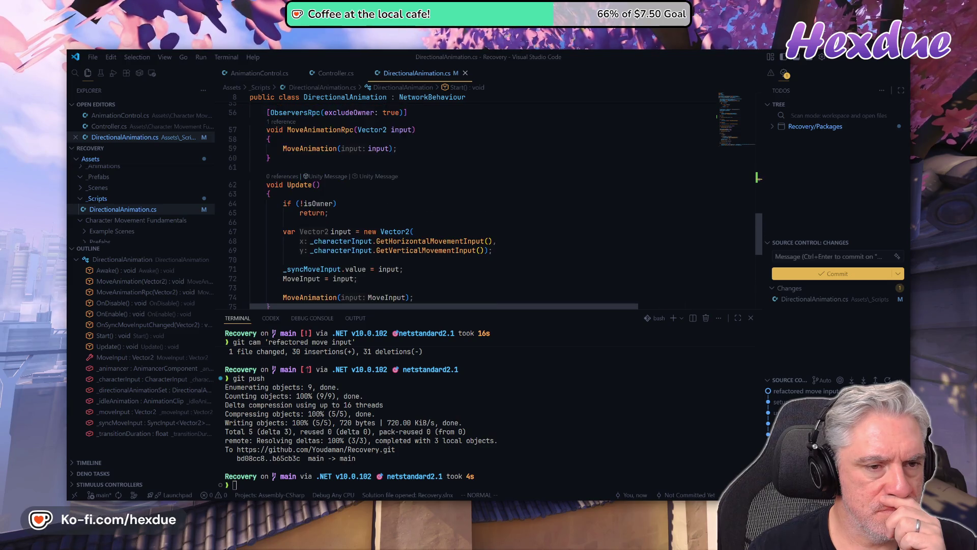
pyautogui.scroll(1, 484, 204)
pyautogui.scroll(-1, 483, 204)
pyautogui.scroll(-1, 483, 203)
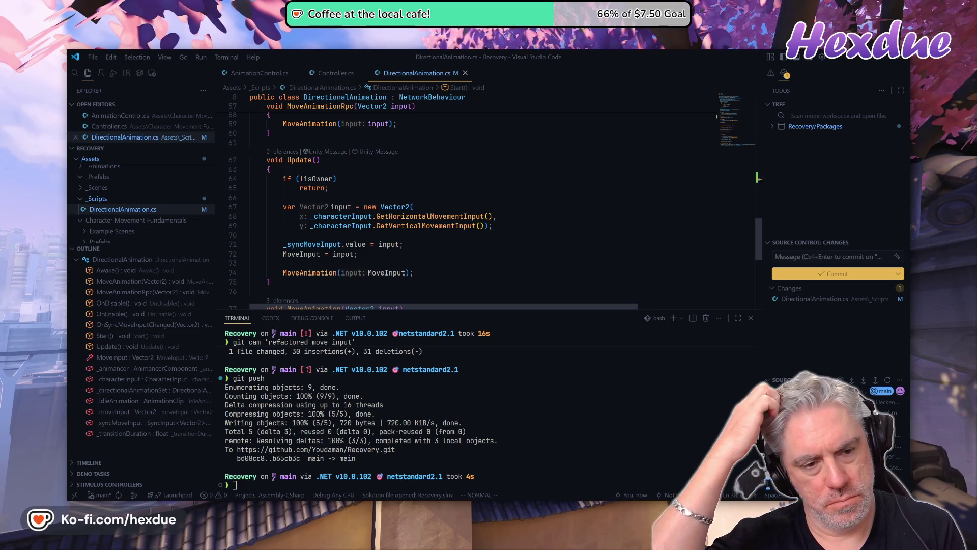
# Change the MoveAnimation argument from MoveInput to input and delete the MoveInput = input line
pyautogui.click(322, 254)
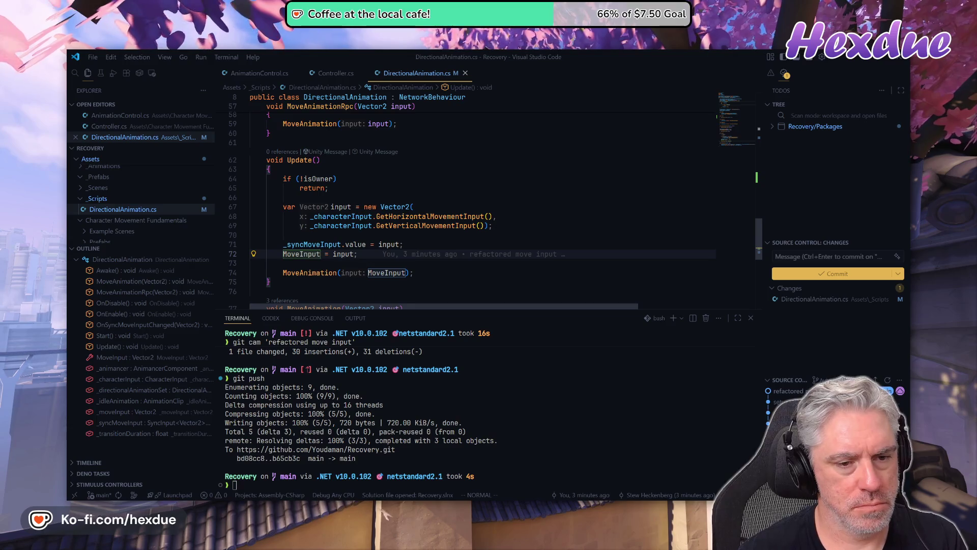
pyautogui.press('j')
pyautogui.press('j')
pyautogui.press('w')
pyautogui.press('w')
pyautogui.press('w')
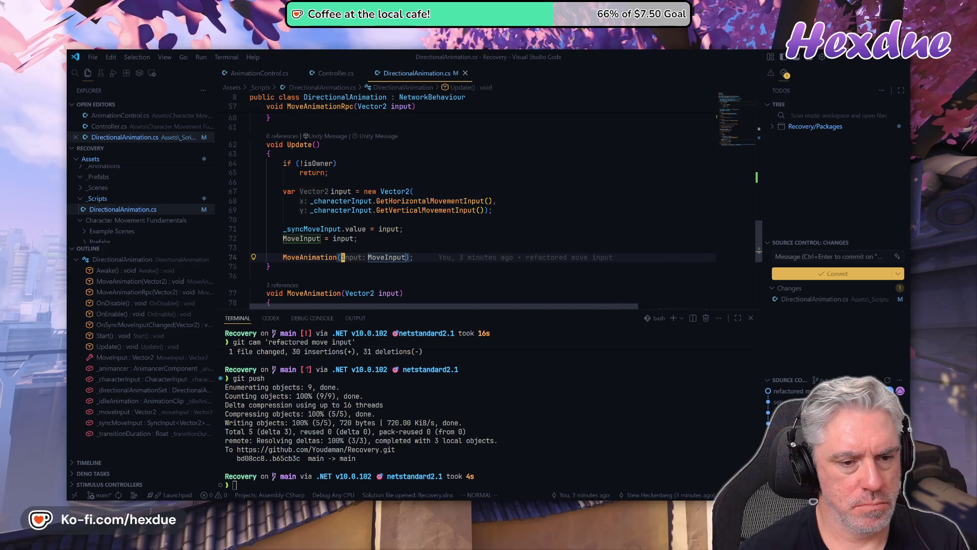
pyautogui.write('ciwinput')
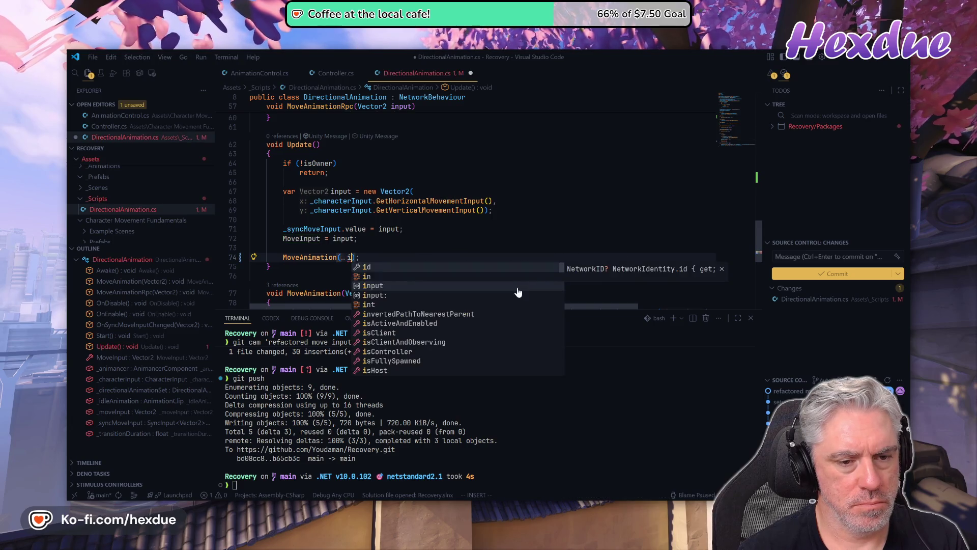
pyautogui.press('Escape')
pyautogui.press('k')
pyautogui.press('k')
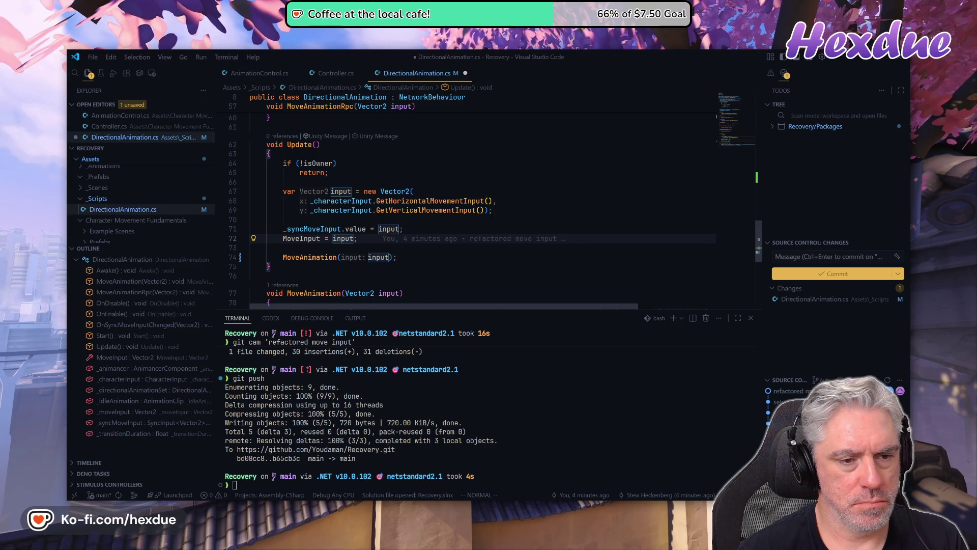
pyautogui.press('d')
pyautogui.press('d')
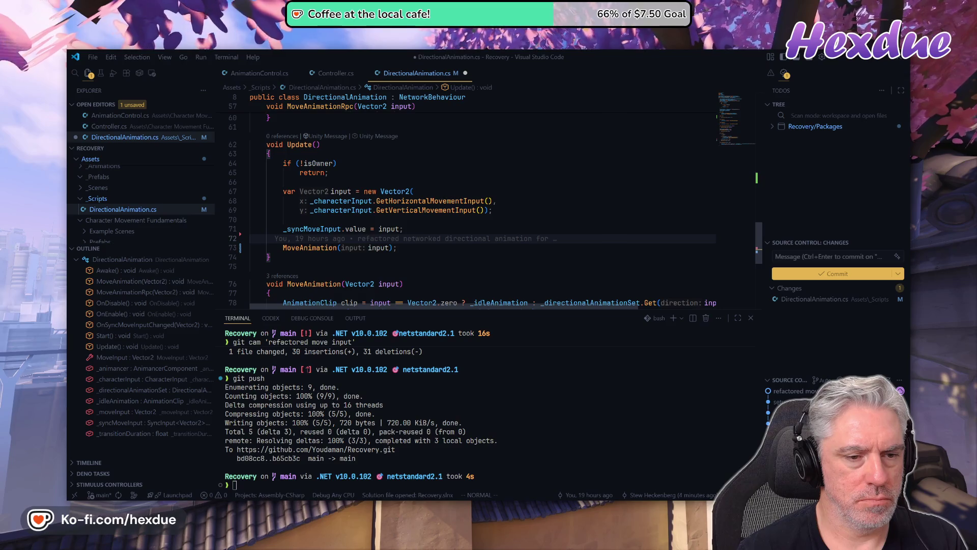
pyautogui.press('k')
pyautogui.press('k')
pyautogui.press('k')
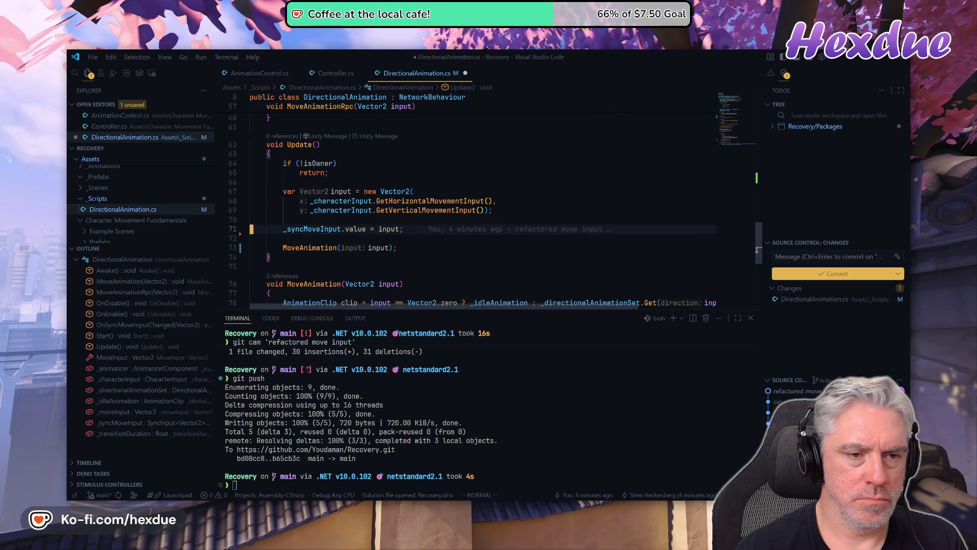
pyautogui.press('k')
pyautogui.press('k')
pyautogui.press('k')
pyautogui.press('k')
pyautogui.press('k')
pyautogui.press('k')
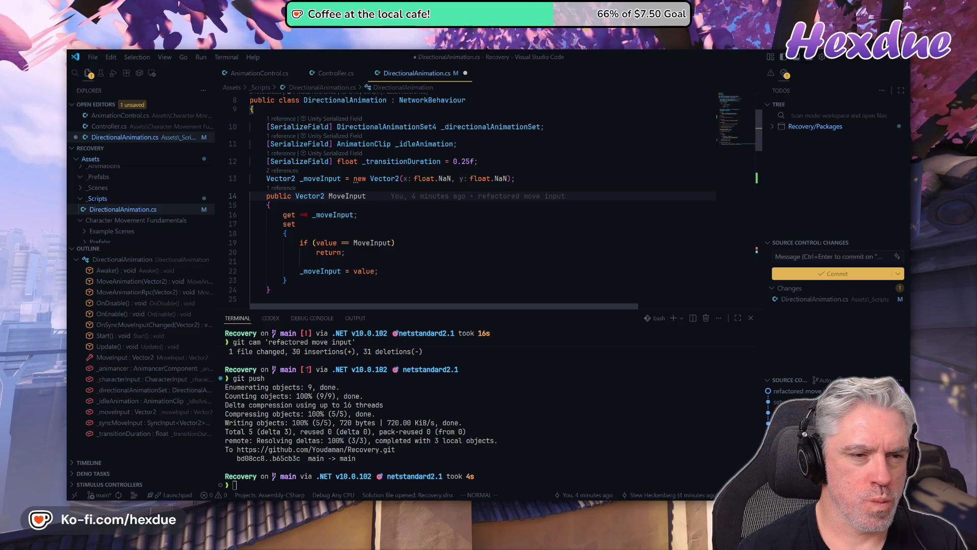
# Delete the whole MoveInput property from DirectionalAnimation.cs
pyautogui.hotkey('shift', 'v')
pyautogui.press('j')
pyautogui.press('j')
pyautogui.press('j')
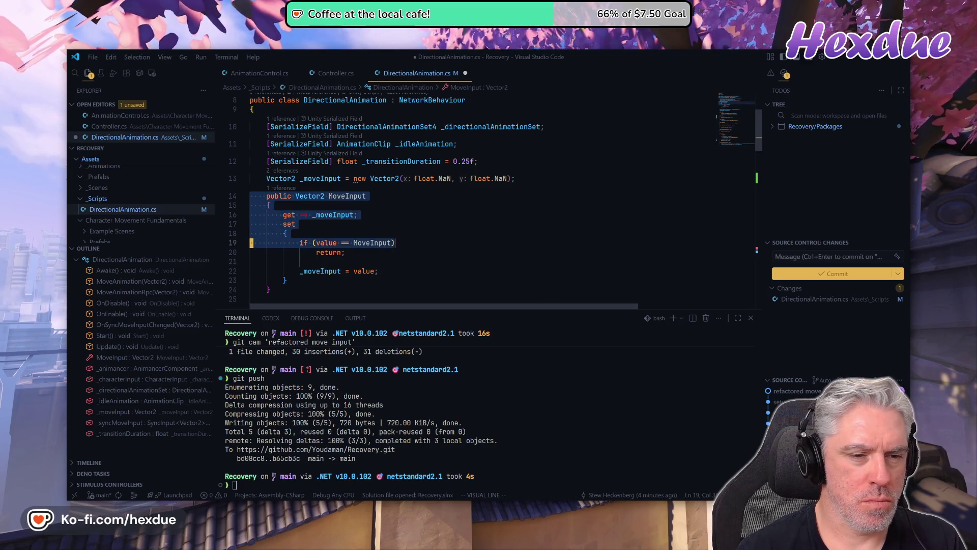
pyautogui.press('j')
pyautogui.press('j')
pyautogui.press('j')
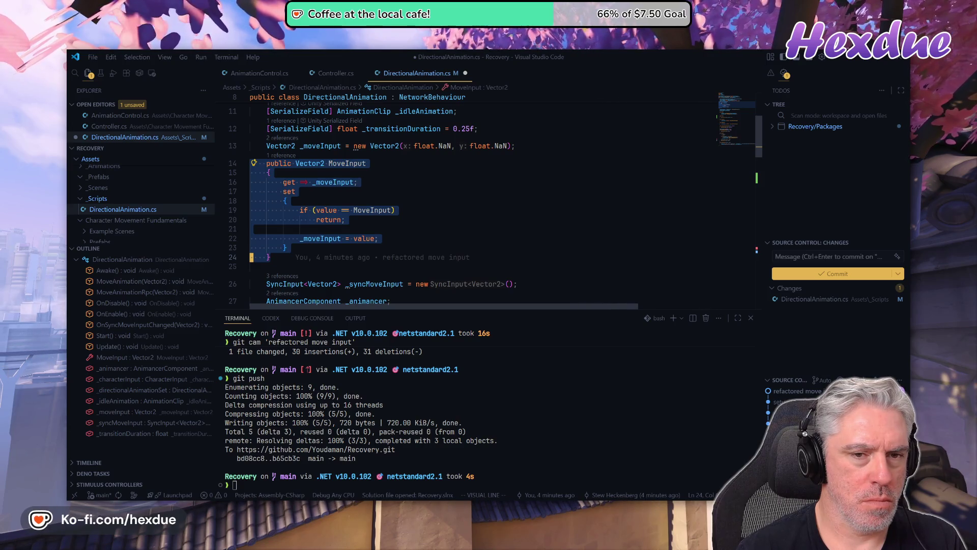
pyautogui.press('d')
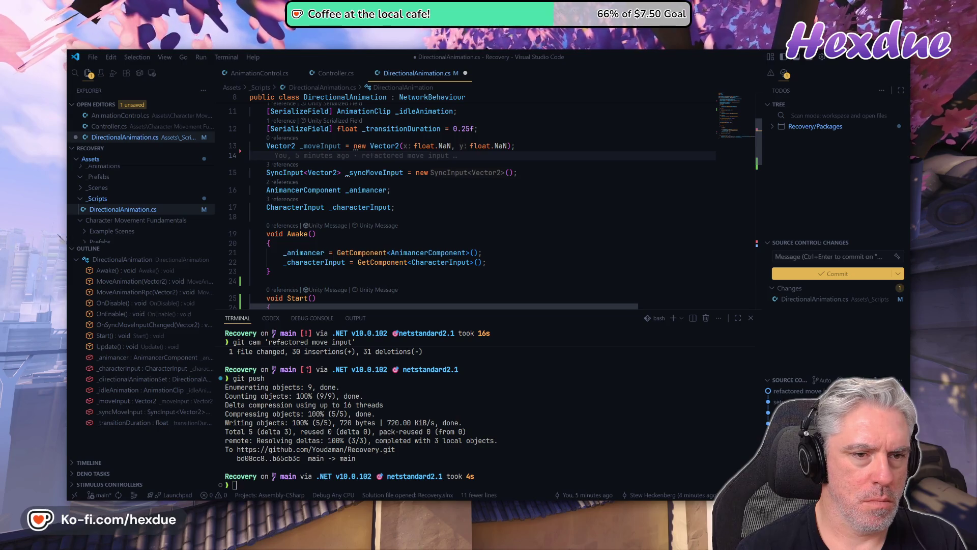
# Replace the NaN arguments so _moveInput is initialized as new Vector2()
pyautogui.click(252, 146)
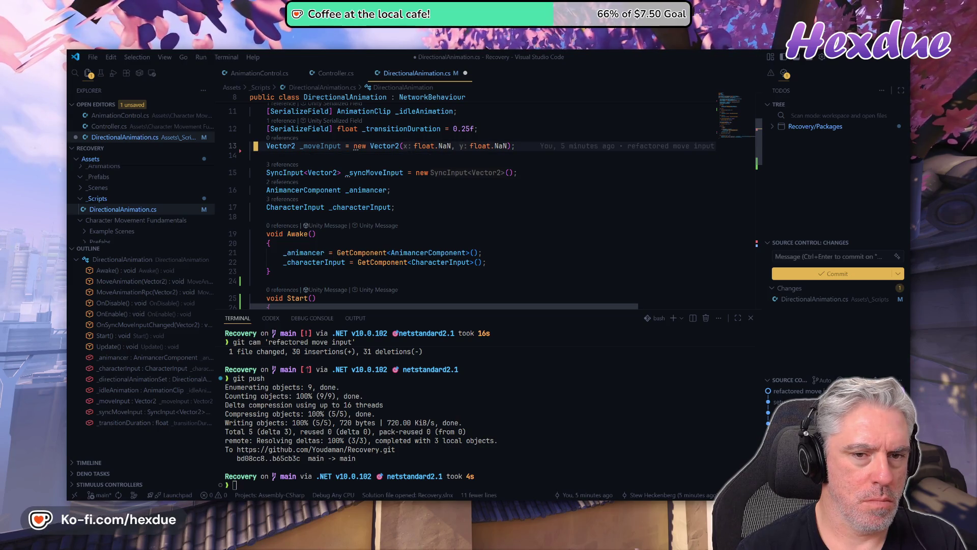
pyautogui.click(331, 146)
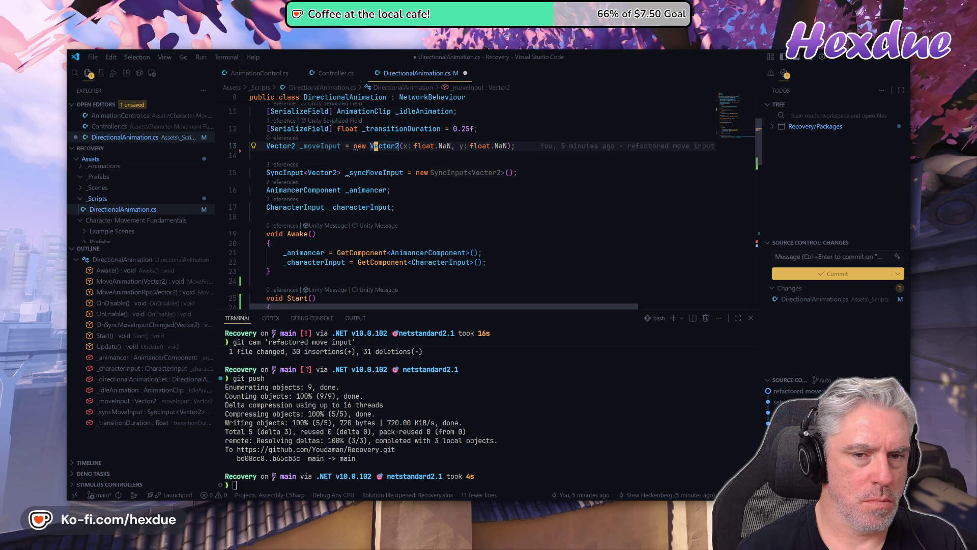
pyautogui.press('v')
pyautogui.press('l')
pyautogui.press('l')
pyautogui.press('l')
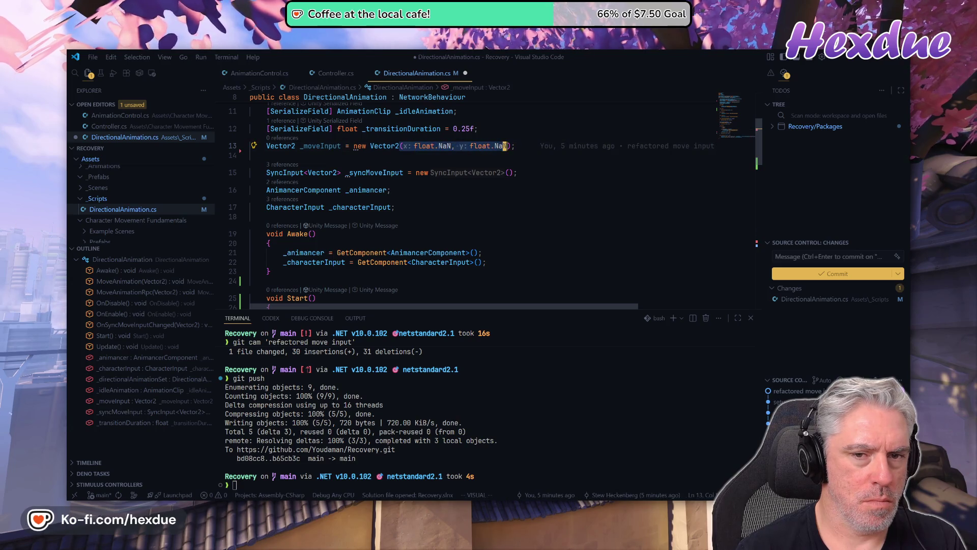
pyautogui.write('ctor2()')
pyautogui.press('Escape')
pyautogui.press('j')
pyautogui.press('j')
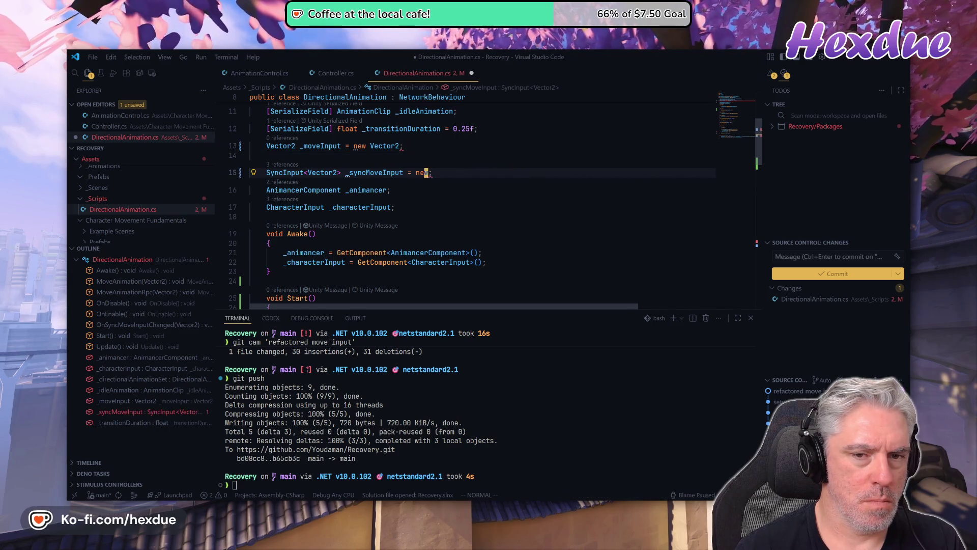
# Give _syncMoveInput a new Vector2(float.NaN, float.NaN) default and delete the plain _moveInput field
pyautogui.write('float.NaN, float.NaN')
pyautogui.press('Escape')
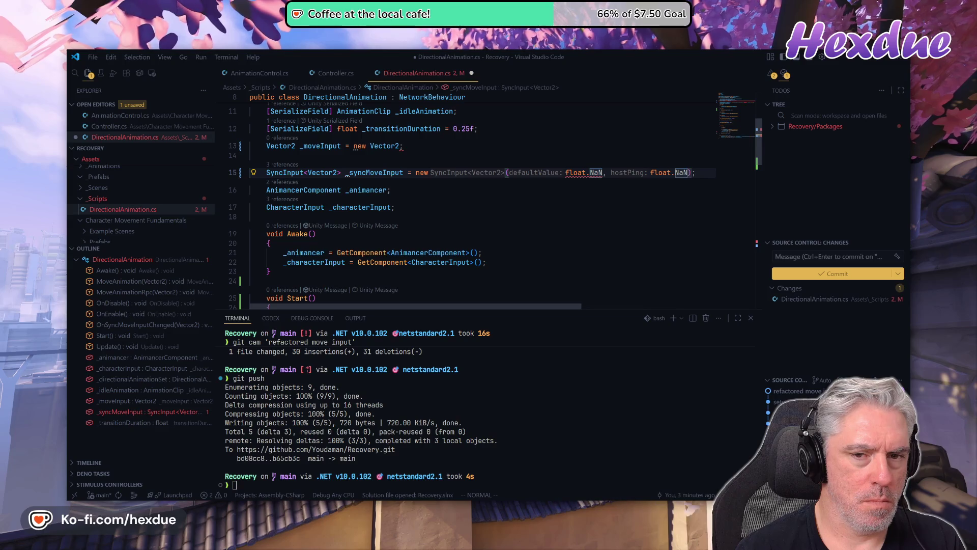
pyautogui.press('k')
pyautogui.press('k')
pyautogui.press('d')
pyautogui.press('d')
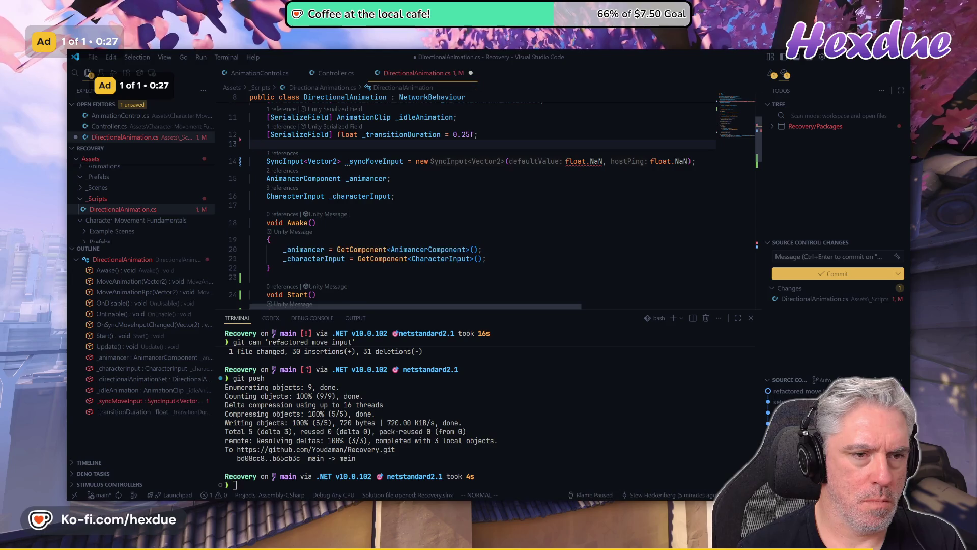
pyautogui.press('Tab')
pyautogui.press('Tab')
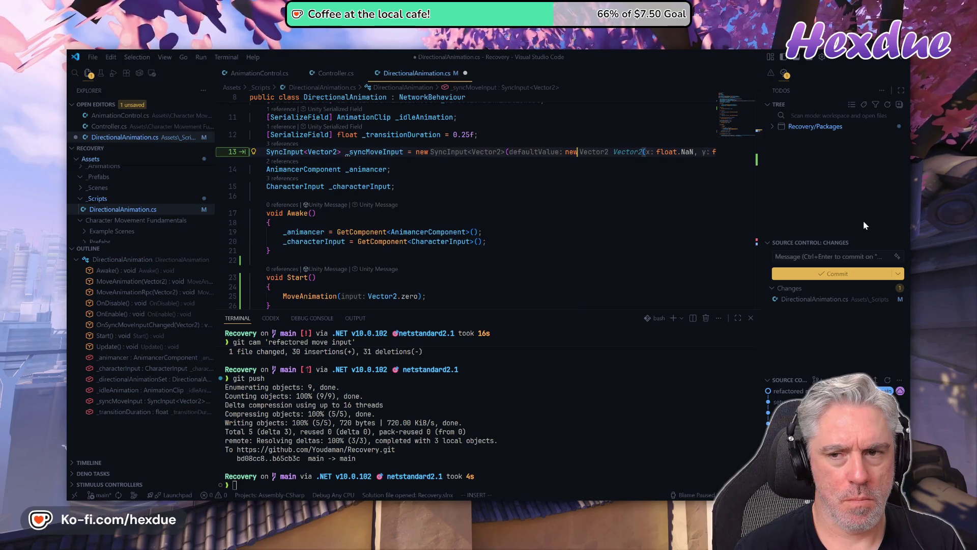
pyautogui.press('l')
pyautogui.press('l')
pyautogui.press('l')
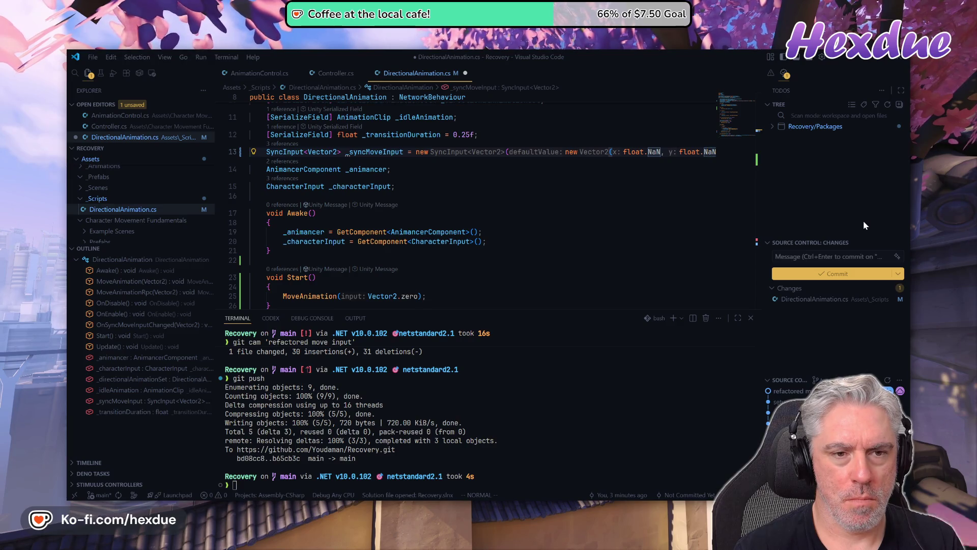
# Search the file for MoveInput and step through the remaining matches
pyautogui.press('0')
pyautogui.press('w')
pyautogui.press('w')
pyautogui.press('w')
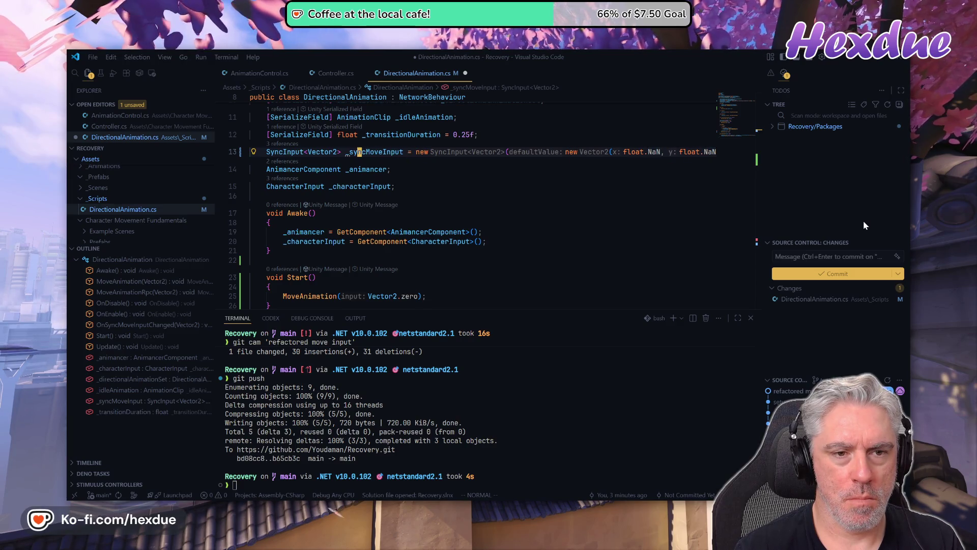
pyautogui.press('/')
pyautogui.write('MoveInput')
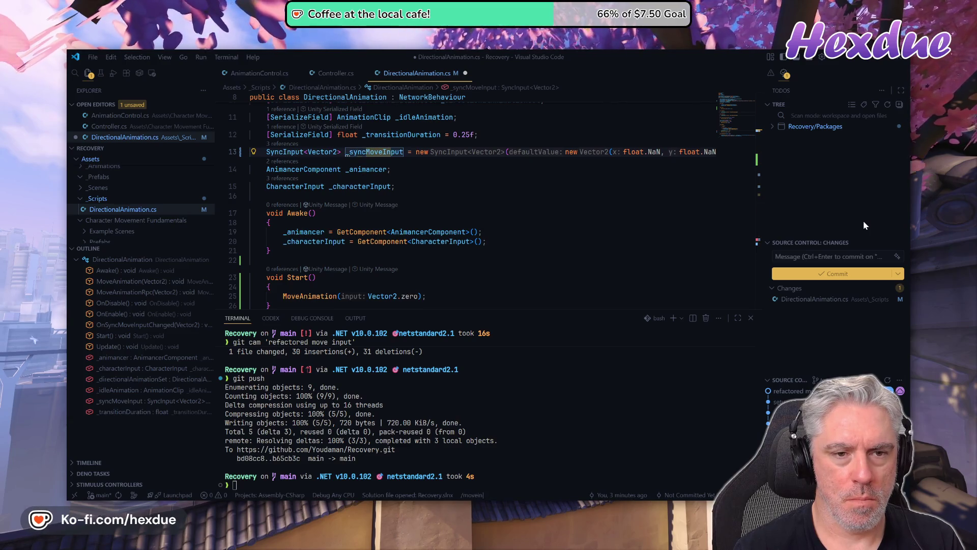
pyautogui.press('Return')
pyautogui.press('n')
pyautogui.press('n')
pyautogui.press('n')
pyautogui.press('n')
pyautogui.press('n')
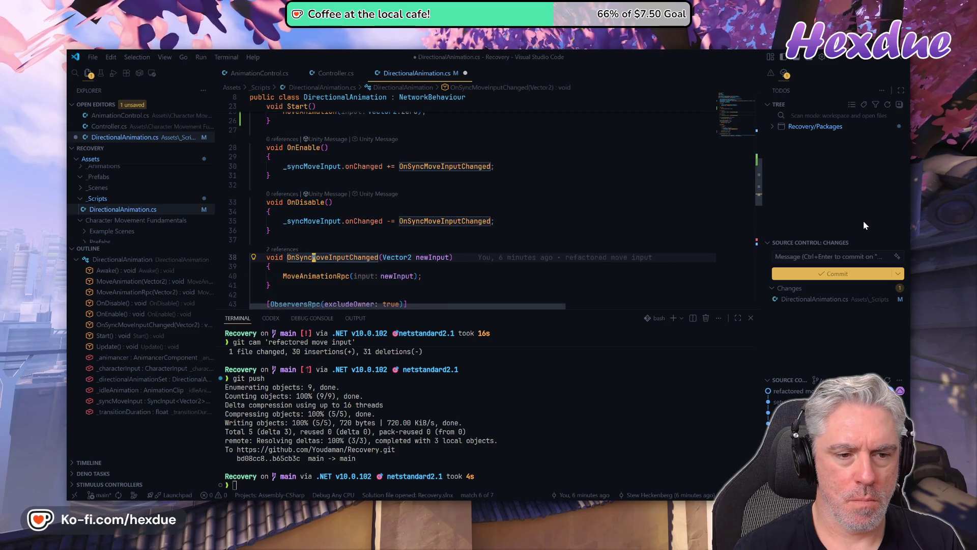
pyautogui.press('n')
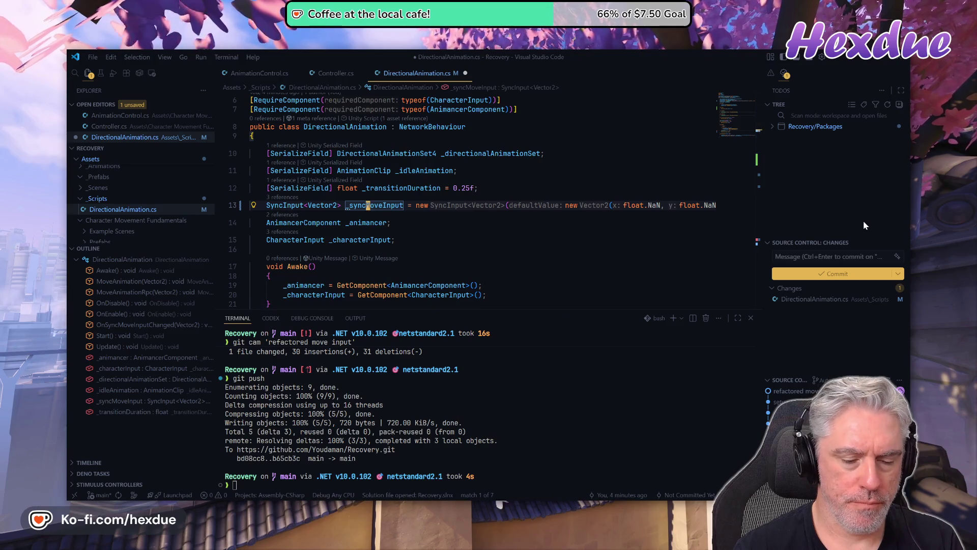
# Rename the _syncMoveInput field to _moveInput throughout the file
pyautogui.press('F2')
pyautogui.write('_moveInput')
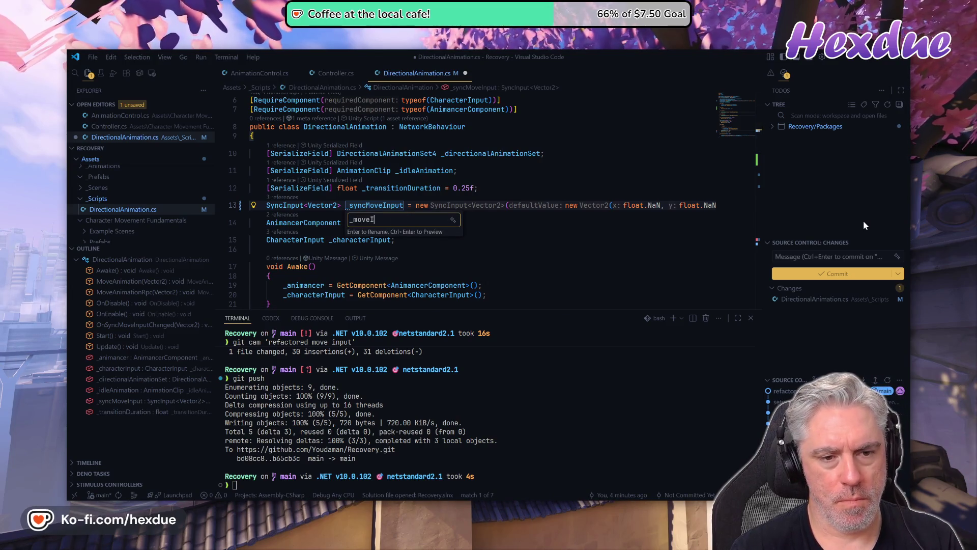
pyautogui.press('Return')
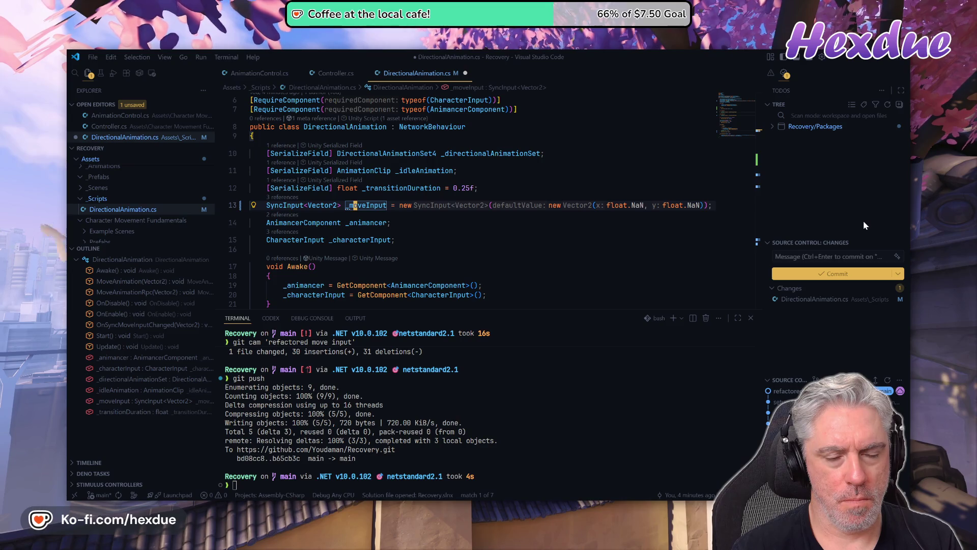
# Rename the OnSyncMoveInputChanged handler to OnMoveInputChanged
pyautogui.press('j')
pyautogui.press('j')
pyautogui.press('j')
pyautogui.press('j')
pyautogui.press('j')
pyautogui.press('j')
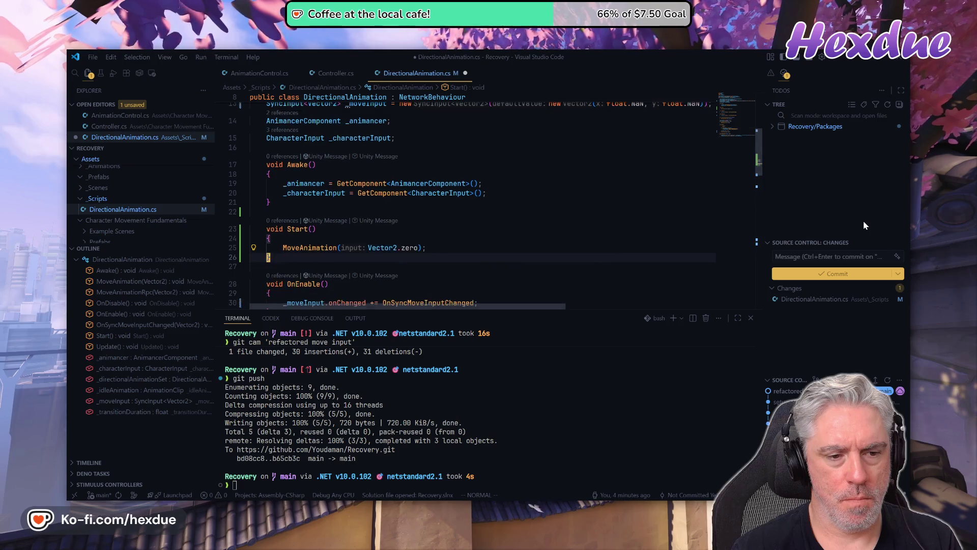
pyautogui.press('j')
pyautogui.press('j')
pyautogui.press('j')
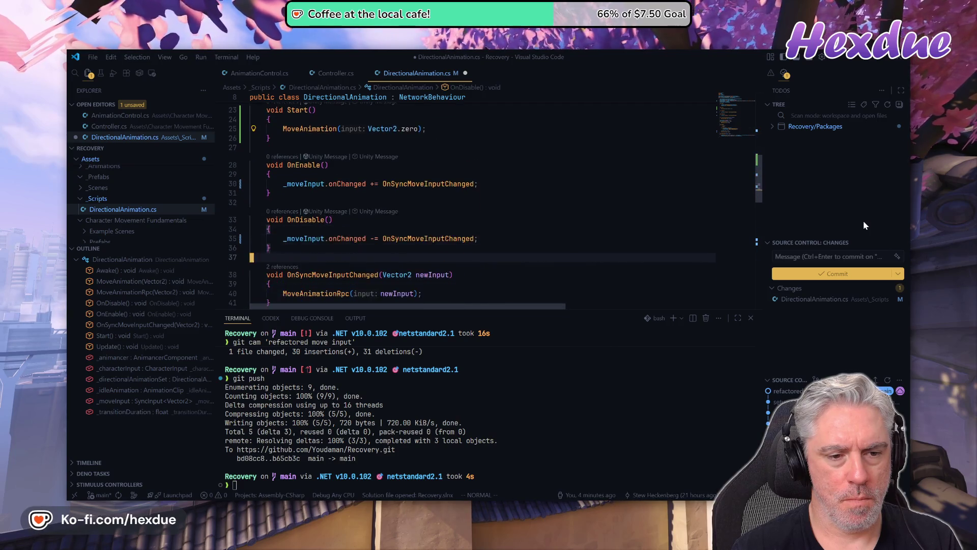
pyautogui.press('h')
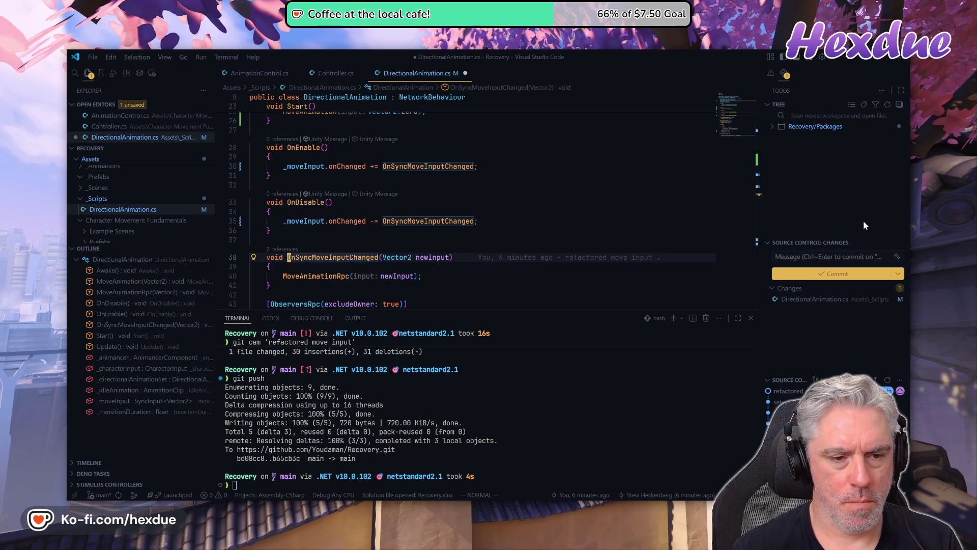
pyautogui.press('F2')
pyautogui.write('OnMoveInputC')
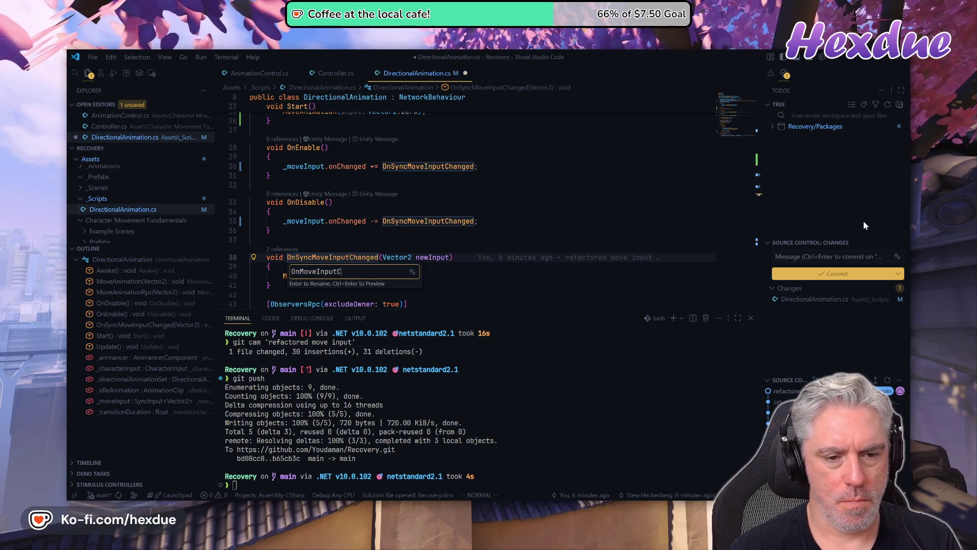
pyautogui.press('Return')
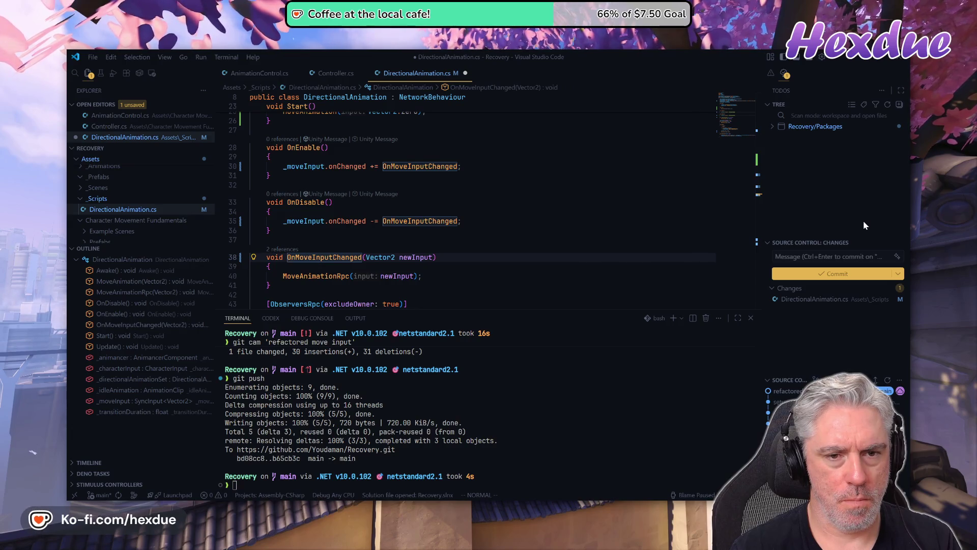
pyautogui.press('j')
pyautogui.press('j')
pyautogui.press('j')
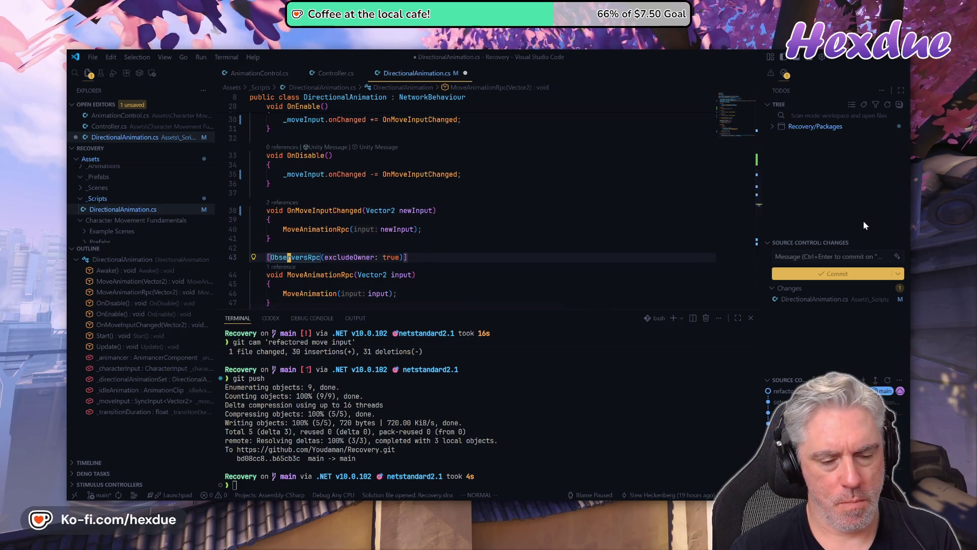
pyautogui.press('j')
pyautogui.press('j')
pyautogui.press('j')
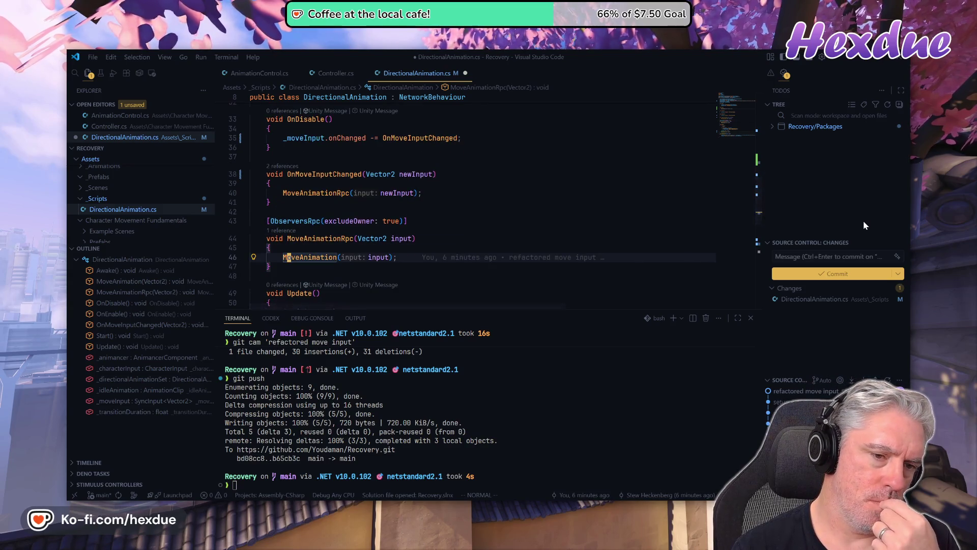
pyautogui.press('j')
pyautogui.press('j')
pyautogui.press('j')
pyautogui.press('j')
pyautogui.press('j')
pyautogui.press('j')
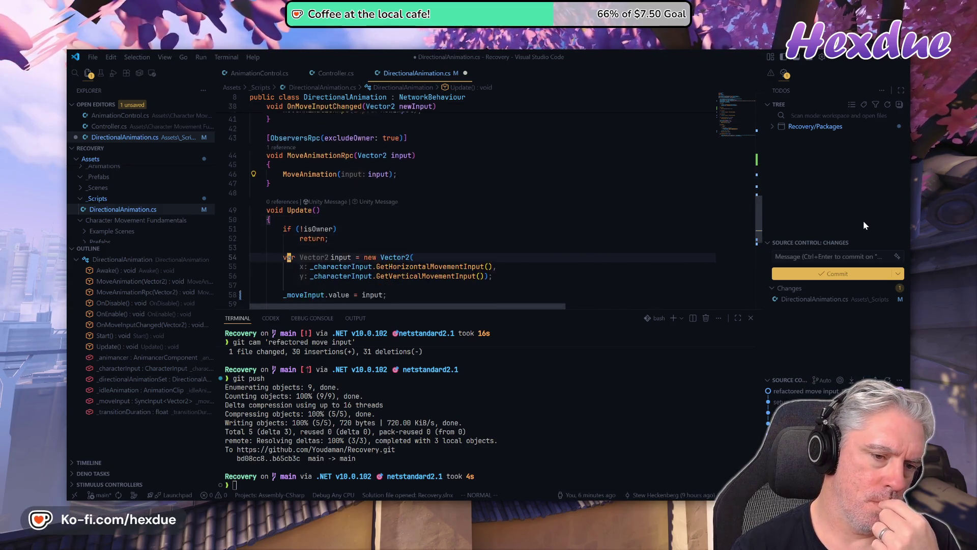
pyautogui.press('j')
pyautogui.press('j')
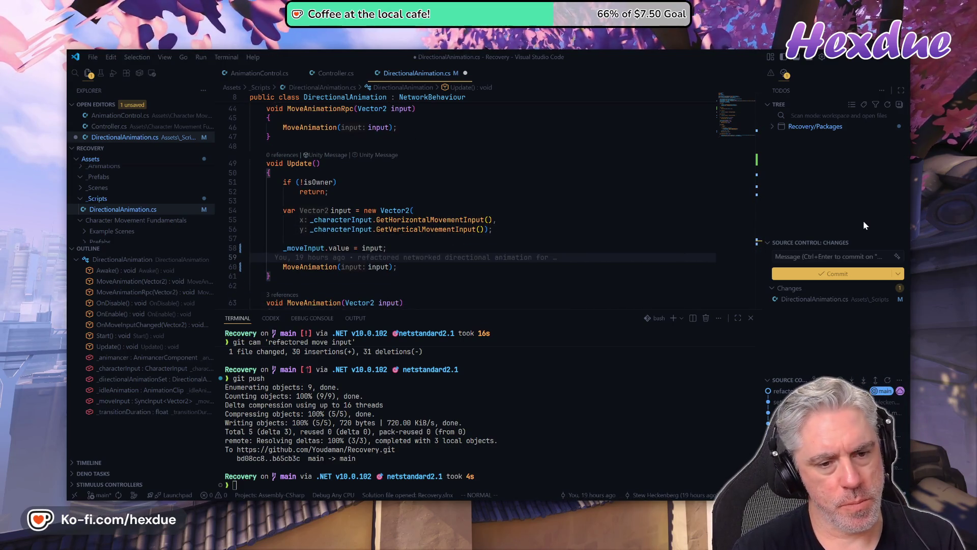
pyautogui.press('k')
pyautogui.press('k')
pyautogui.press('k')
pyautogui.press('k')
pyautogui.press('k')
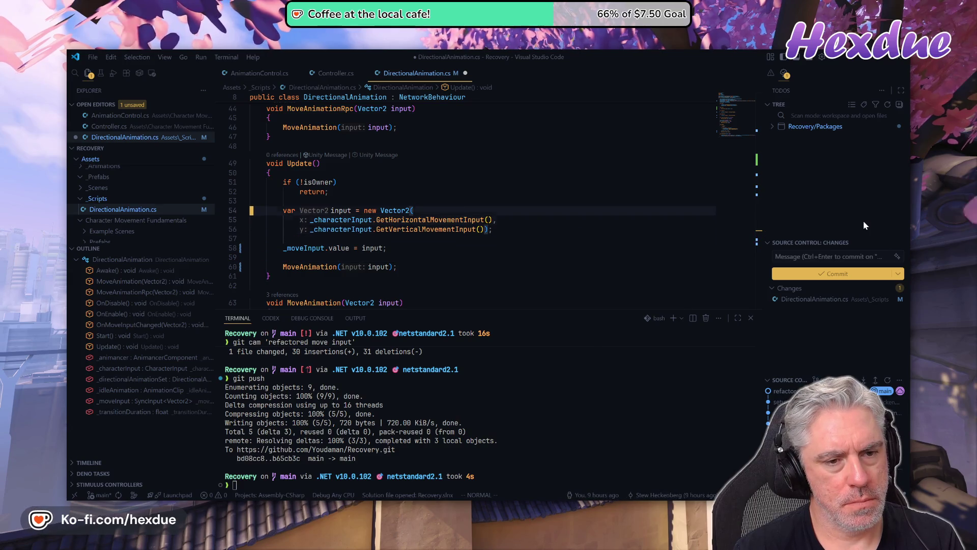
pyautogui.press('^')
pyautogui.press('w')
pyautogui.press('w')
pyautogui.press('w')
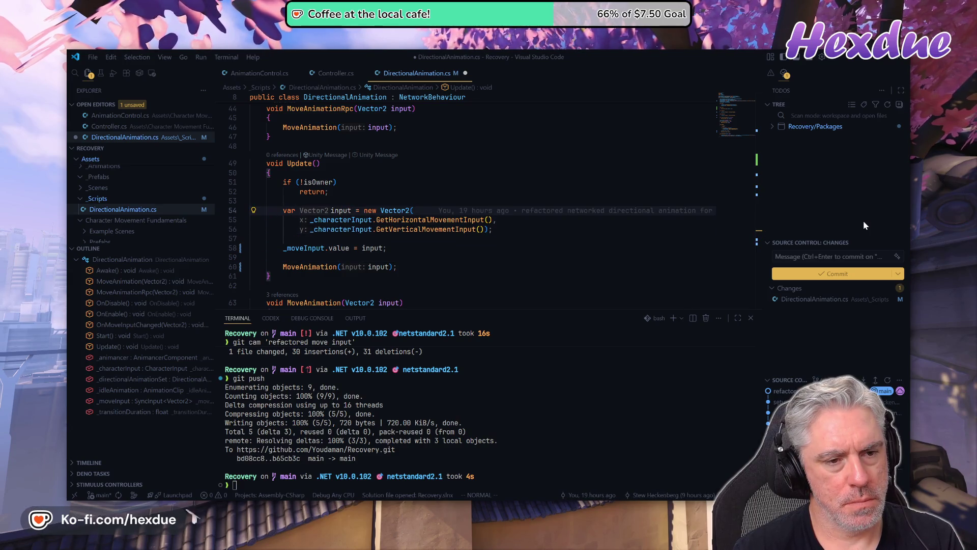
pyautogui.press('b')
pyautogui.press('b')
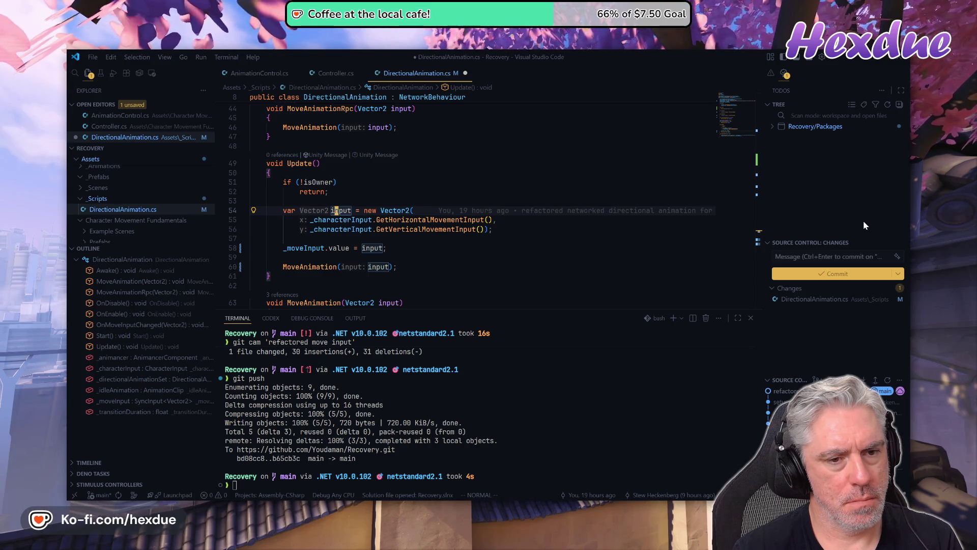
pyautogui.press('^')
pyautogui.write('c3ev')
# Assign the new Vector2 to _moveInput.value, drop the old assignment, and pass _moveInput.value to MoveAnimation
pyautogui.press('BackSpace')
pyautogui.write('_mov')
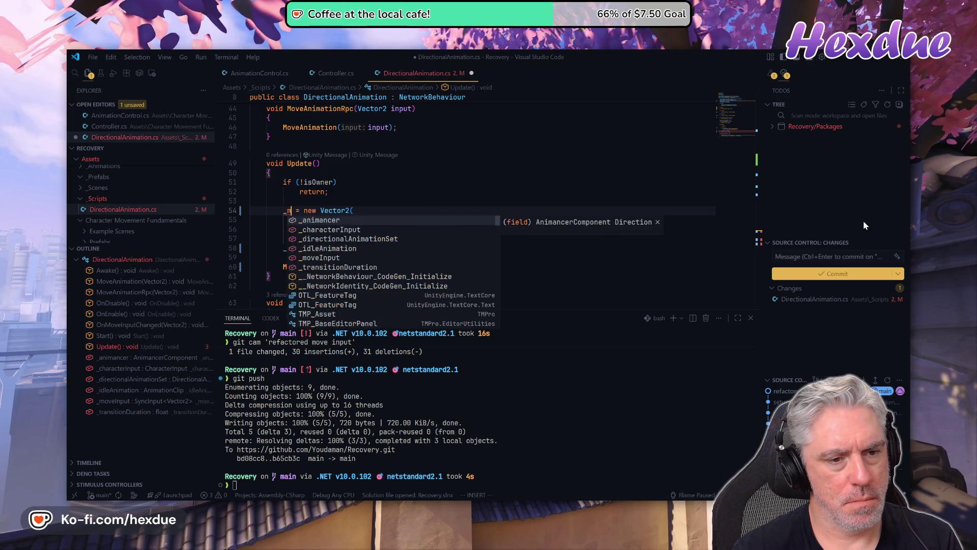
pyautogui.press('Tab')
pyautogui.write('.value')
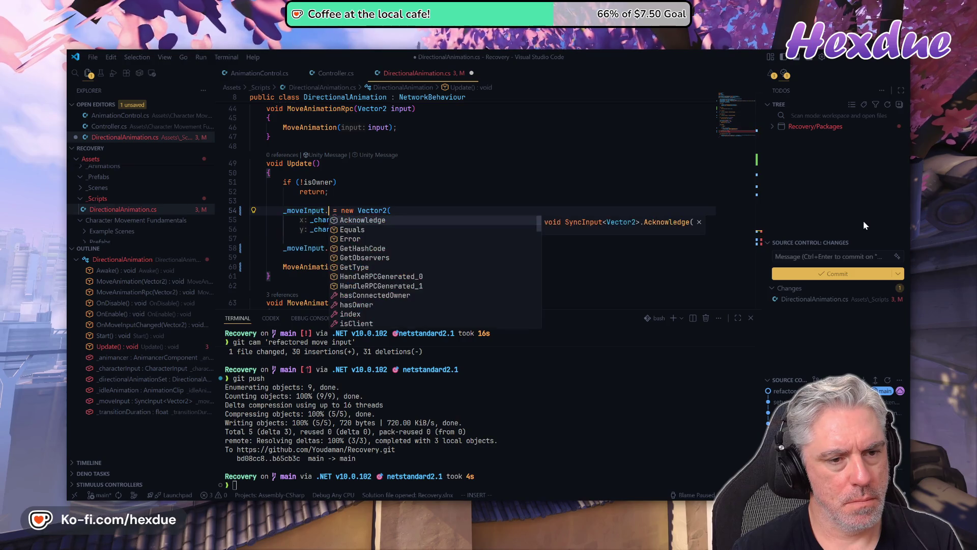
pyautogui.press('Escape')
pyautogui.press('j')
pyautogui.press('j')
pyautogui.press('j')
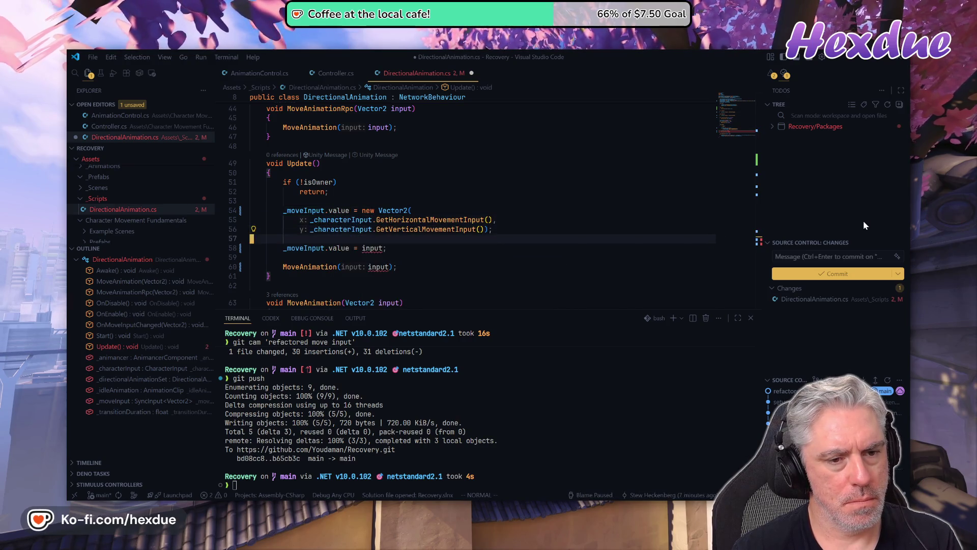
pyautogui.press('d')
pyautogui.press('d')
pyautogui.press('d')
pyautogui.press('d')
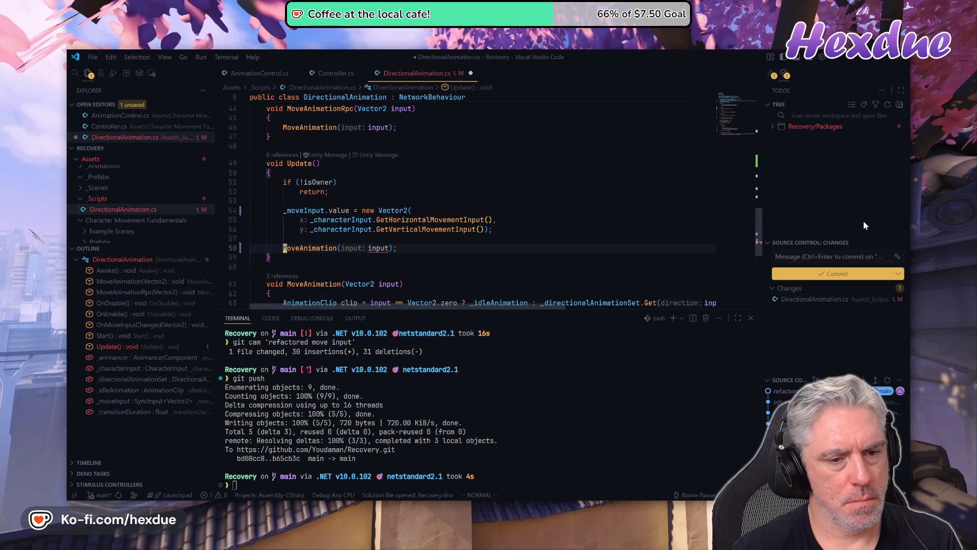
pyautogui.press('Tab')
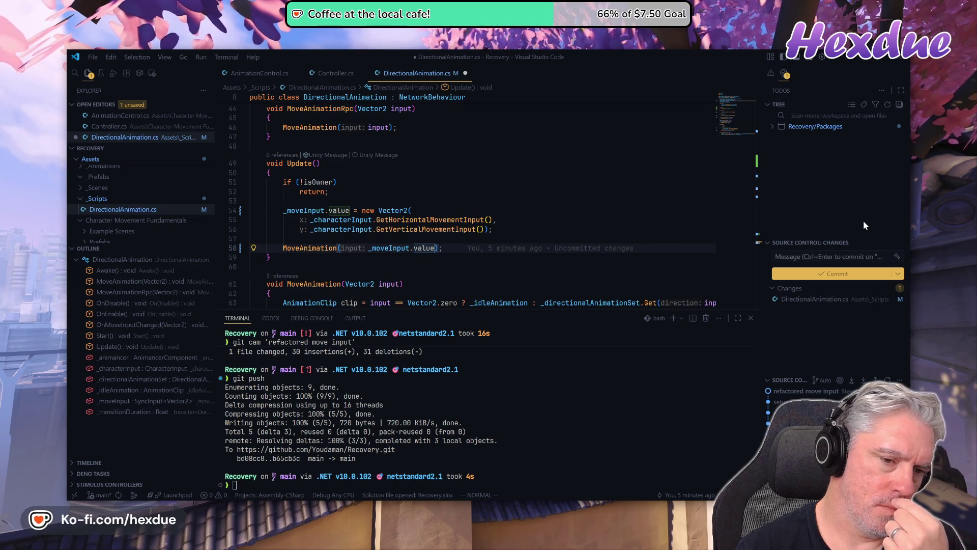
# Save the script with :w and switch to the Unity editor to recompile
pyautogui.press('j')
pyautogui.press('j')
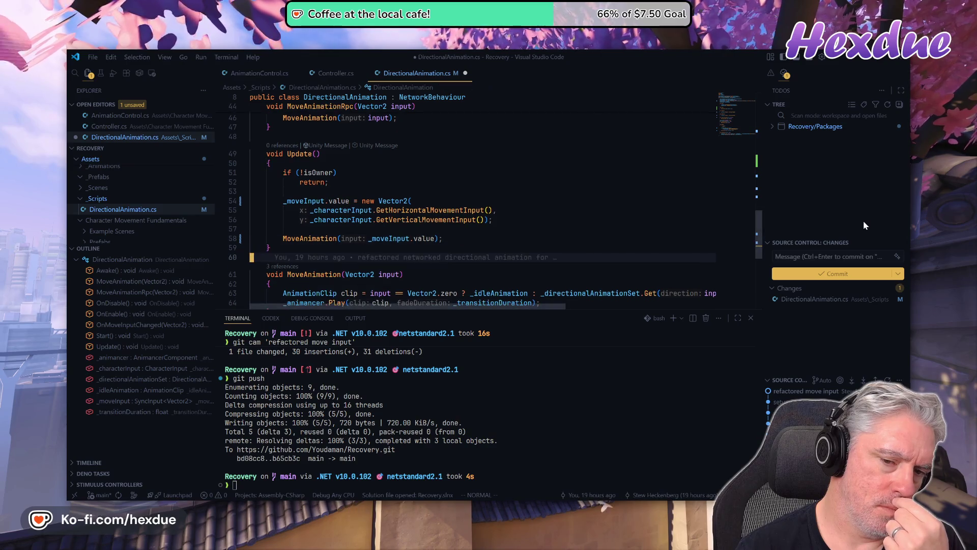
pyautogui.press('j')
pyautogui.press('j')
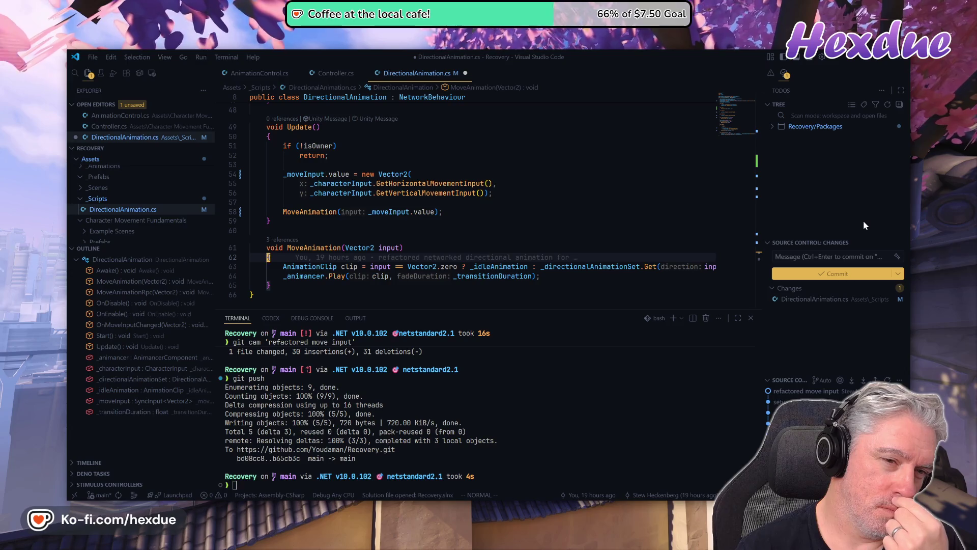
pyautogui.hotkey('ctrl', 'o')
pyautogui.hotkey('ctrl', 'o')
pyautogui.hotkey('ctrl', 'o')
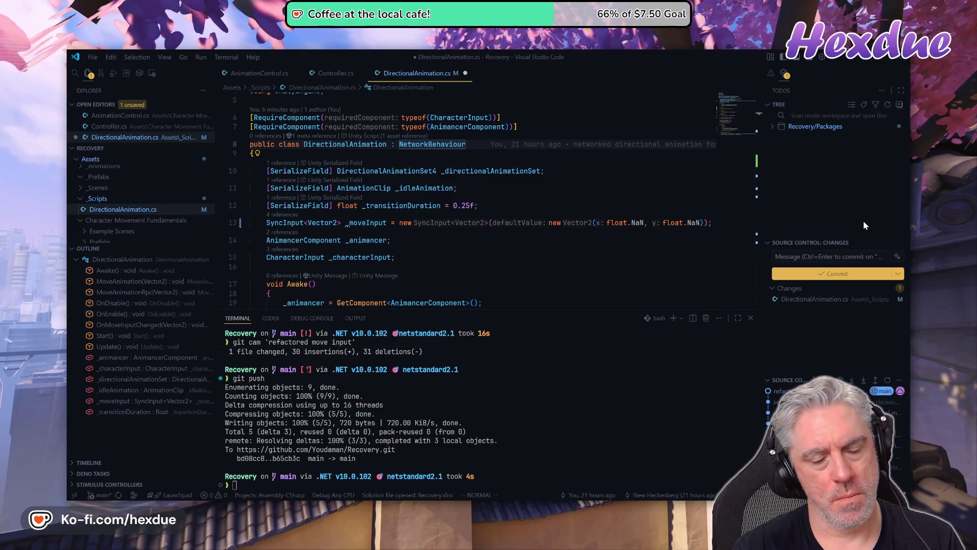
pyautogui.write(':w')
pyautogui.press('Return')
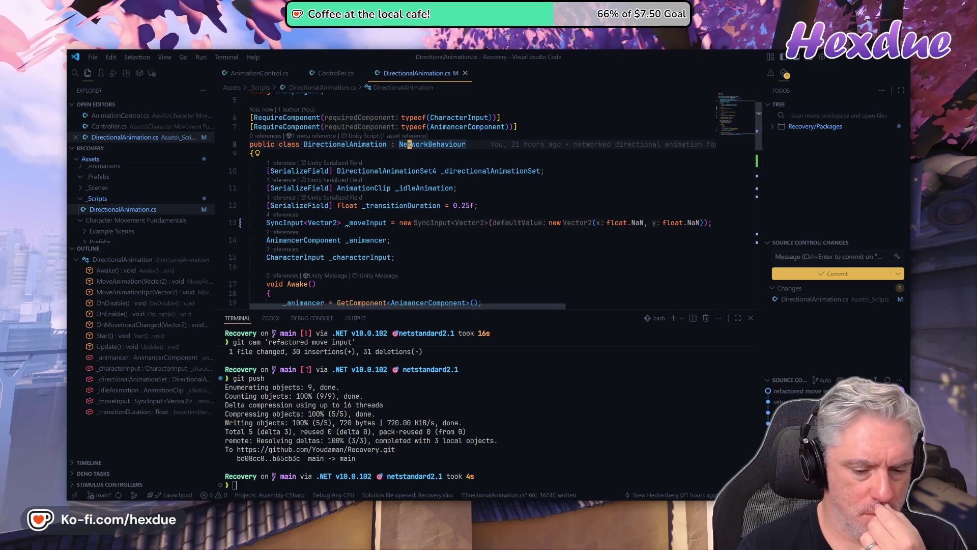
pyautogui.moveTo(467, 534)
pyautogui.click(467, 458)
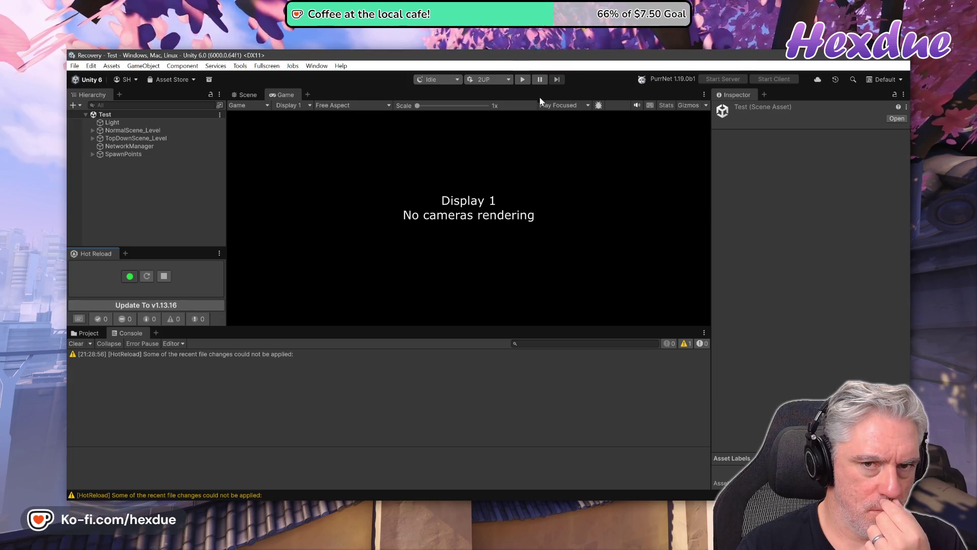
pyautogui.click(522, 80)
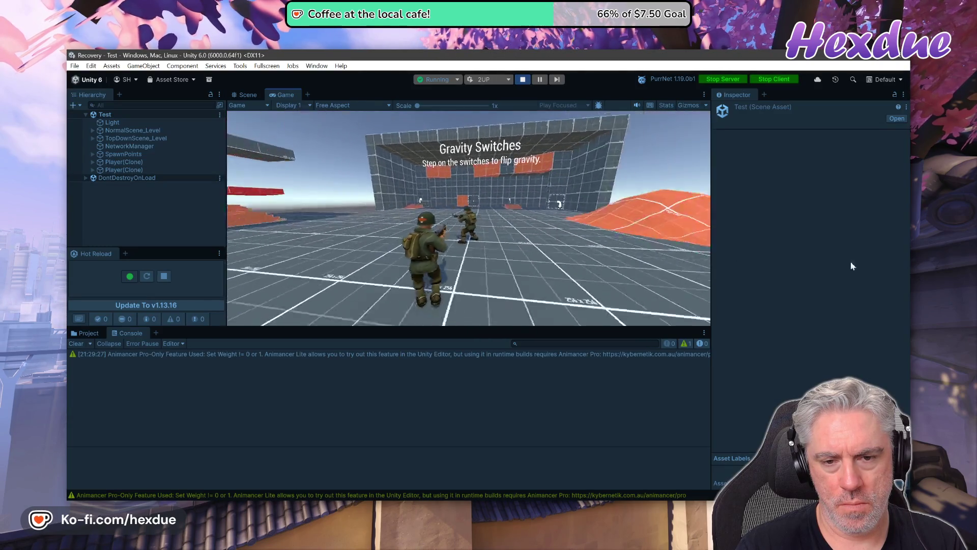
pyautogui.hotkey('alt', 'Tab')
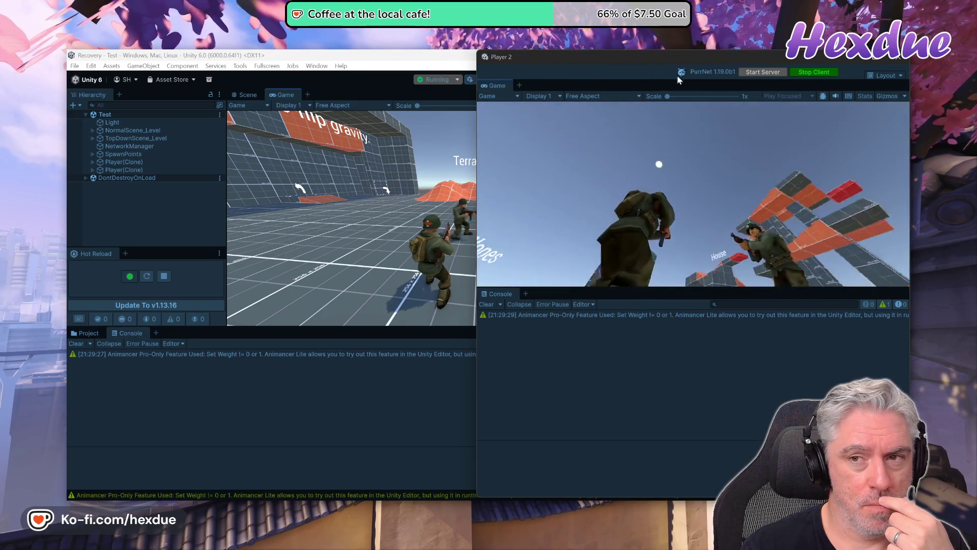
pyautogui.hotkey('alt', 'Tab')
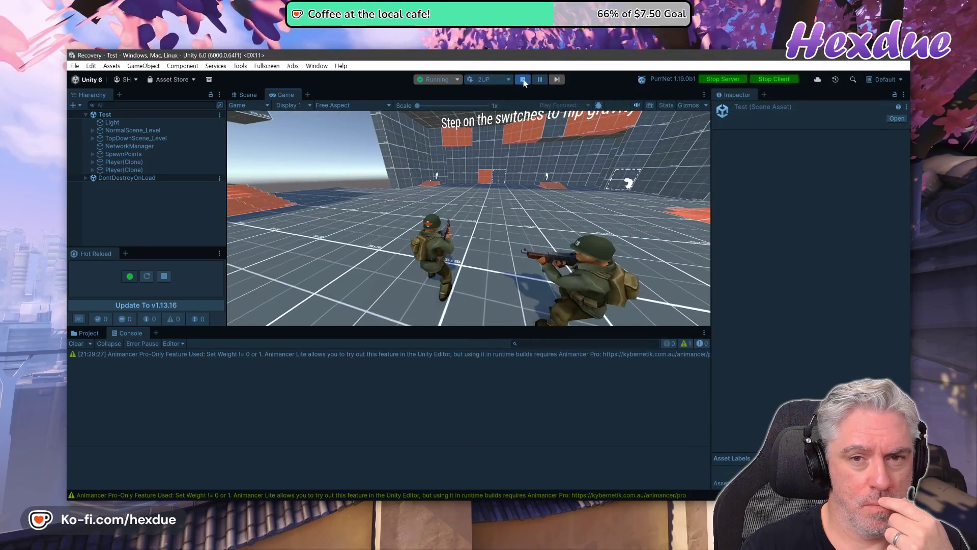
pyautogui.click(523, 80)
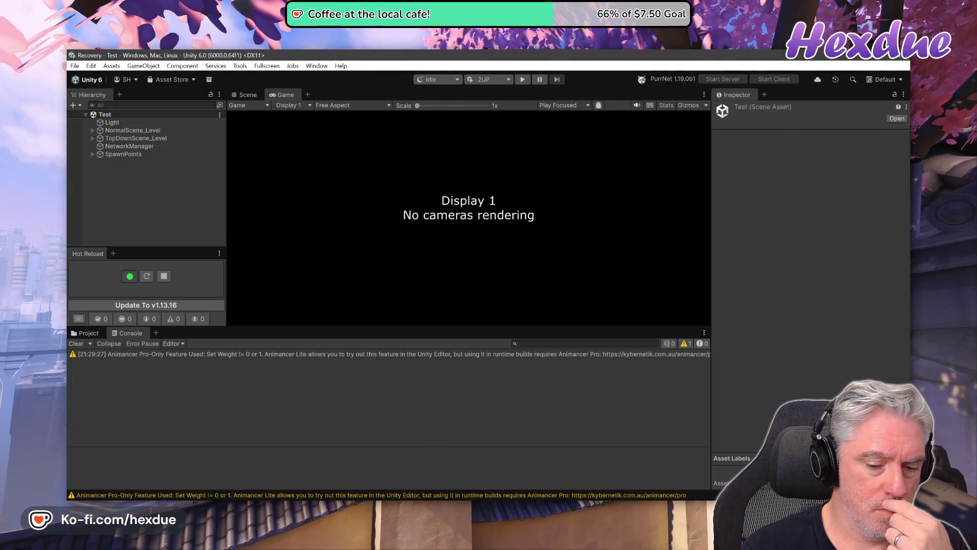
pyautogui.hotkey('alt', 'Tab')
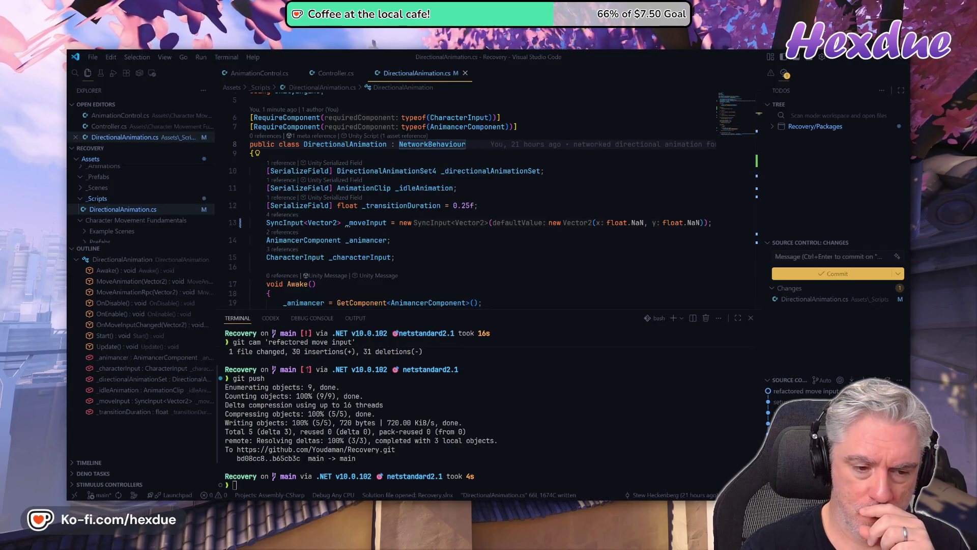
# Run git cam 'refactored move input again' in the terminal to commit DirectionalAnimation.cs
pyautogui.click(235, 484)
pyautogui.write("git cam '")
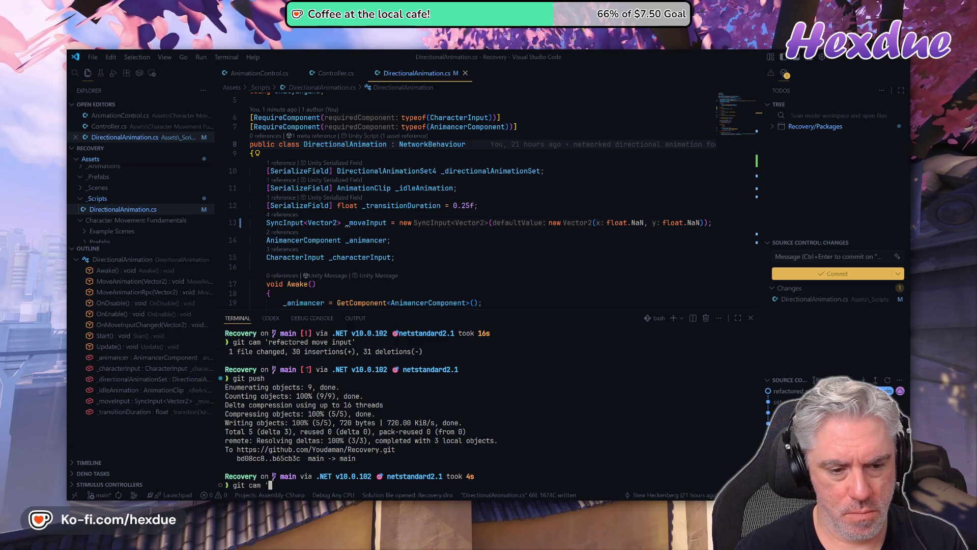
pyautogui.write('refactored move input')
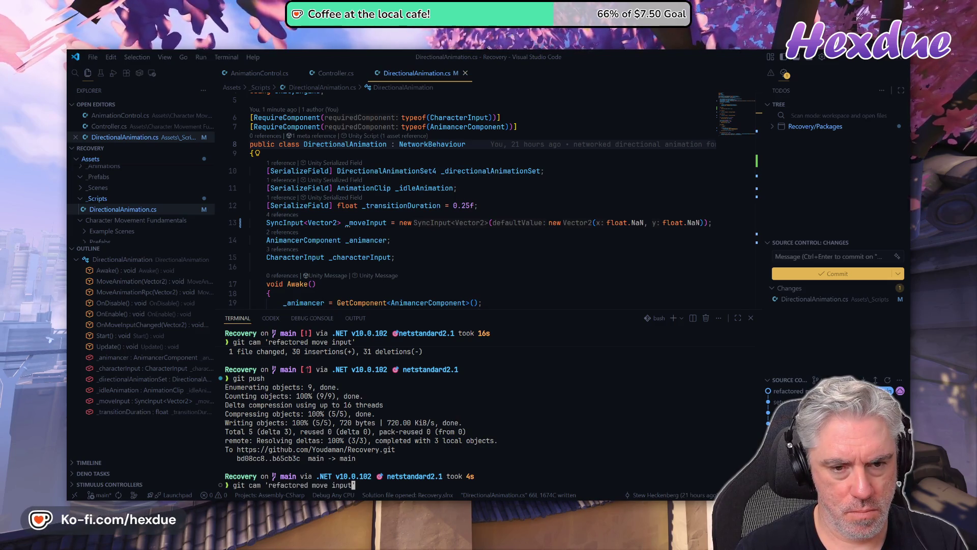
pyautogui.write(' more')
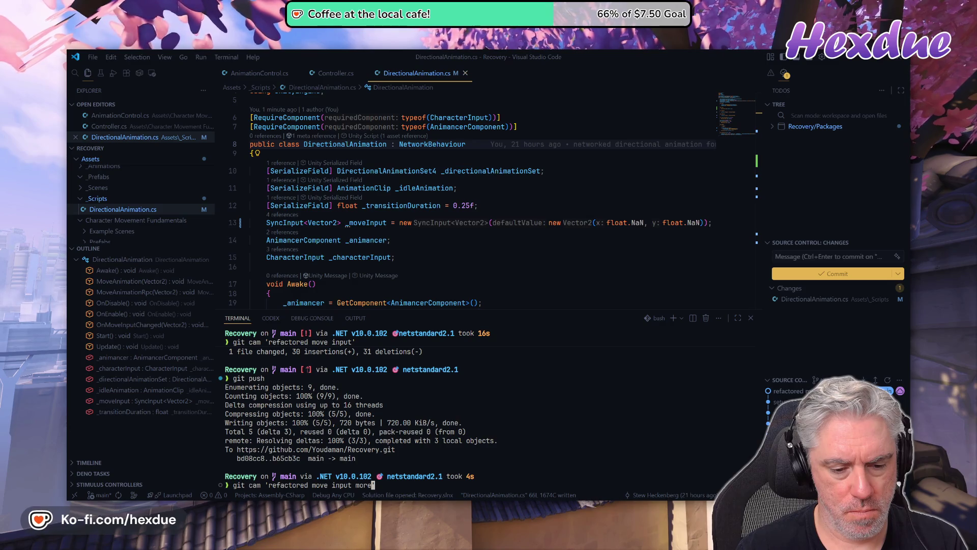
pyautogui.press('BackSpace')
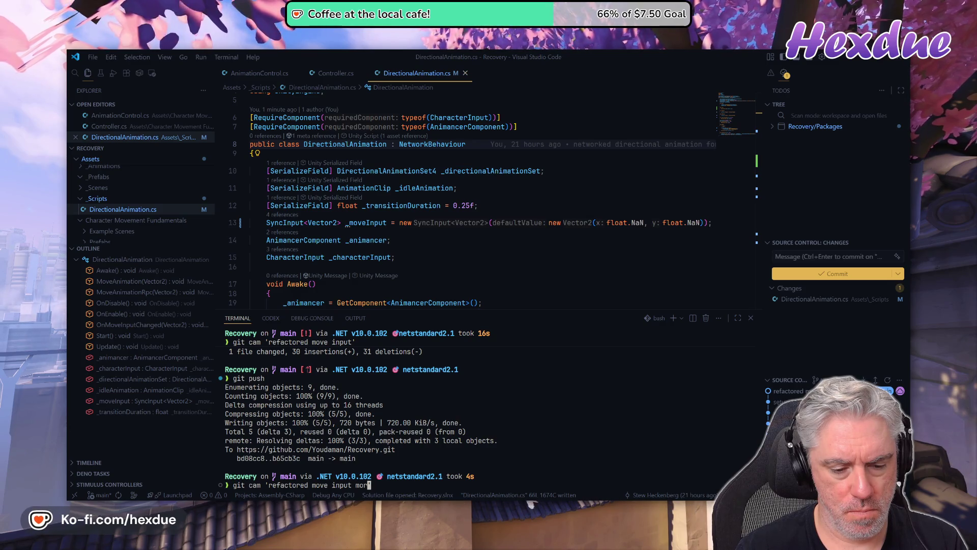
pyautogui.write("again'")
pyautogui.press('Return')
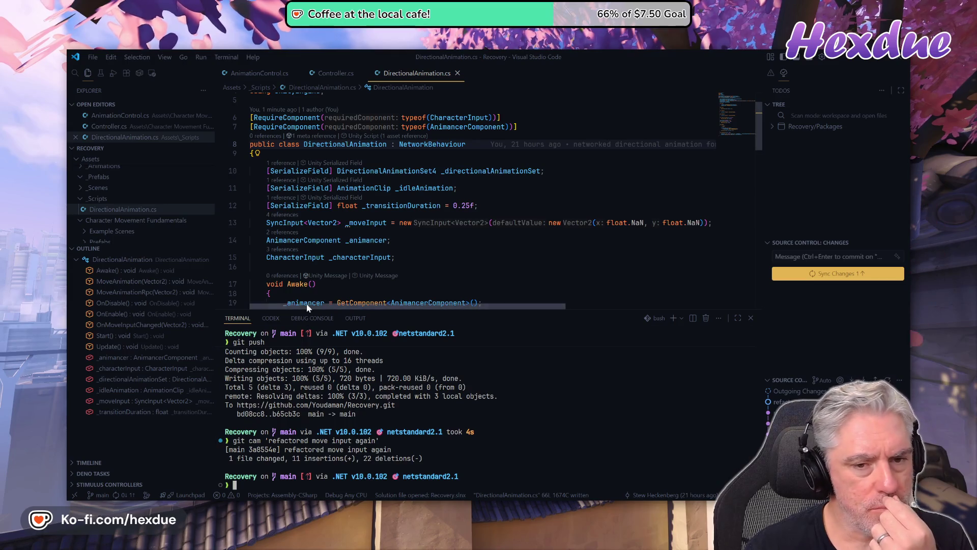
# Delete the Start method from DirectionalAnimation.cs and save the file with :w
pyautogui.scroll(-5, 307, 285)
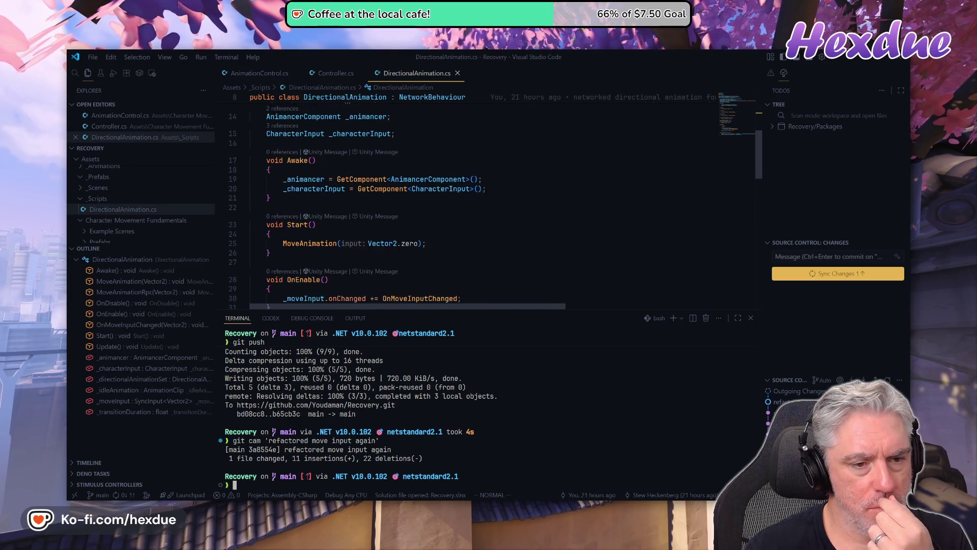
pyautogui.scroll(-3, 307, 285)
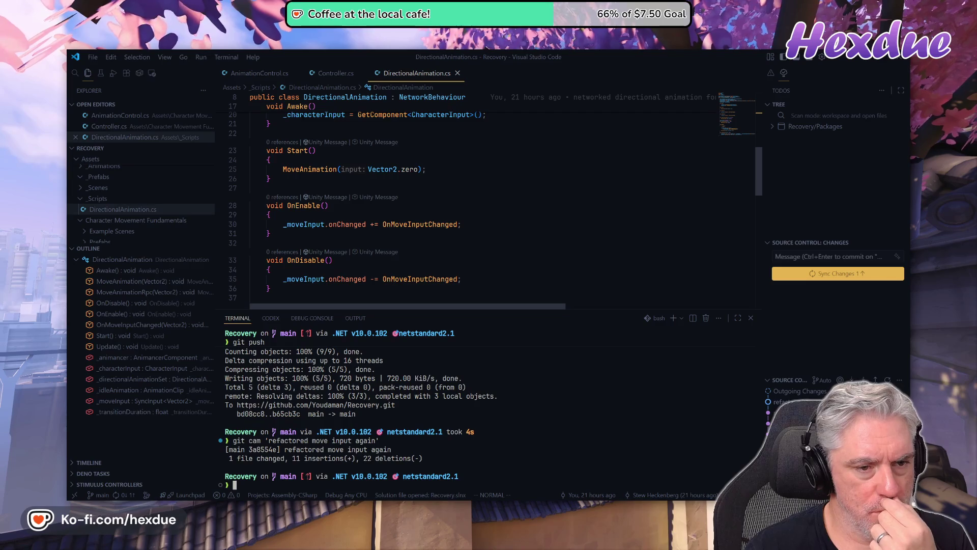
pyautogui.scroll(-1, 307, 285)
pyautogui.scroll(-2, 484, 203)
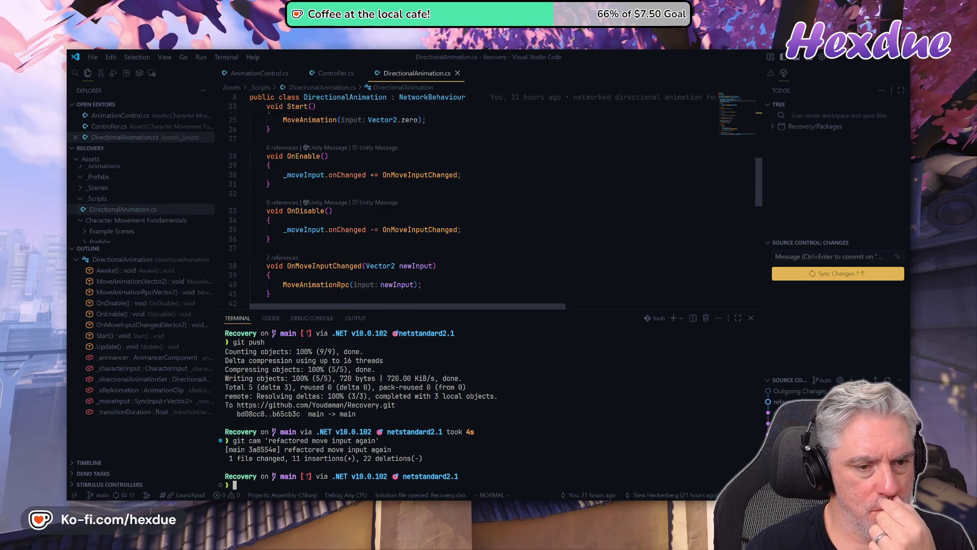
pyautogui.scroll(3, 483, 203)
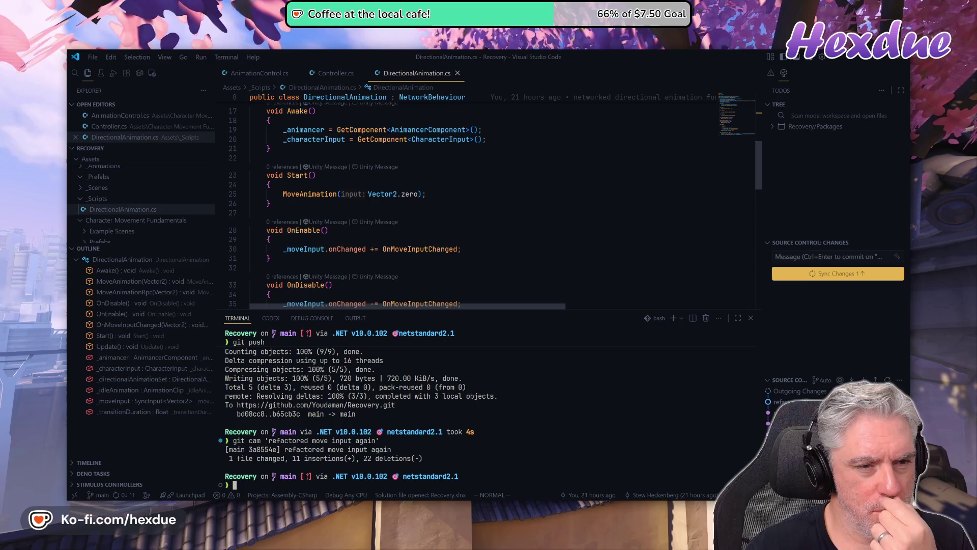
pyautogui.click(268, 185)
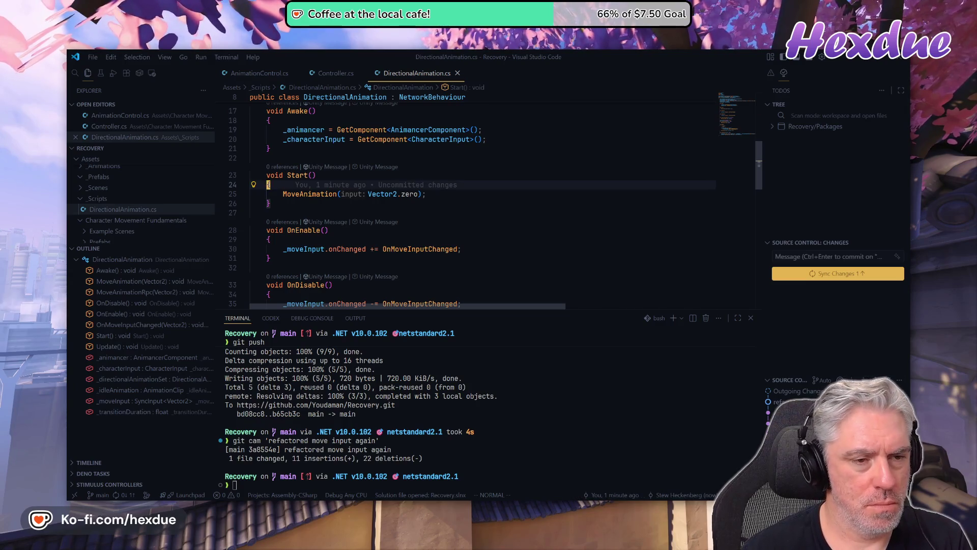
pyautogui.press('k')
pyautogui.press('V')
pyautogui.press('}')
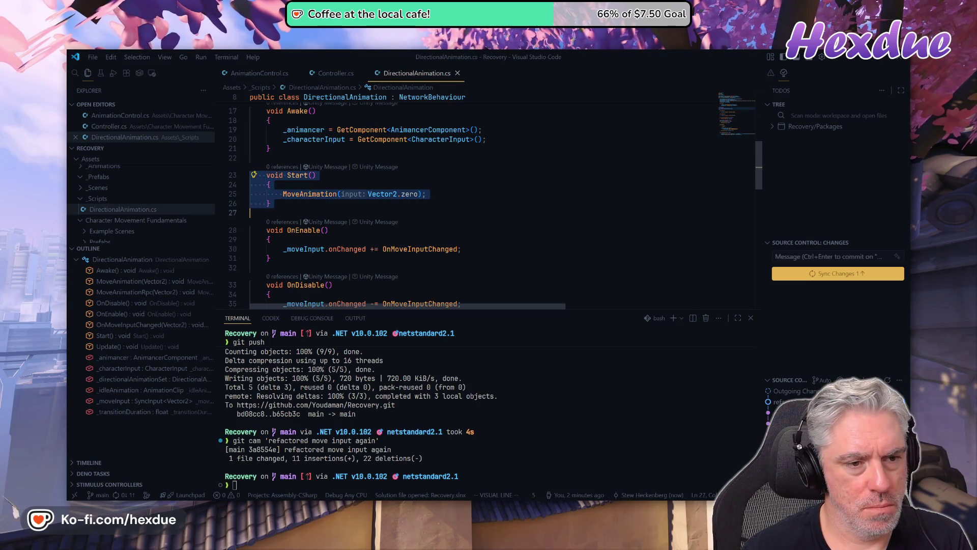
pyautogui.press('d')
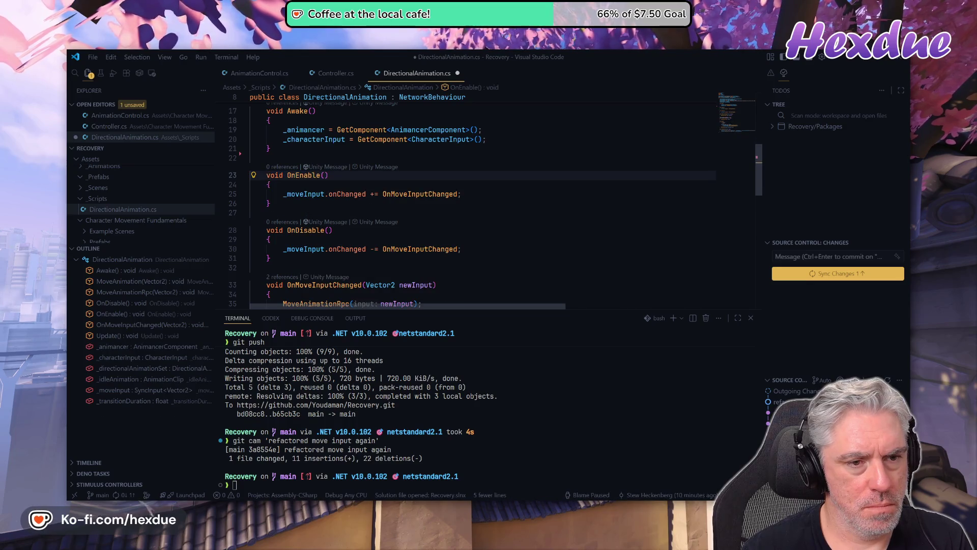
pyautogui.write(':w')
pyautogui.press('Return')
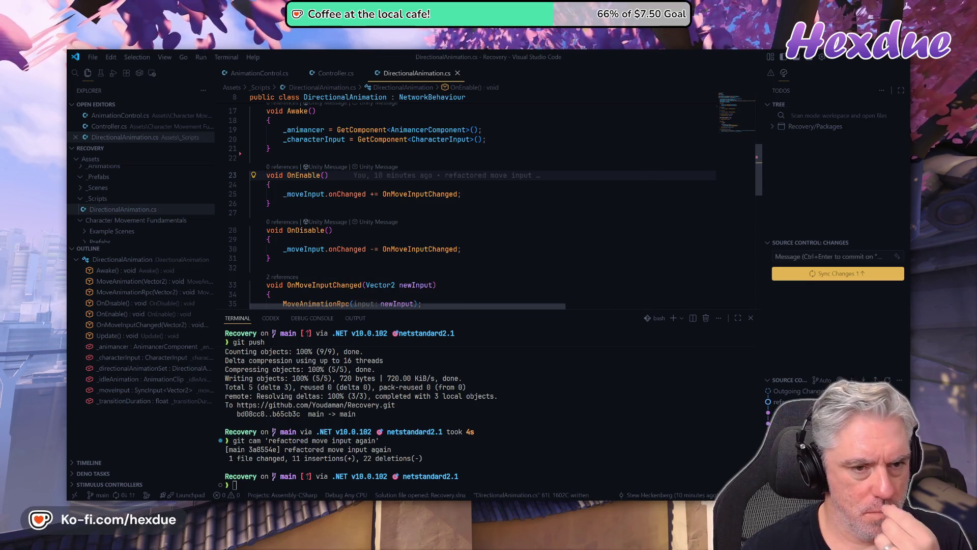
# Review the OnEnable code below, then switch over to the Unity editor
pyautogui.press('z')
pyautogui.press('t')
pyautogui.scroll(-2, 483, 204)
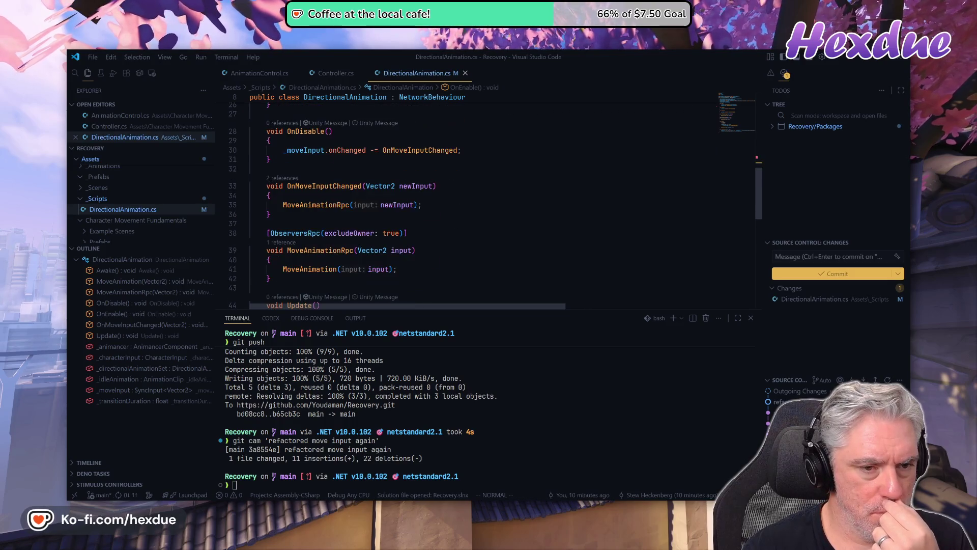
pyautogui.scroll(-4, 483, 203)
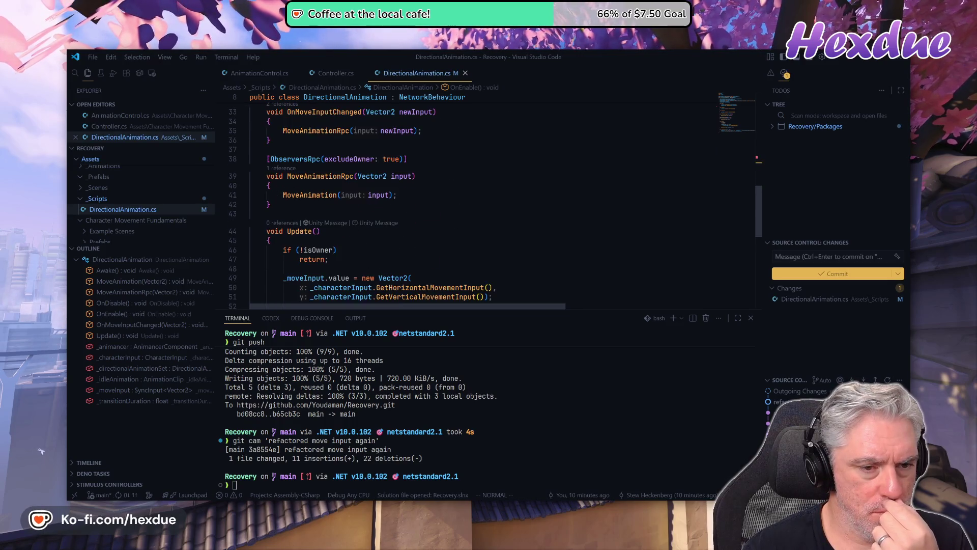
pyautogui.scroll(-1, 484, 204)
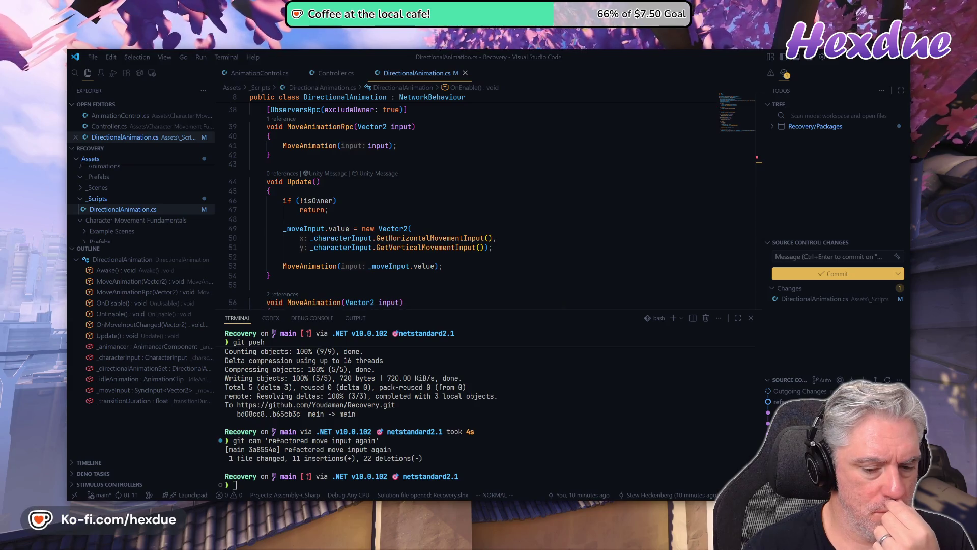
pyautogui.hotkey('alt', 'Tab')
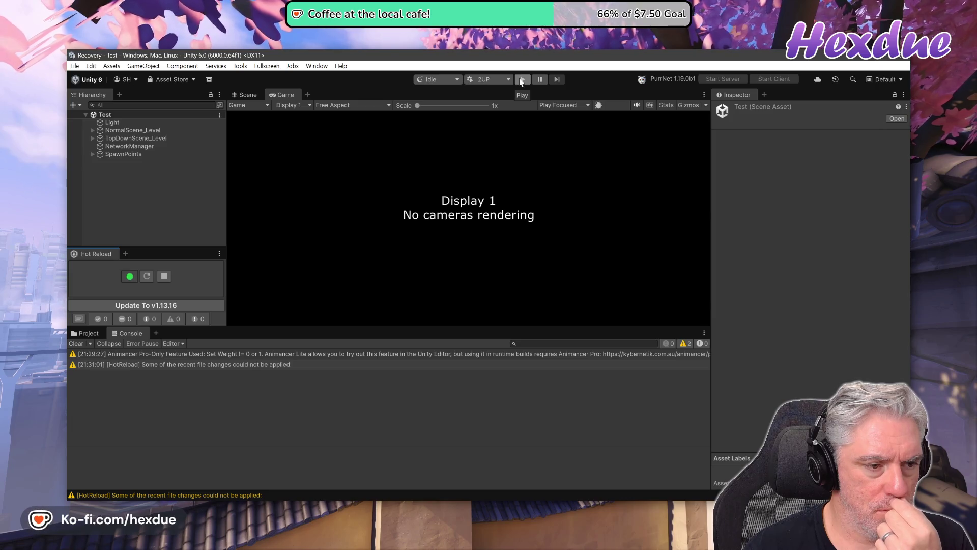
# Play-test the Start-less script with Player 2, then close Player 2, stop Play, and return to VS Code
pyautogui.click(522, 80)
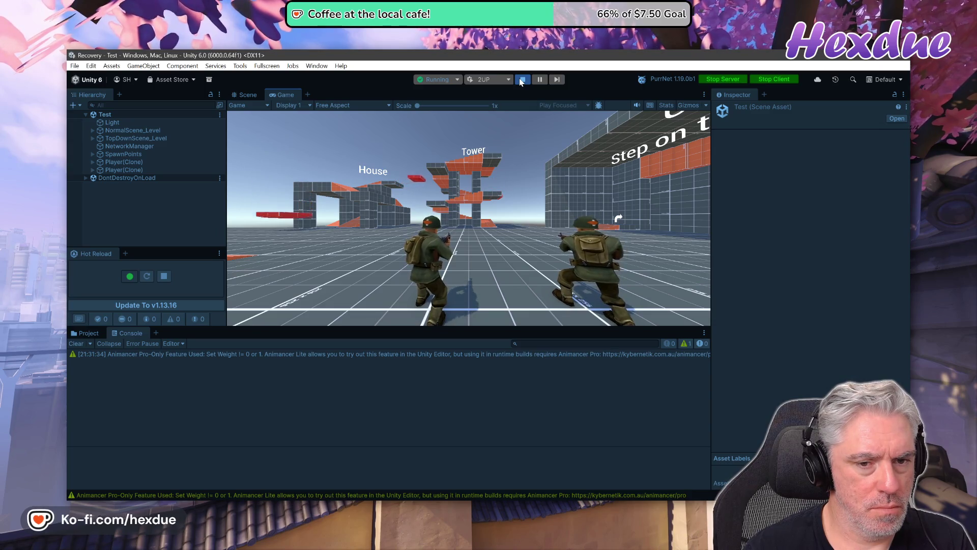
pyautogui.hotkey('alt', 'Tab')
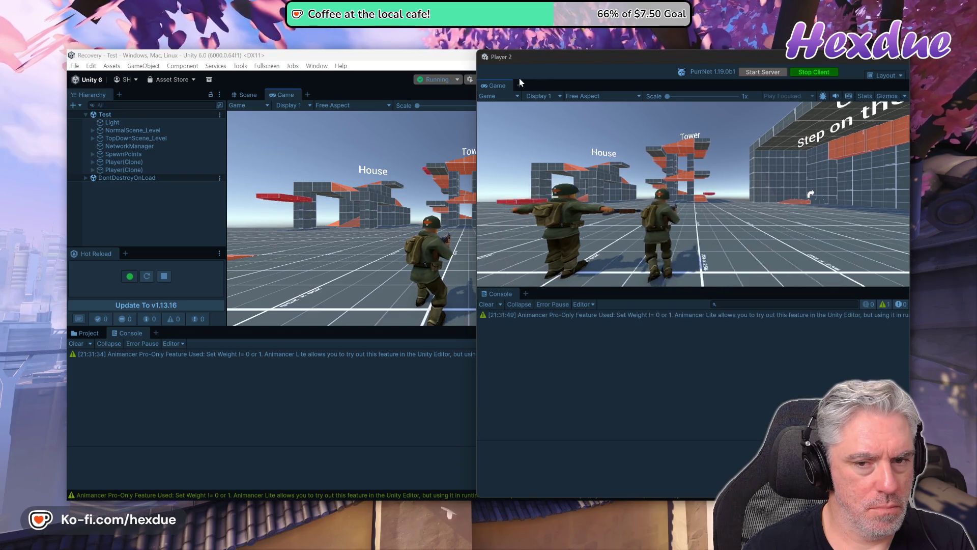
pyautogui.hotkey('alt', 'Tab')
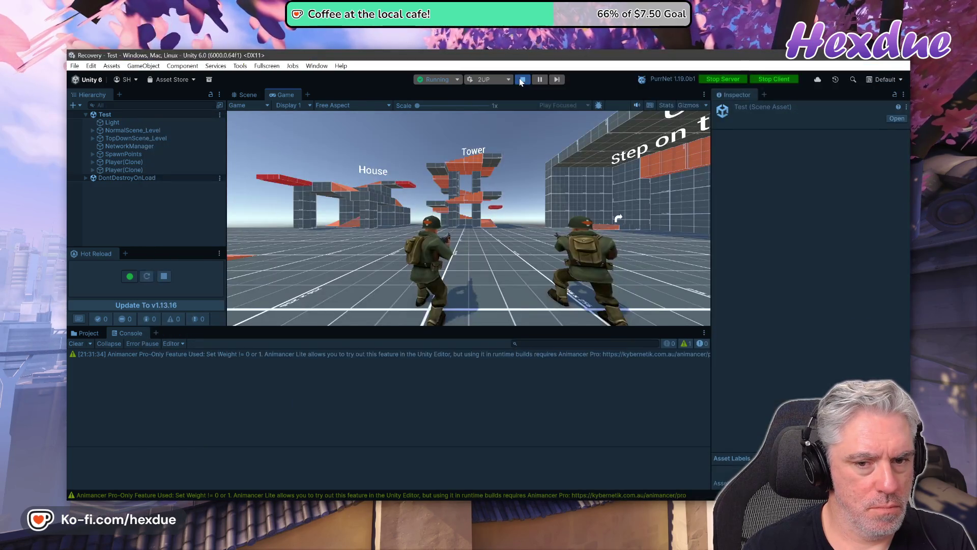
pyautogui.hotkey('alt', 'Tab')
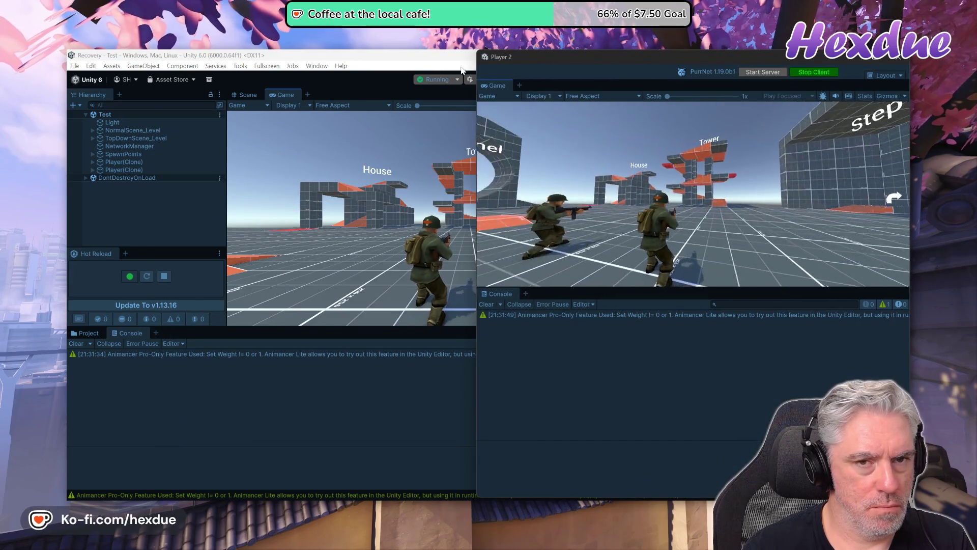
pyautogui.click(898, 57)
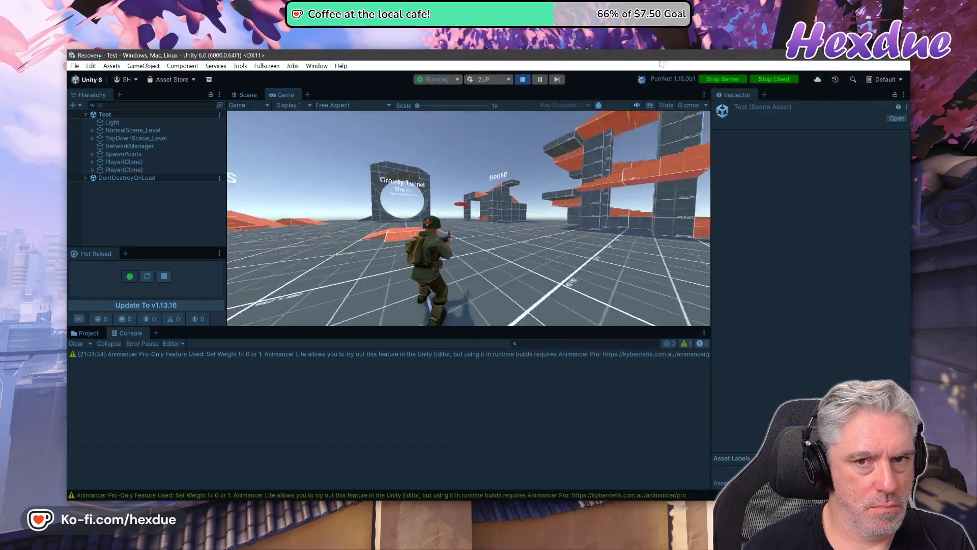
pyautogui.click(523, 79)
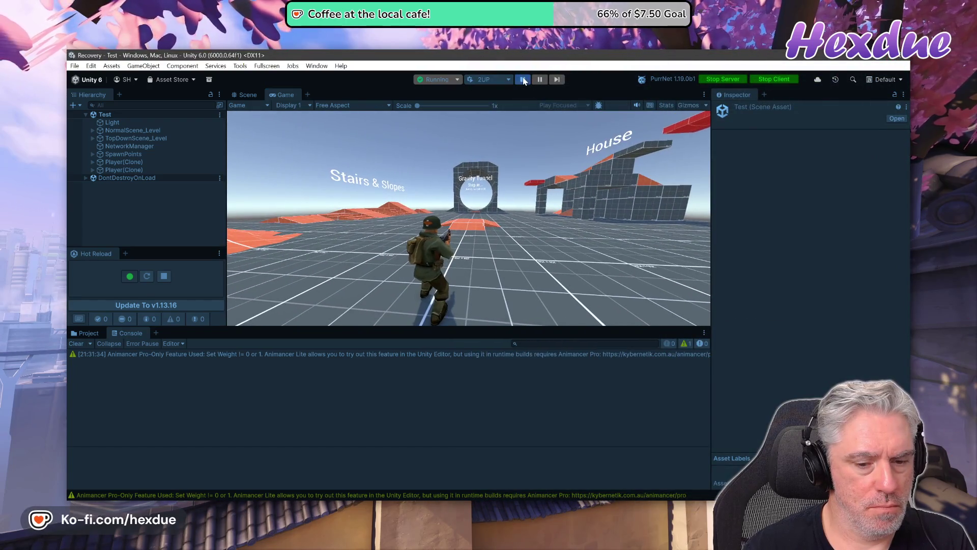
pyautogui.hotkey('alt', 'Tab')
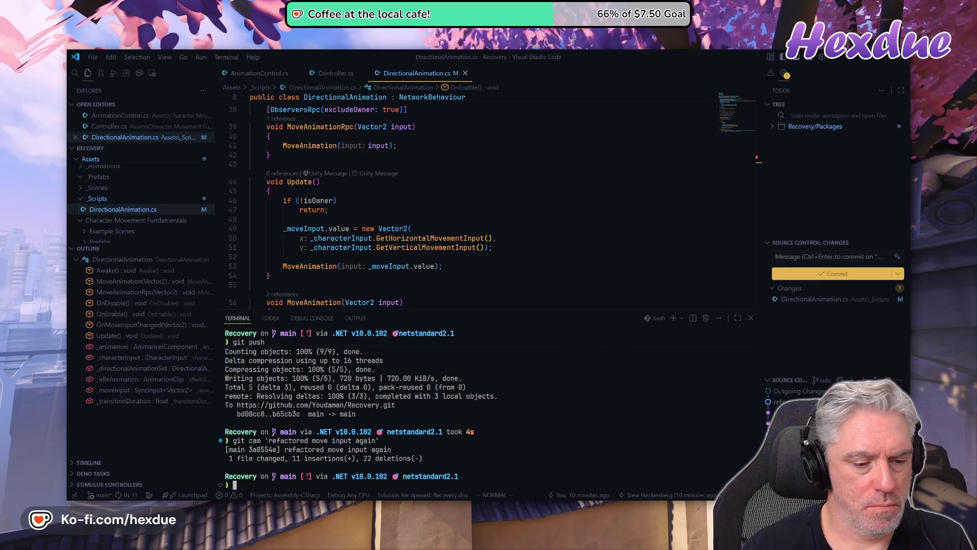
# Discard the DirectionalAnimation.cs changes with git co ., check git st, and bring Unity forward
pyautogui.write('git co .')
pyautogui.press('Return')
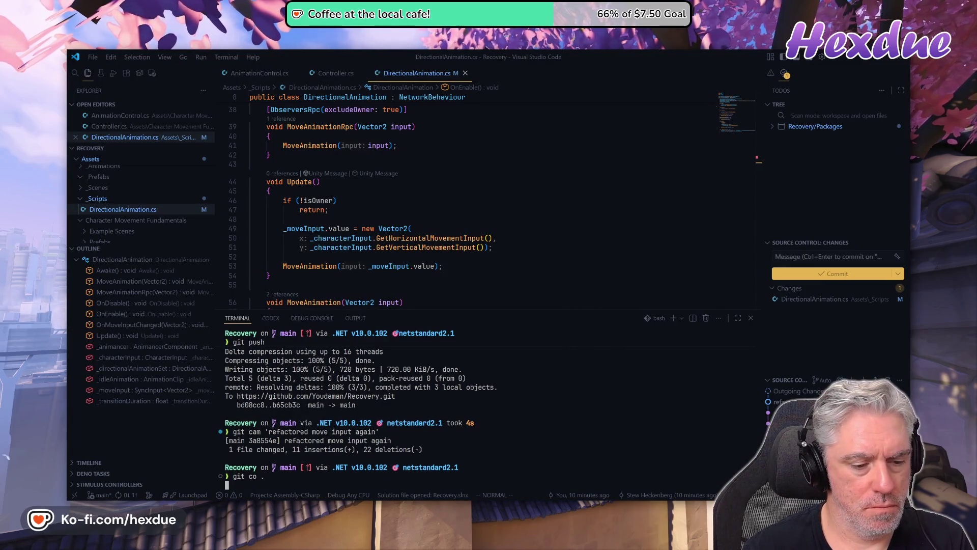
pyautogui.write('git st')
pyautogui.press('Return')
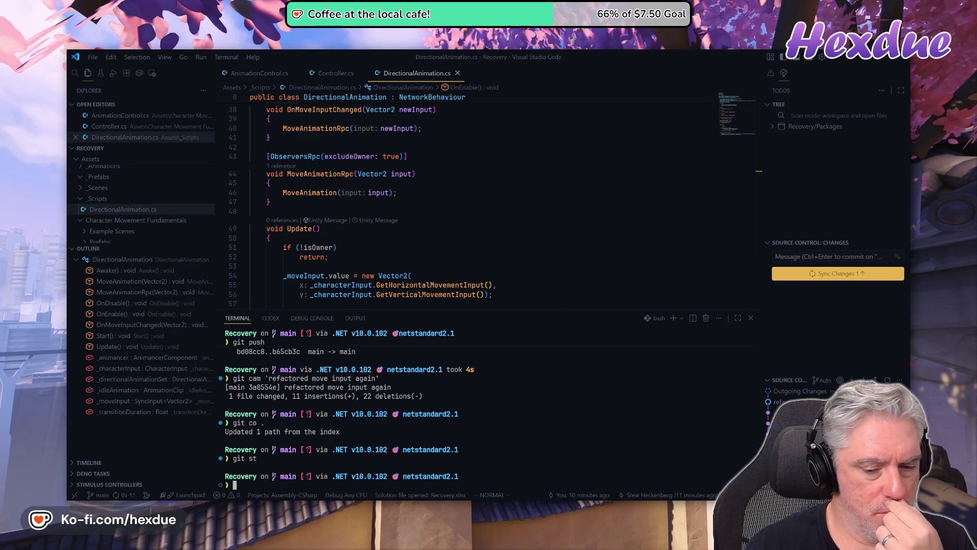
pyautogui.moveTo(467, 504)
pyautogui.click(467, 456)
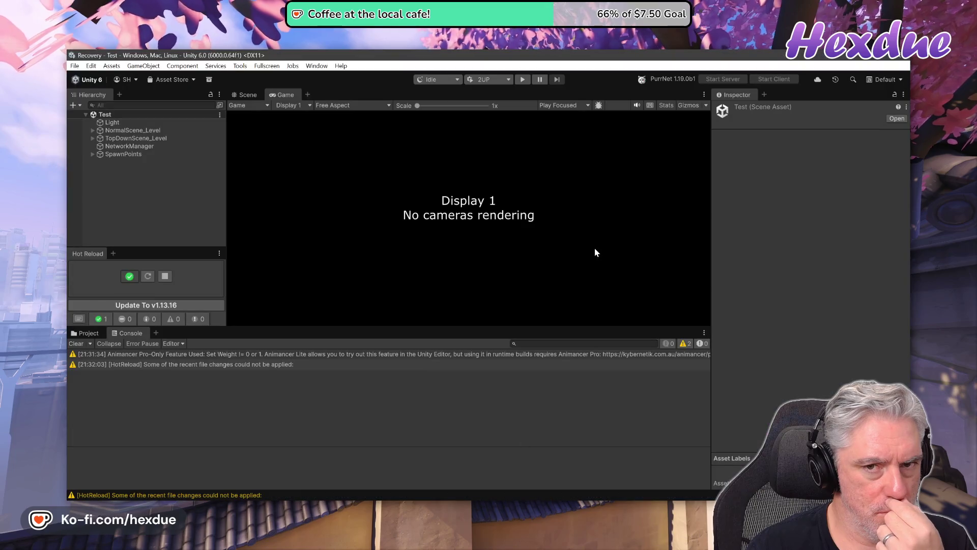
# Play-test the restored committed script, check the Player 2 window, and return to VS Code
pyautogui.click(521, 82)
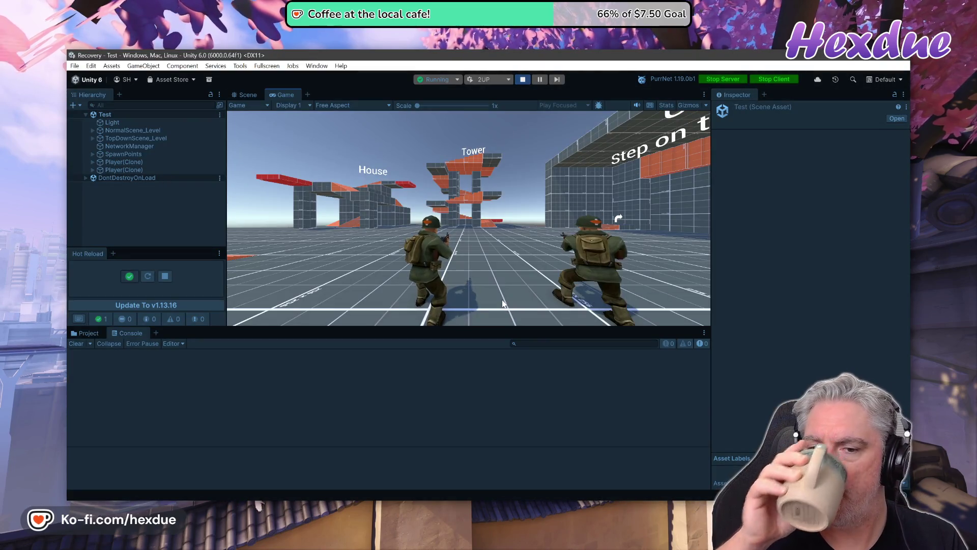
pyautogui.hotkey('alt', 'Tab')
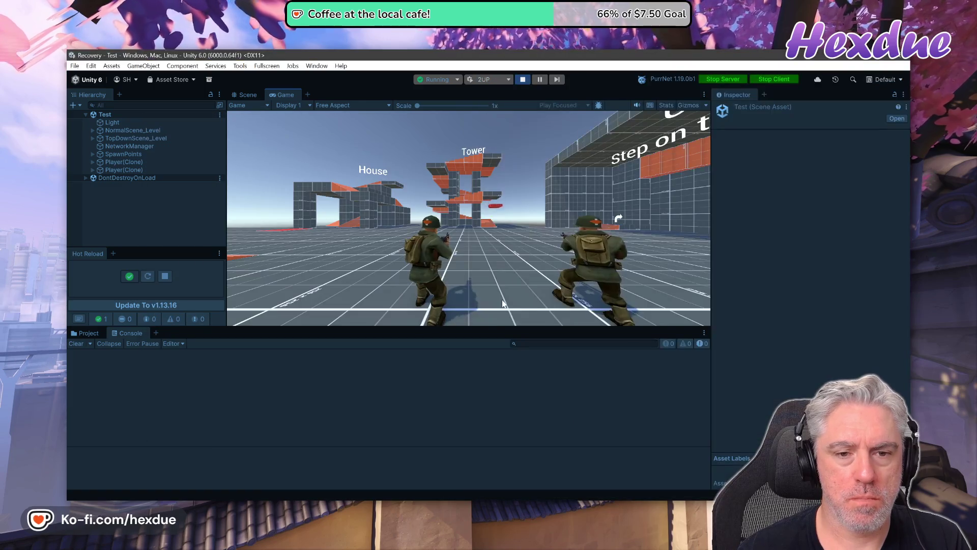
pyautogui.hotkey('alt', 'Tab')
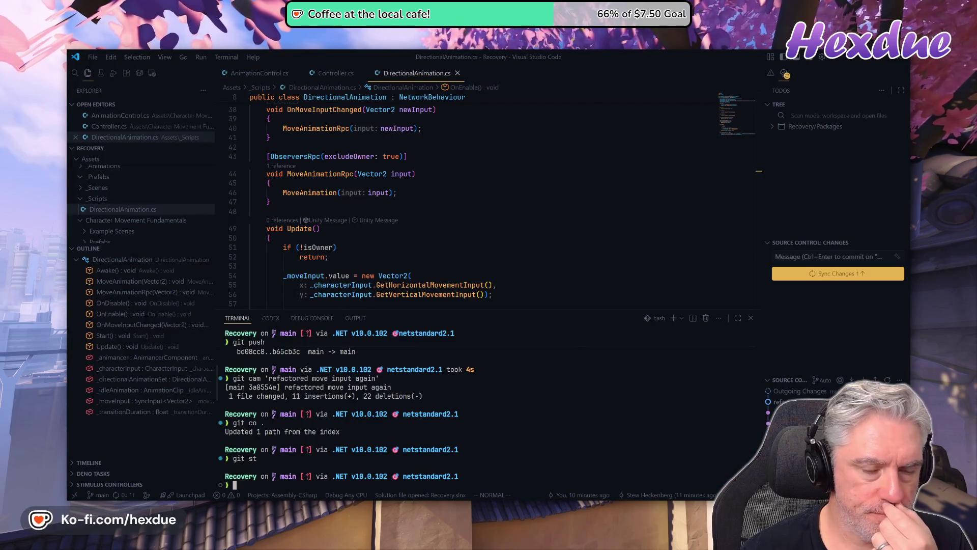
pyautogui.scroll(-4, 484, 204)
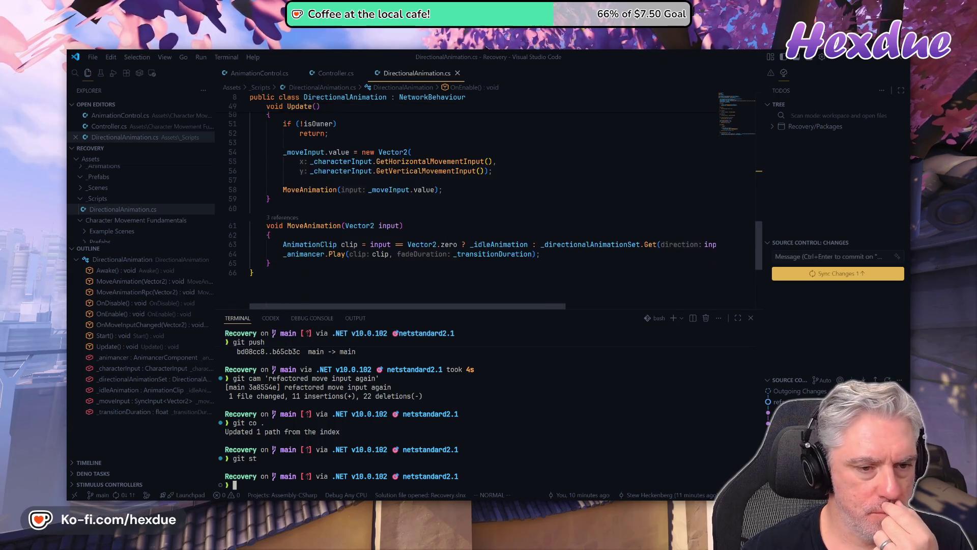
pyautogui.scroll(5, 370, 247)
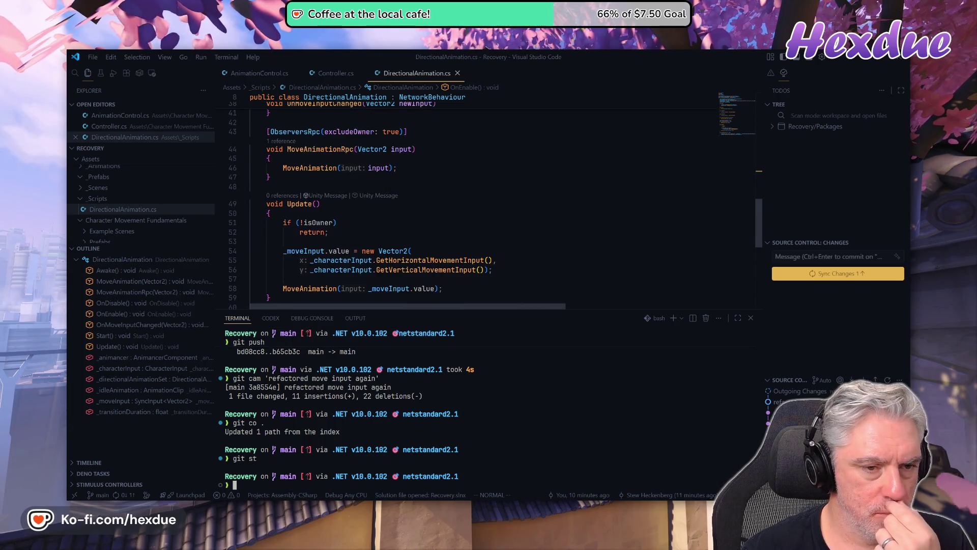
pyautogui.scroll(6, 369, 246)
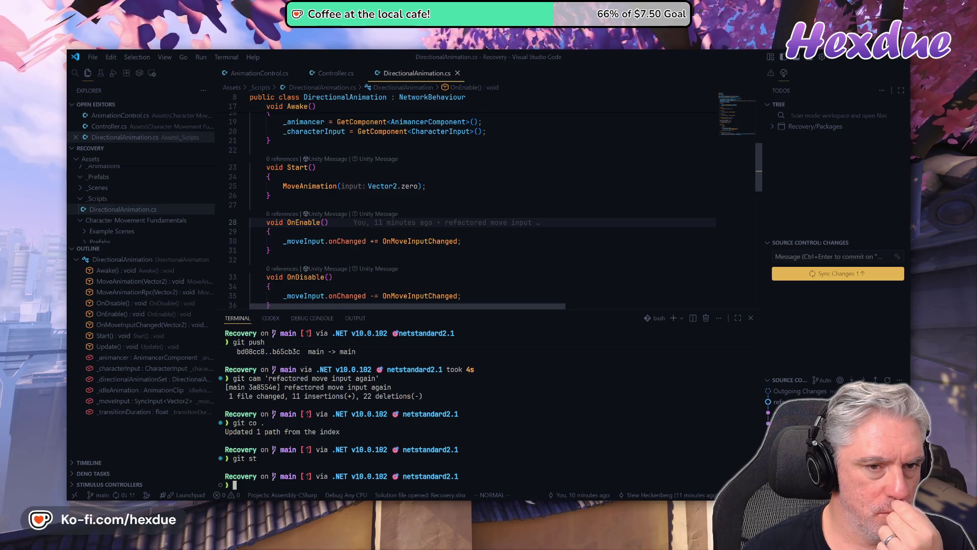
pyautogui.hotkey('ctrl', 'o')
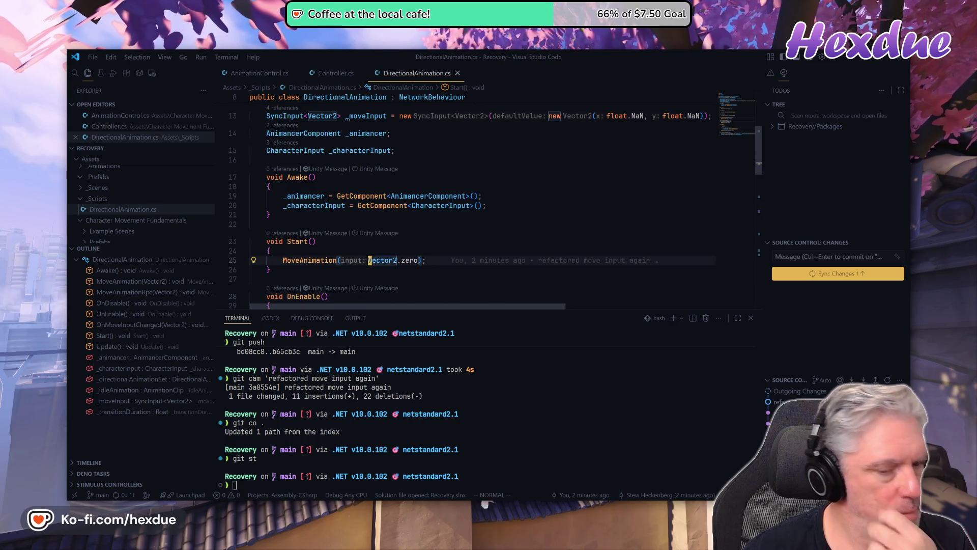
pyautogui.press('k')
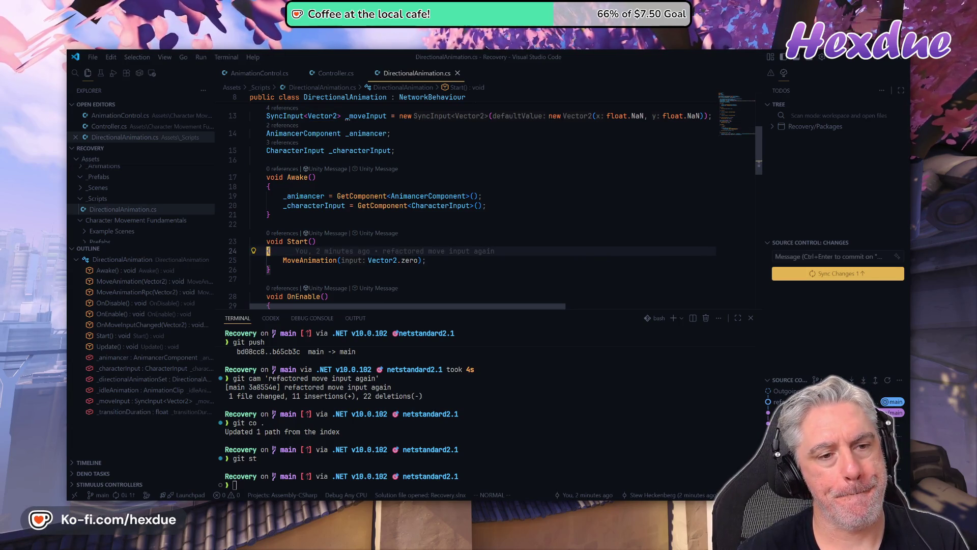
# Add '_moveInput.value = Vector2.zero;' to Start and delete the MoveAnimation call
pyautogui.write('_mo')
pyautogui.write('_move')
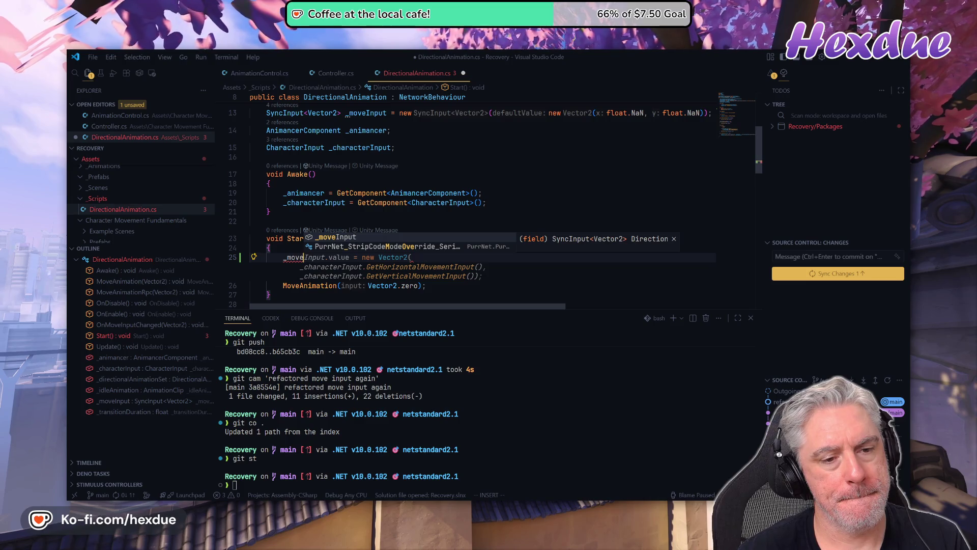
pyautogui.press('Tab')
pyautogui.write('.value = ve')
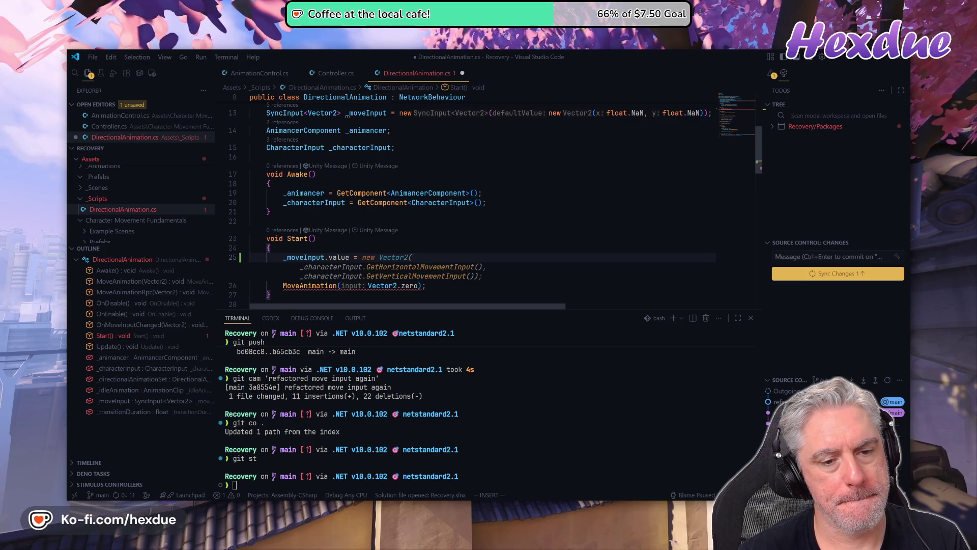
pyautogui.press('Tab')
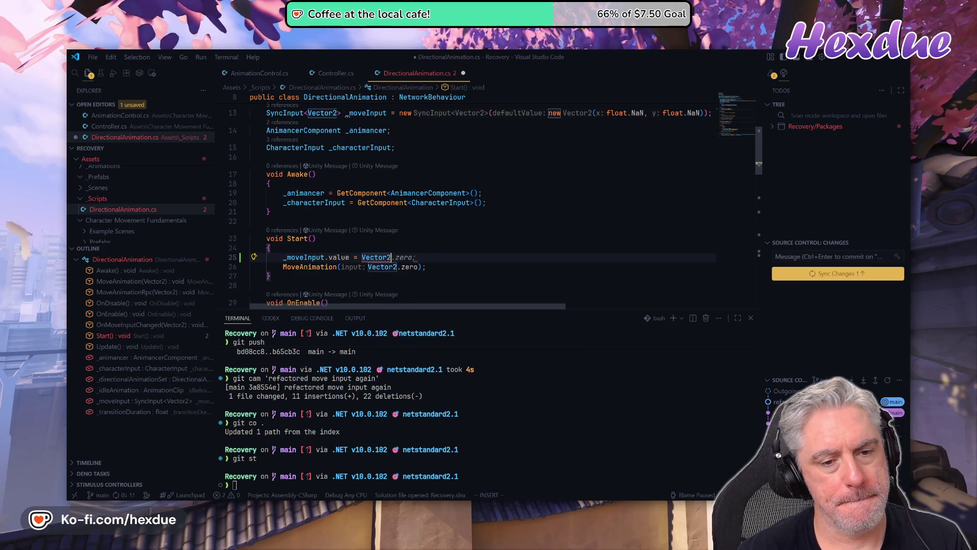
pyautogui.write('.zero;')
pyautogui.press('Escape')
pyautogui.press('j')
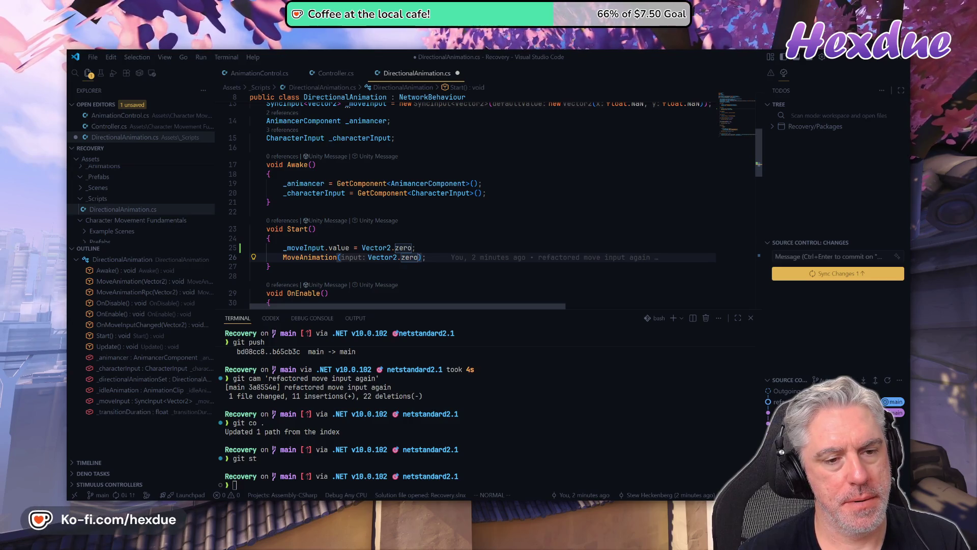
pyautogui.press('d')
pyautogui.press('d')
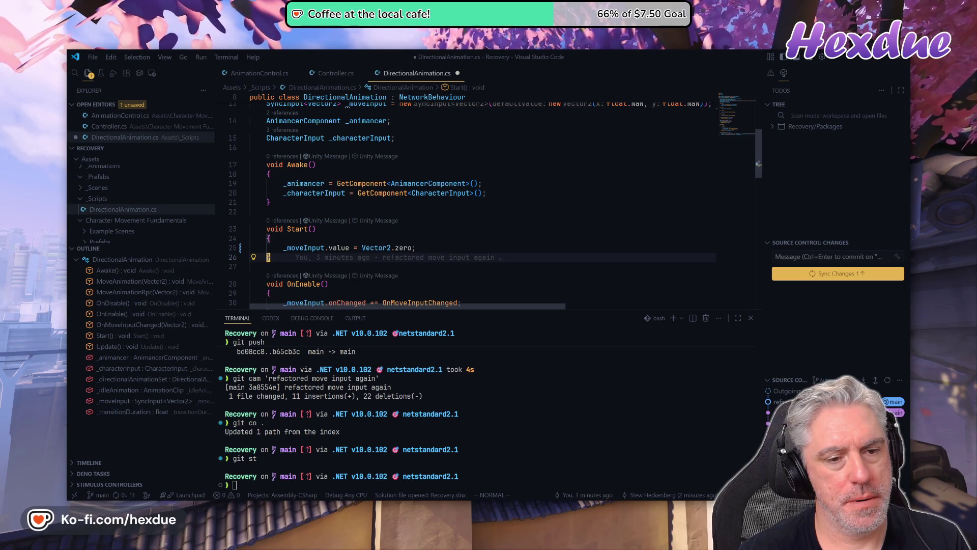
# Check the _moveInput declaration and Start body, then save DirectionalAnimation.cs with :w
pyautogui.press('k')
pyautogui.press('k')
pyautogui.press('k')
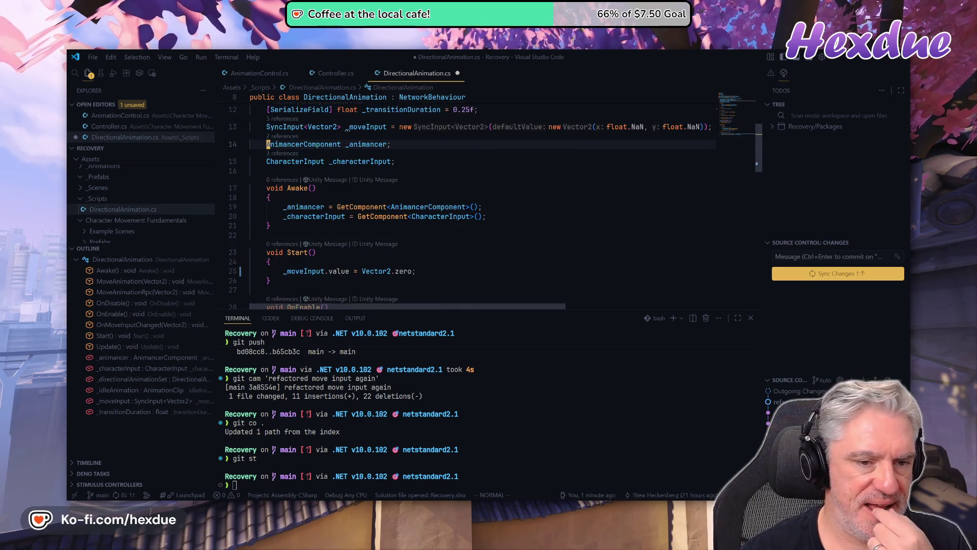
pyautogui.press('k')
pyautogui.press('j')
pyautogui.press('j')
pyautogui.press('j')
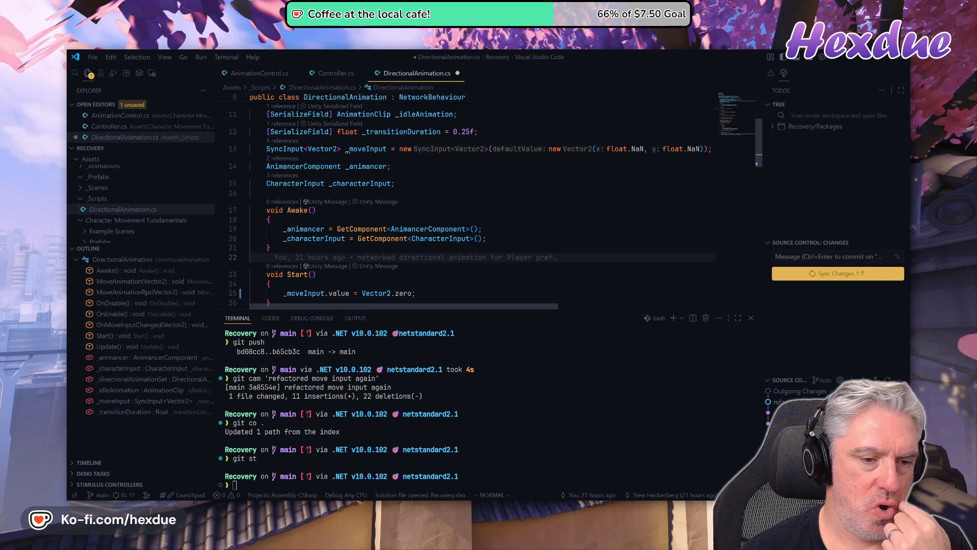
pyautogui.press('j')
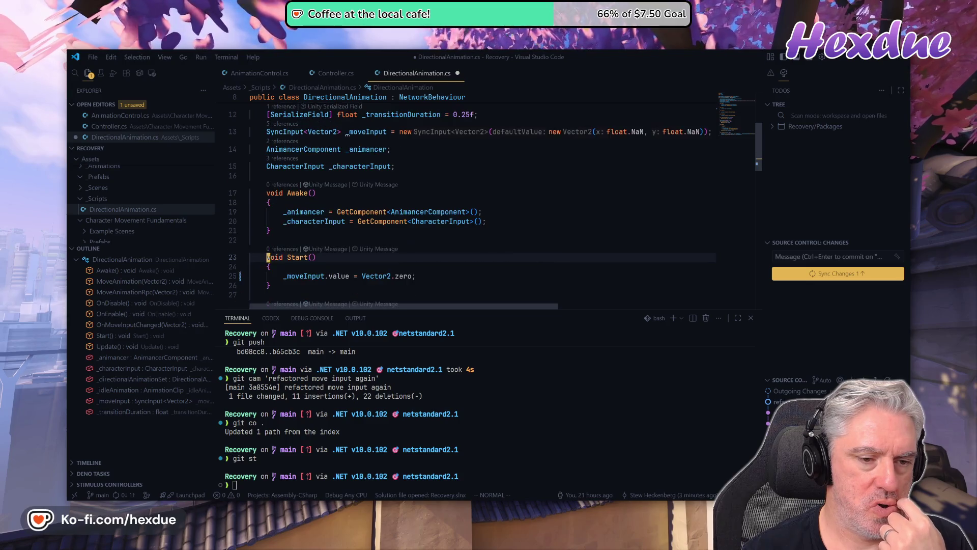
pyautogui.press('j')
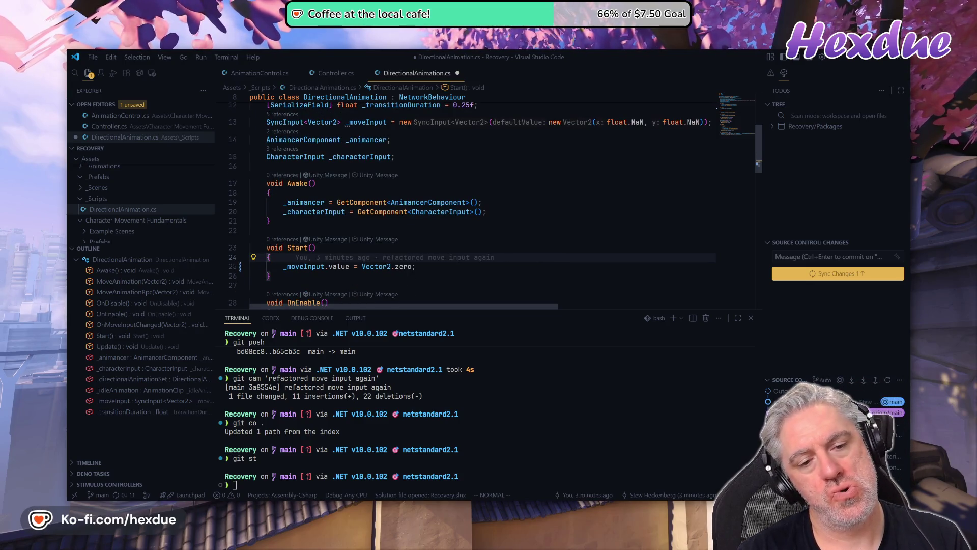
pyautogui.write(':w')
pyautogui.press('Return')
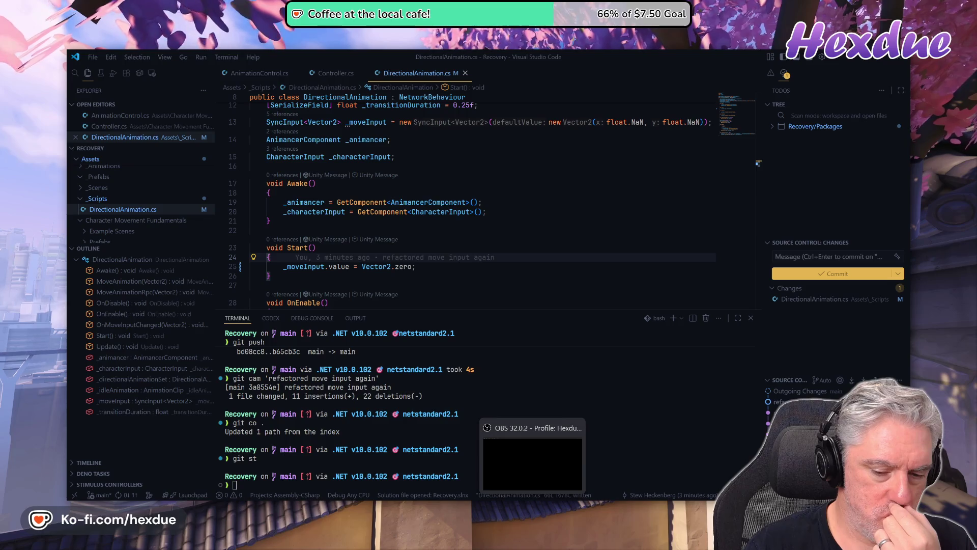
# Restart Play for a fresh two-player session, check Player 2's soldier, then return to VS Code
pyautogui.click(460, 437)
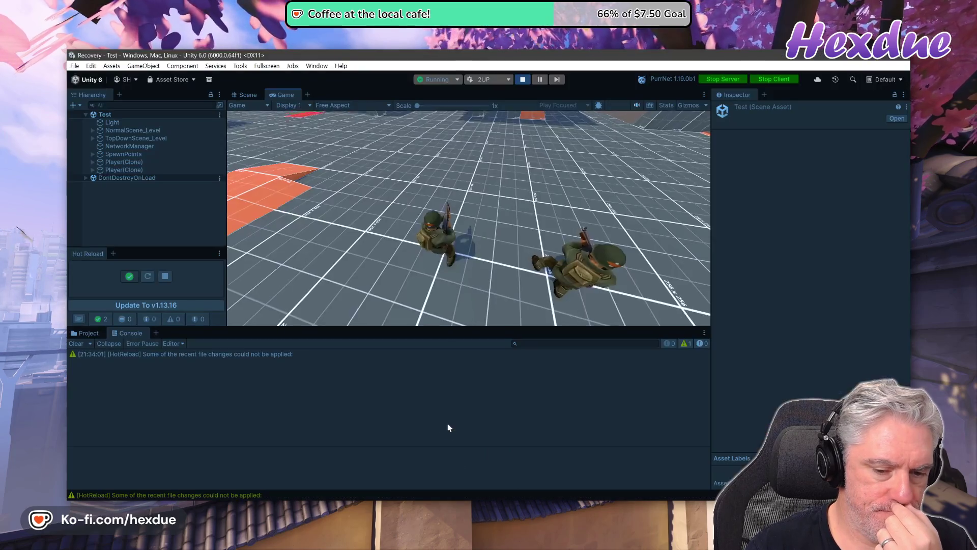
pyautogui.click(523, 80)
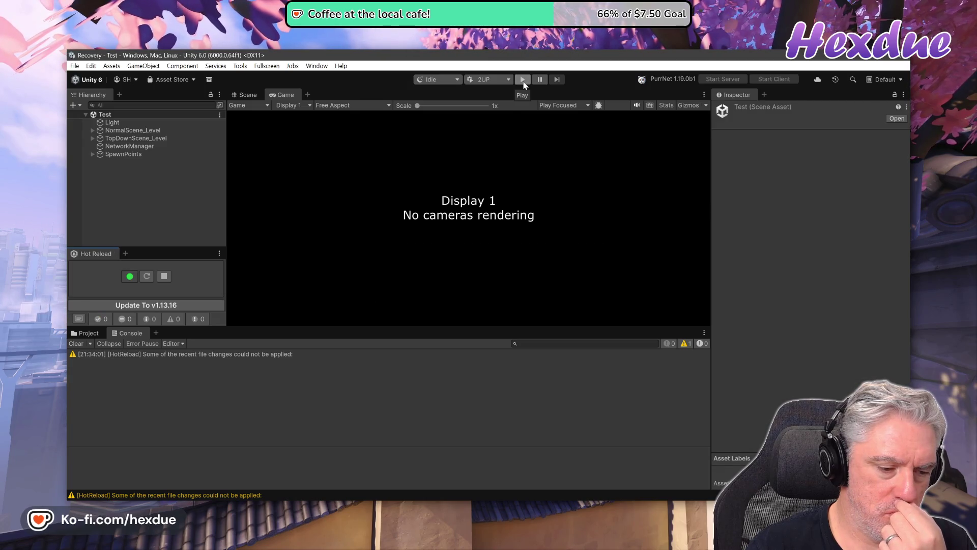
pyautogui.click(523, 80)
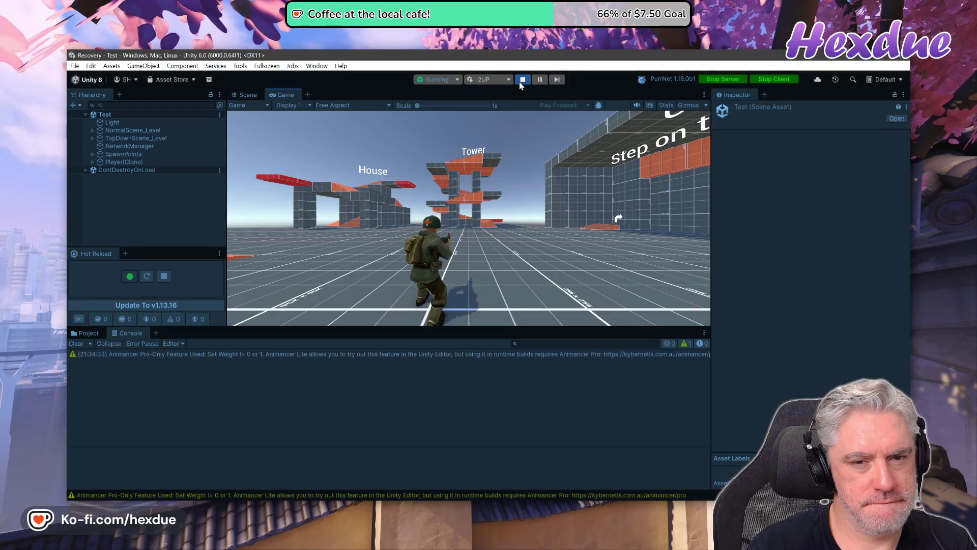
pyautogui.hotkey('alt', 'Tab')
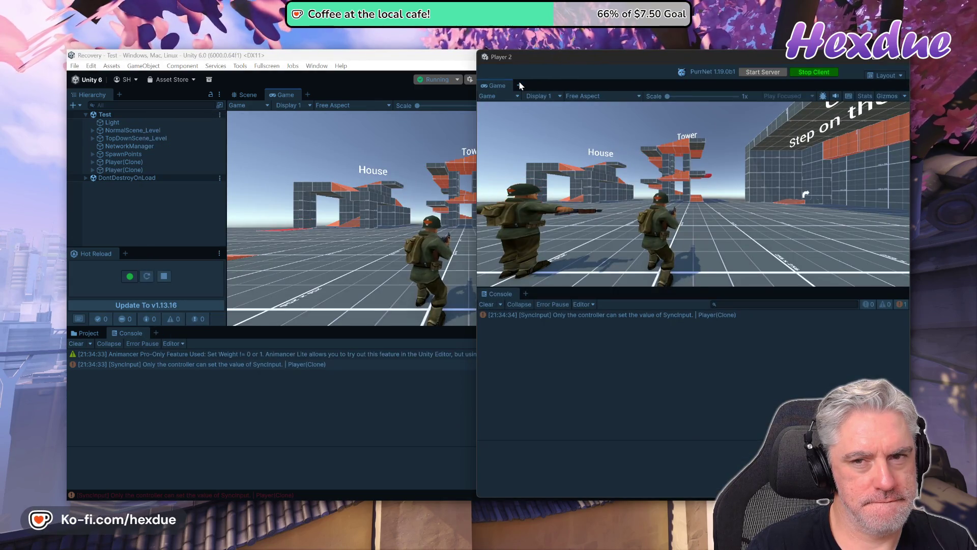
pyautogui.click(442, 71)
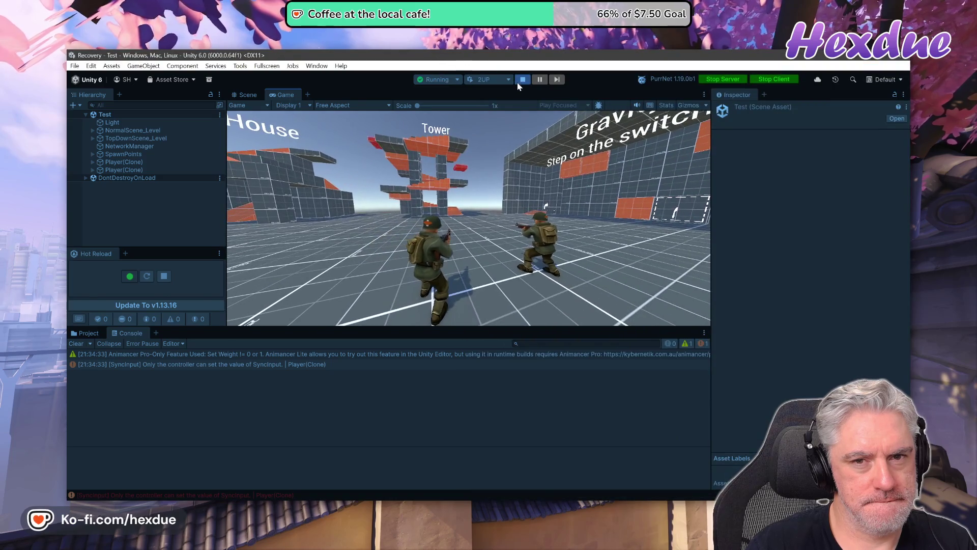
pyautogui.click(522, 79)
pyautogui.hotkey('alt', 'Tab')
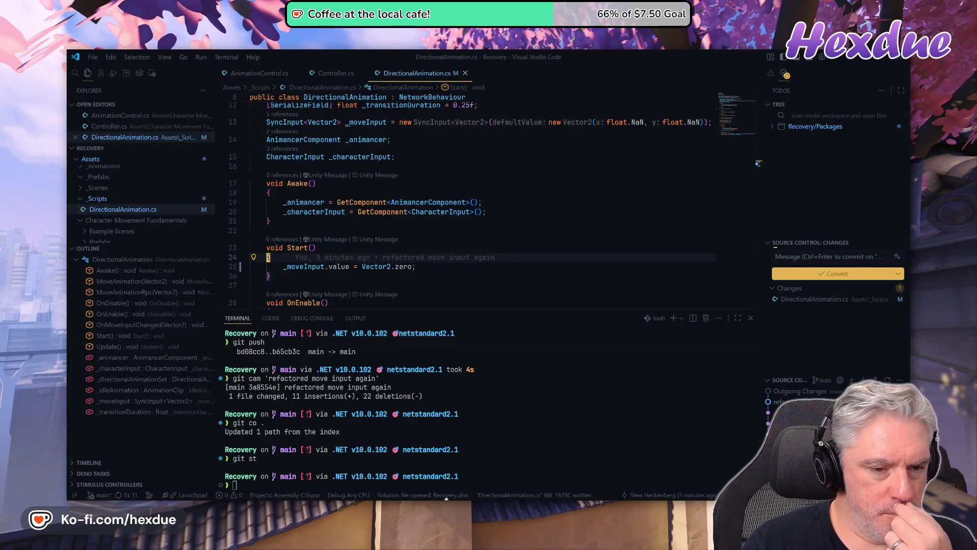
# Add a 'protected override void OnSpawned()' method below Start using autocomplete
pyautogui.click(306, 247)
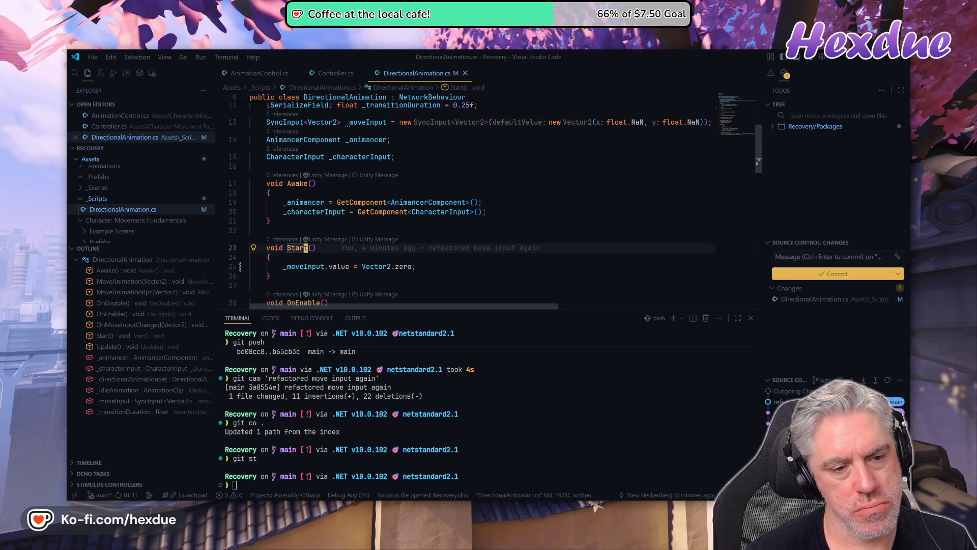
pyautogui.press('Down')
pyautogui.press('j')
pyautogui.press('j')
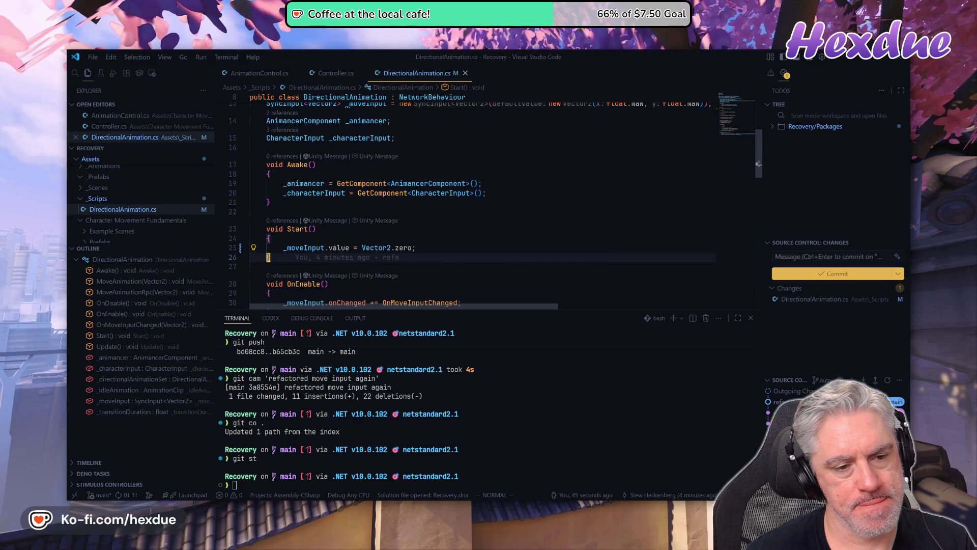
pyautogui.press('o')
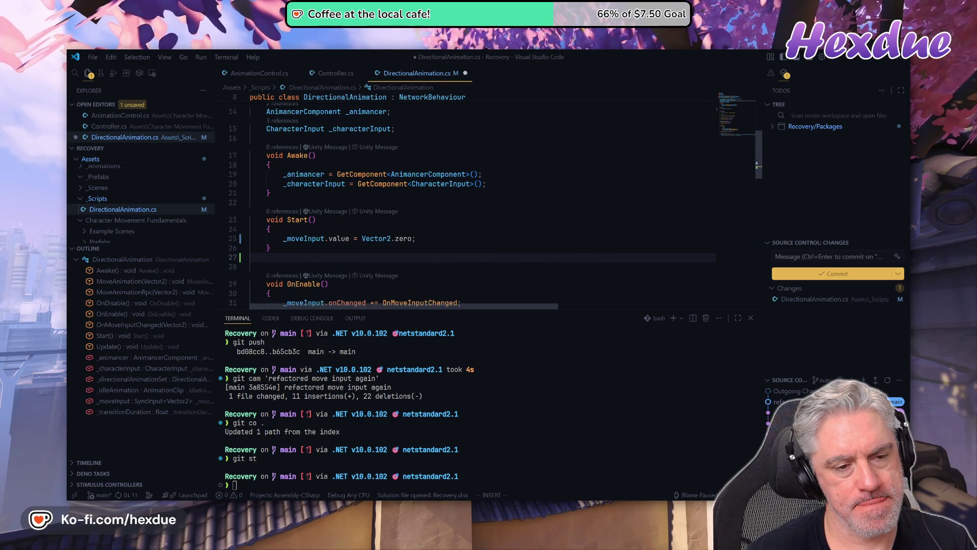
pyautogui.press('Return')
pyautogui.write('prot')
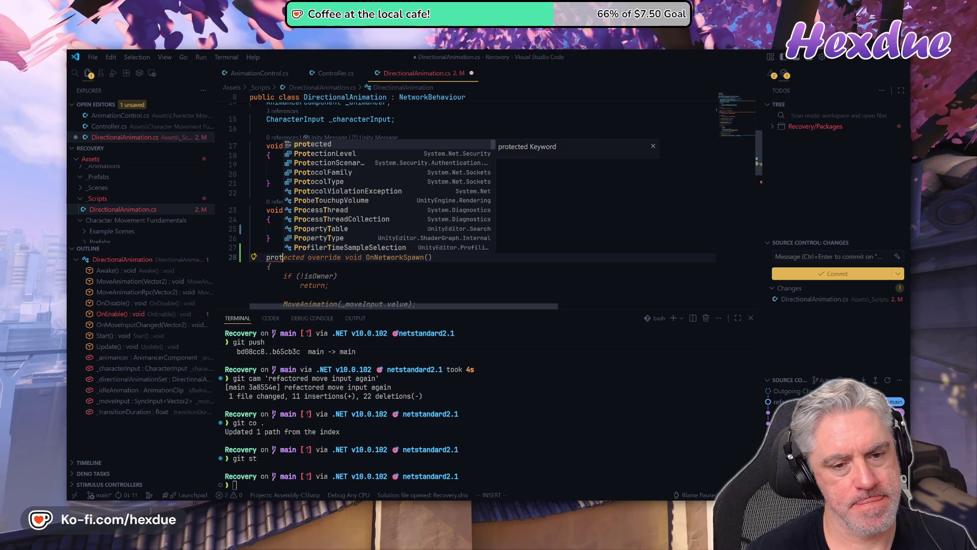
pyautogui.write('ect')
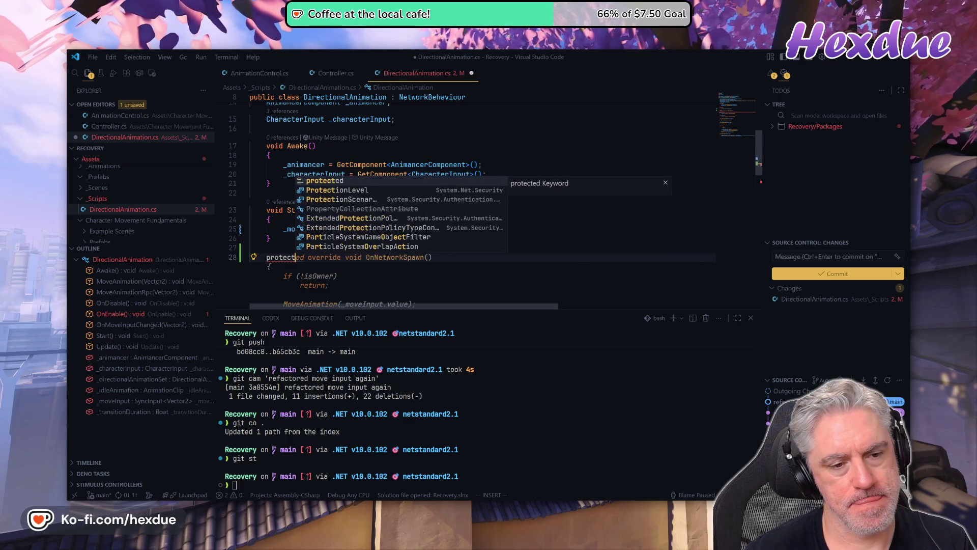
pyautogui.write('ed ov')
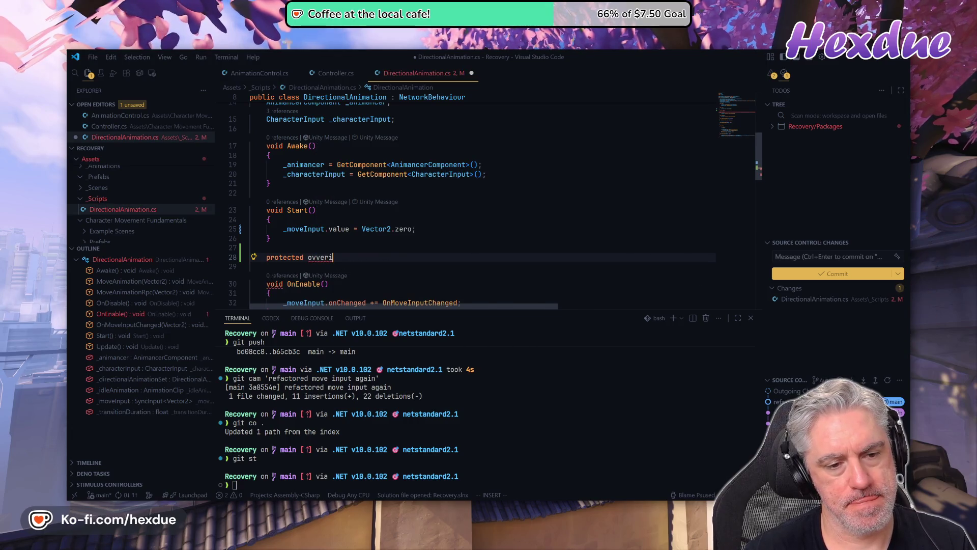
pyautogui.write('erride ')
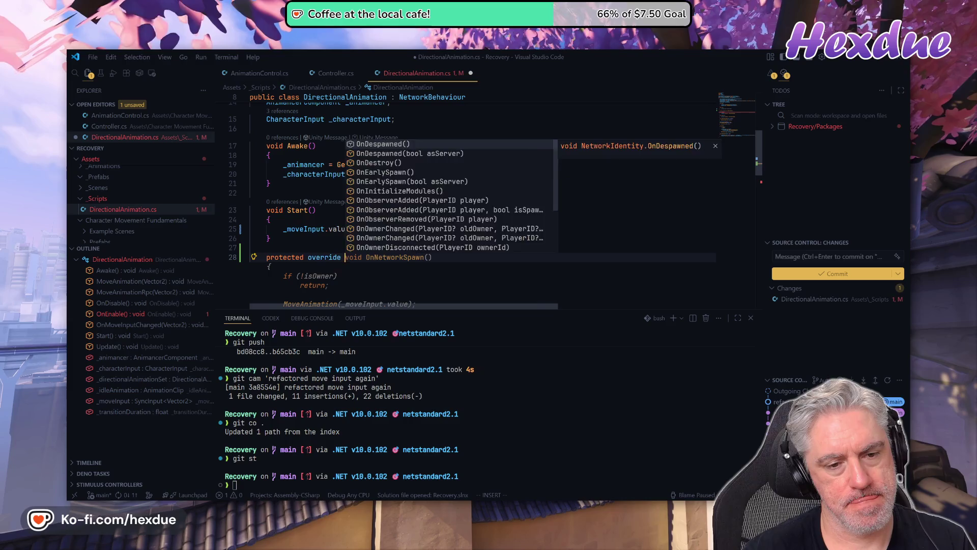
pyautogui.write('void OnSP')
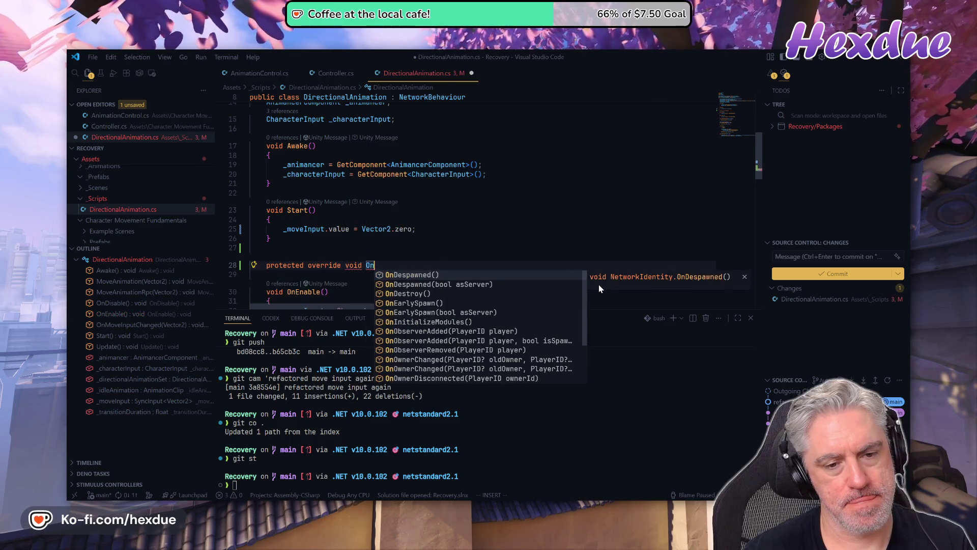
pyautogui.press('Return')
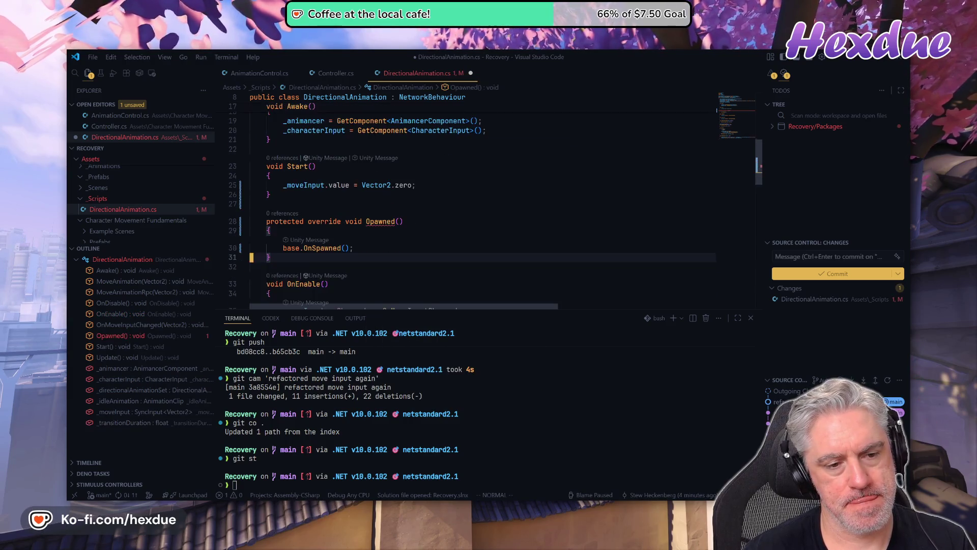
pyautogui.press('Escape')
# Correct the method name to OnSpawned and move the _moveInput reset line into it
pyautogui.press('k')
pyautogui.press('k')
pyautogui.press('k')
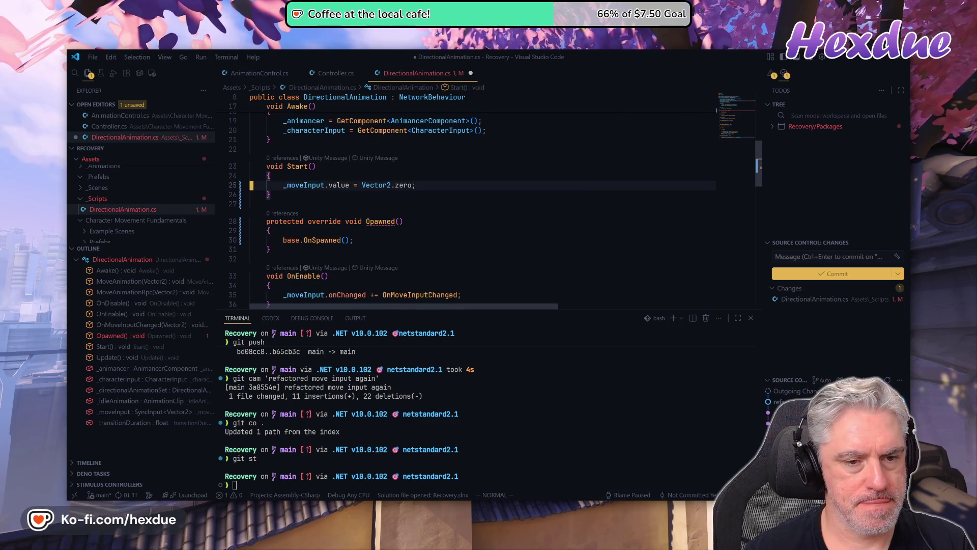
pyautogui.press('j')
pyautogui.press('j')
pyautogui.press('j')
pyautogui.press('Tab')
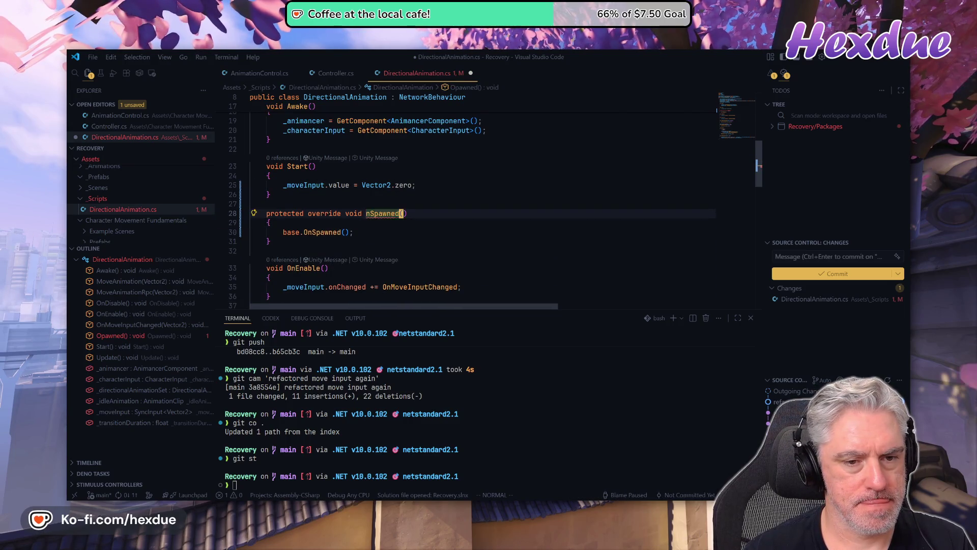
pyautogui.press('h')
pyautogui.press('h')
pyautogui.press('h')
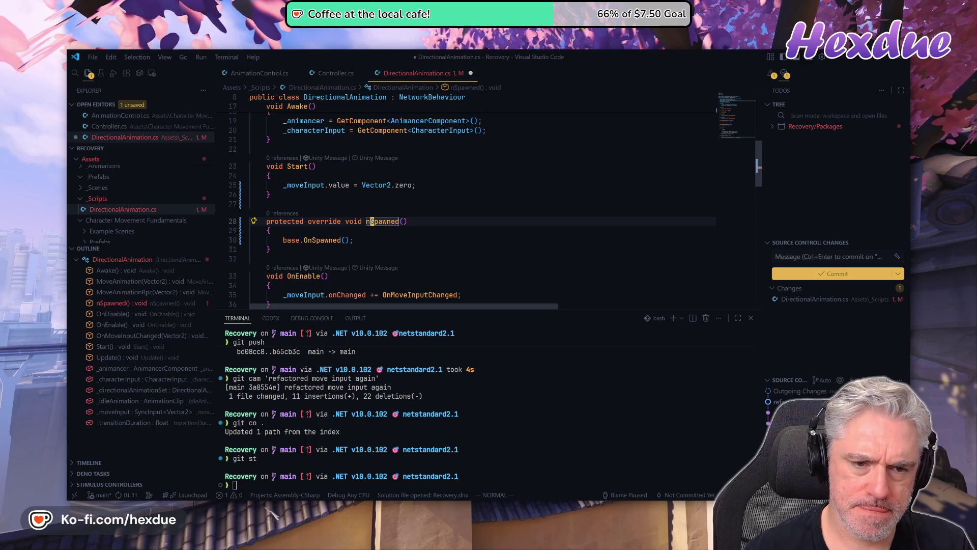
pyautogui.write('O')
pyautogui.press('Escape')
pyautogui.press('k')
pyautogui.press('k')
pyautogui.press('k')
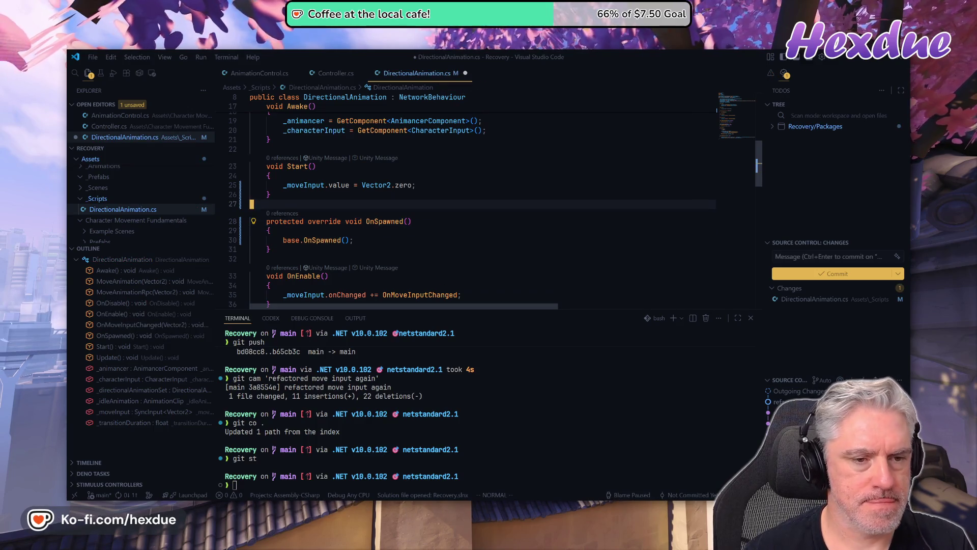
pyautogui.press('d')
pyautogui.press('d')
pyautogui.press('j')
pyautogui.press('j')
pyautogui.press('j')
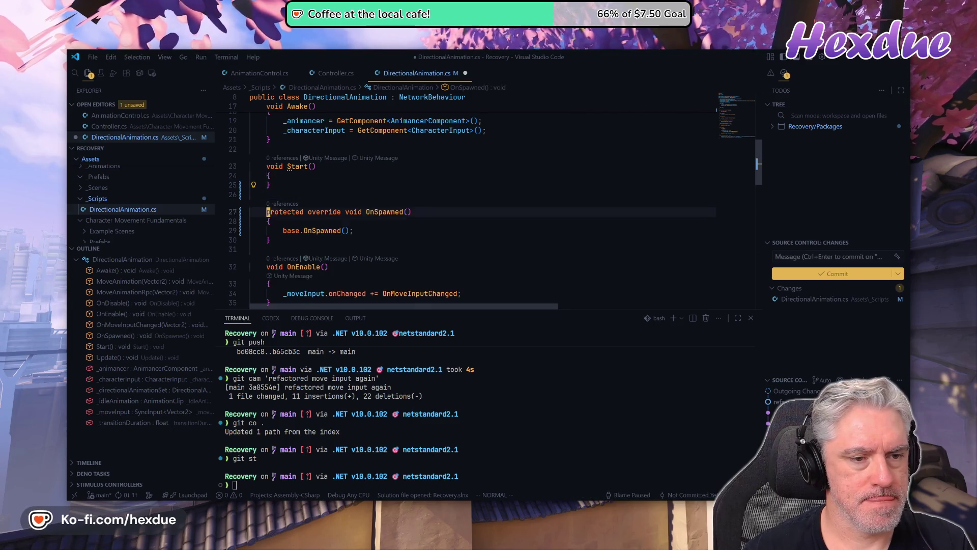
pyautogui.press('p')
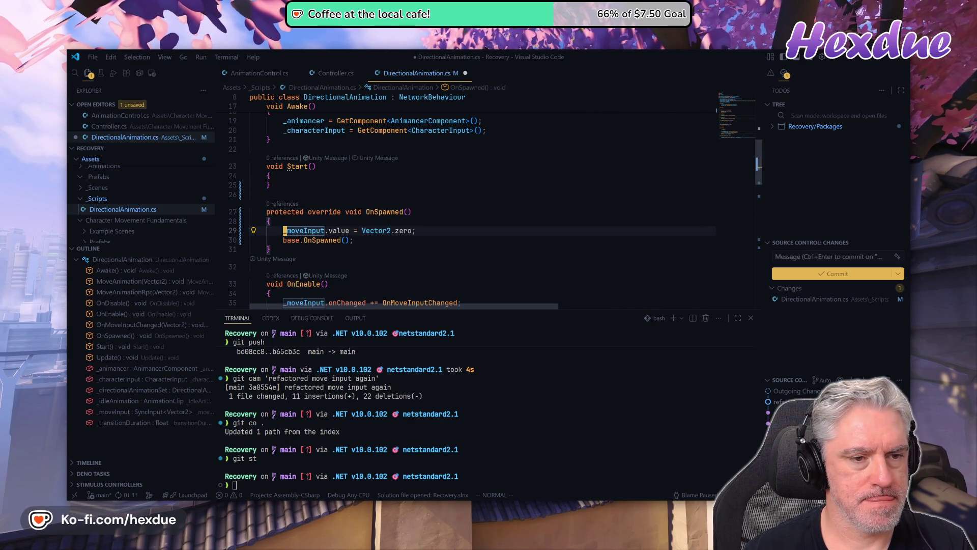
# Delete the now-empty Start method, save the file, and switch to Unity
pyautogui.press('k')
pyautogui.press('k')
pyautogui.press('k')
pyautogui.hotkey('shift', 'v')
pyautogui.press('j')
pyautogui.press('j')
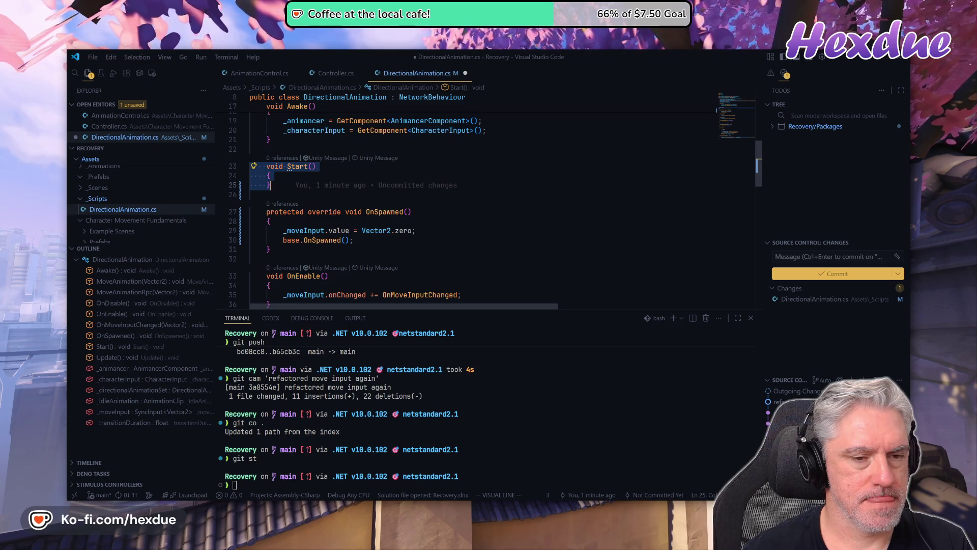
pyautogui.press('j')
pyautogui.press('d')
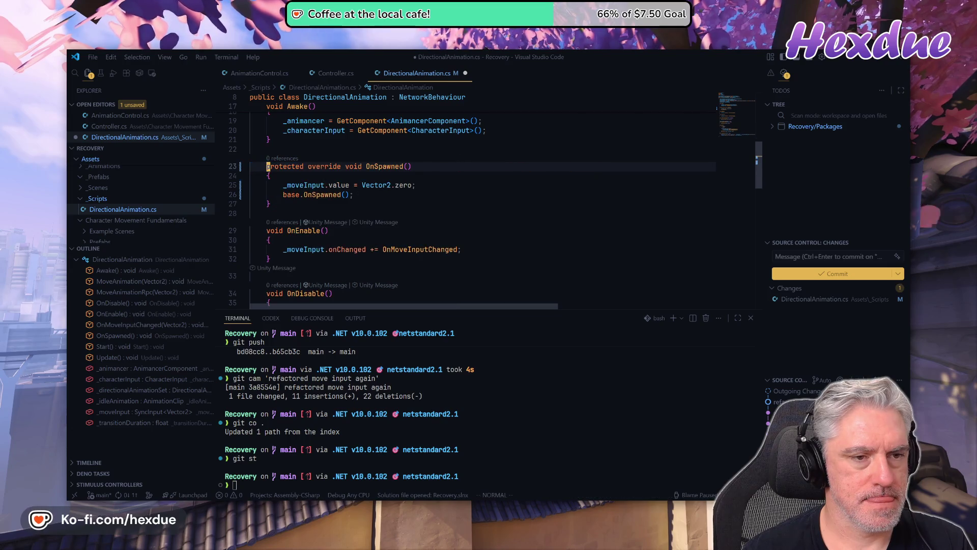
pyautogui.write('w')
pyautogui.press('Return')
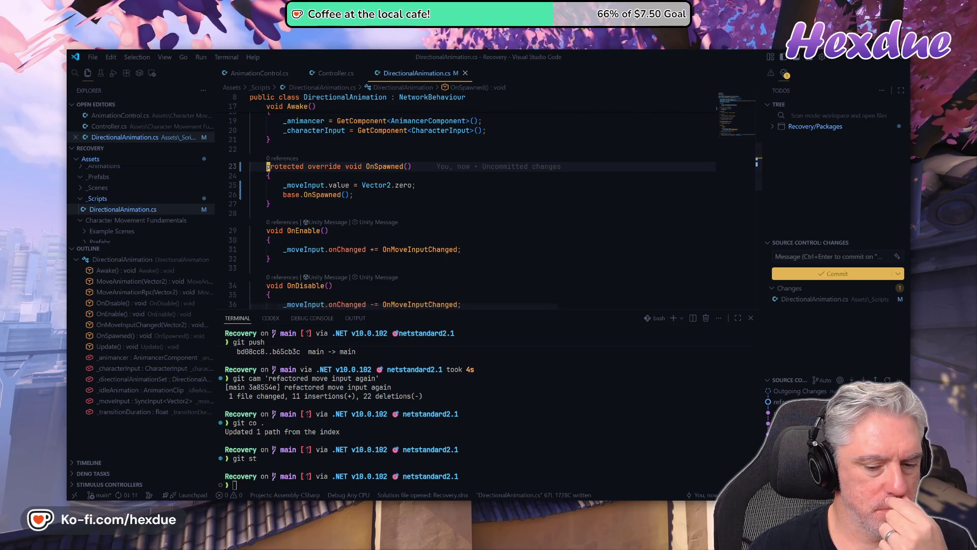
pyautogui.hotkey('alt', 'Tab')
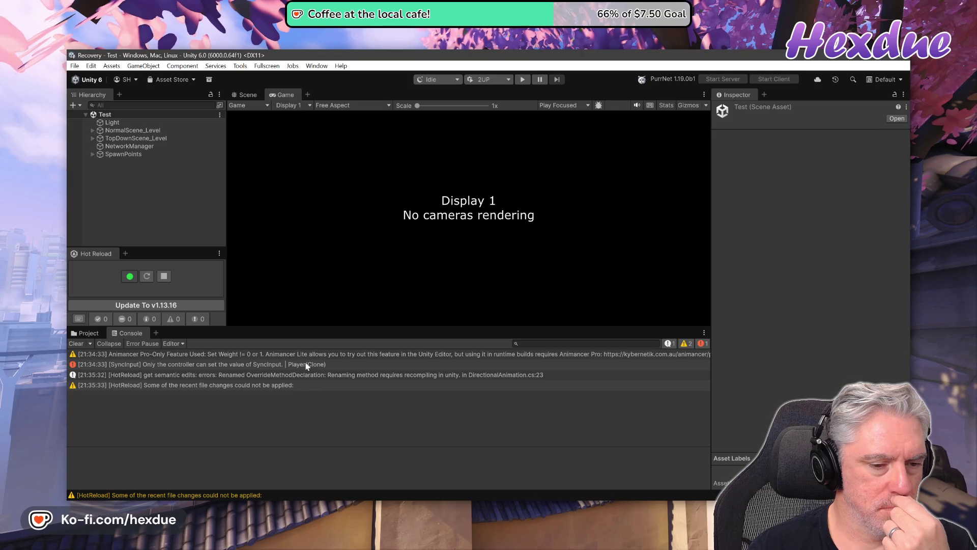
# Reimport with Ctrl+R to recompile OnSpawned, then return to the _moveInput line in VS Code
pyautogui.hotkey('ctrl', 'r')
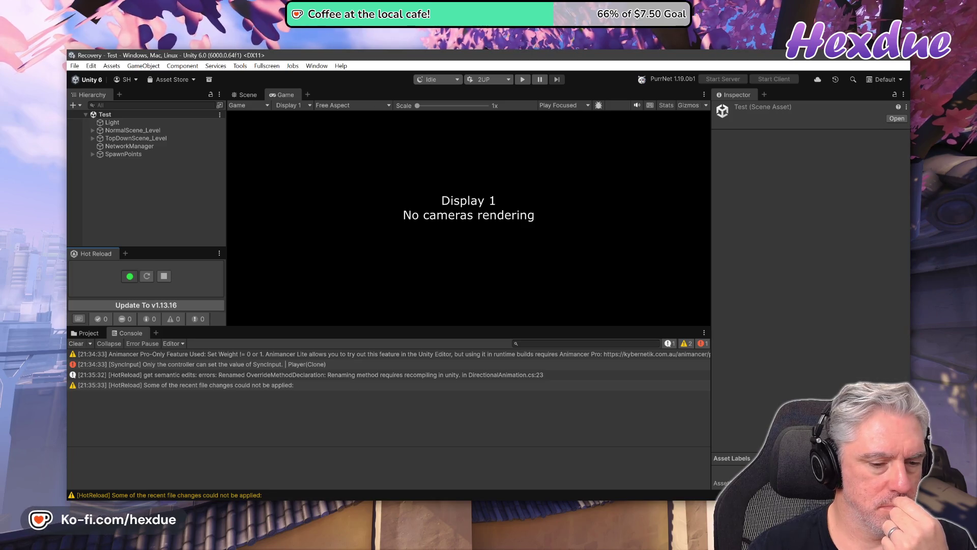
pyautogui.hotkey('alt', 'Tab')
pyautogui.click(306, 185)
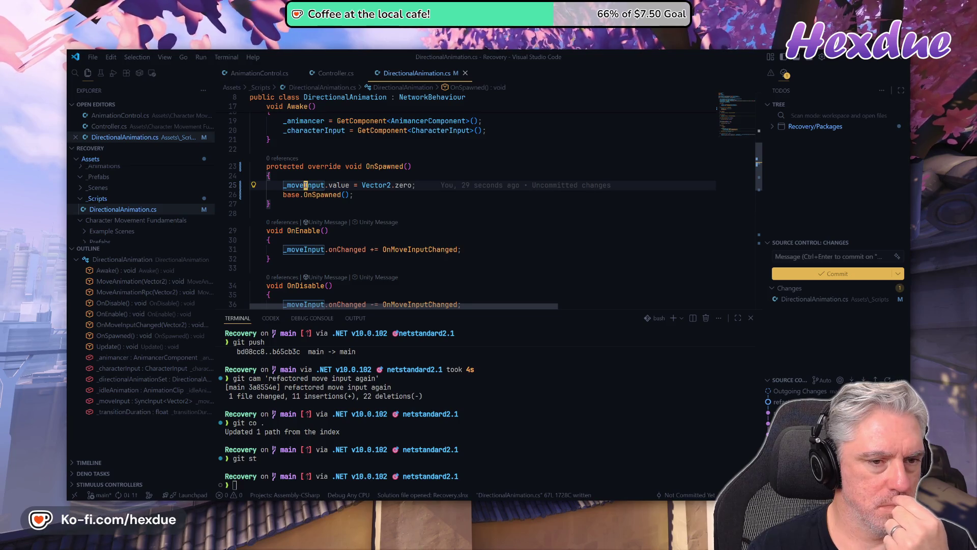
# Consult Update's early-return owner check and place the _moveInput reset below a pasted isOwner check
pyautogui.press('n')
pyautogui.press('n')
pyautogui.press('n')
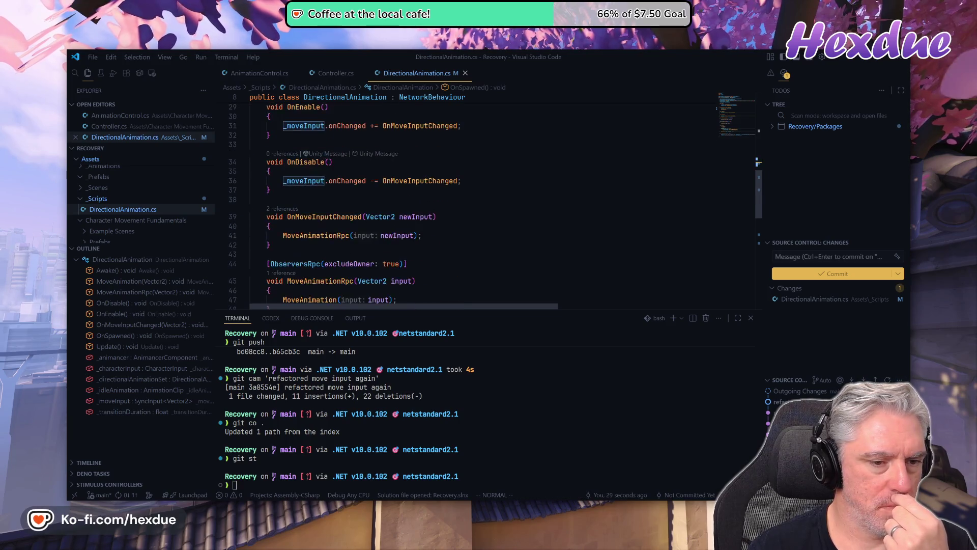
pyautogui.click(313, 264)
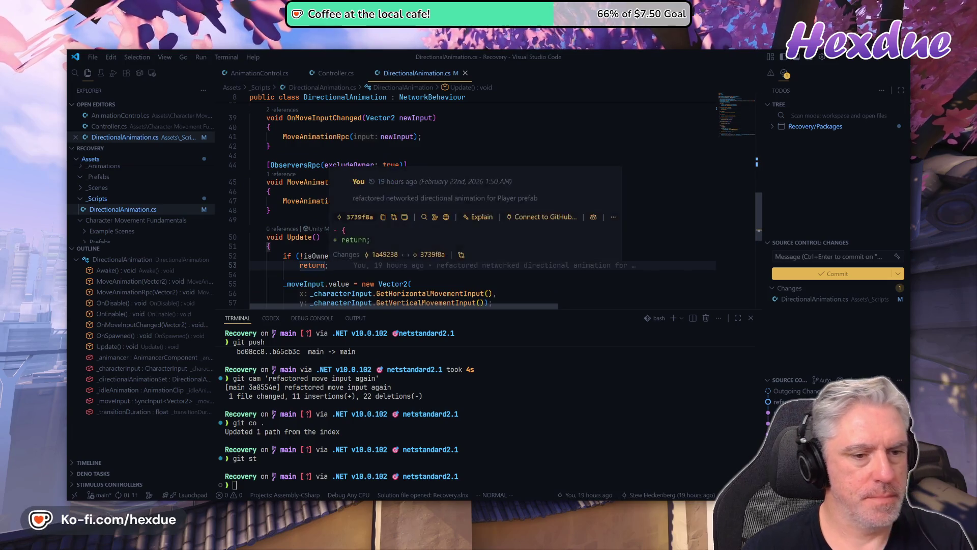
pyautogui.press('k')
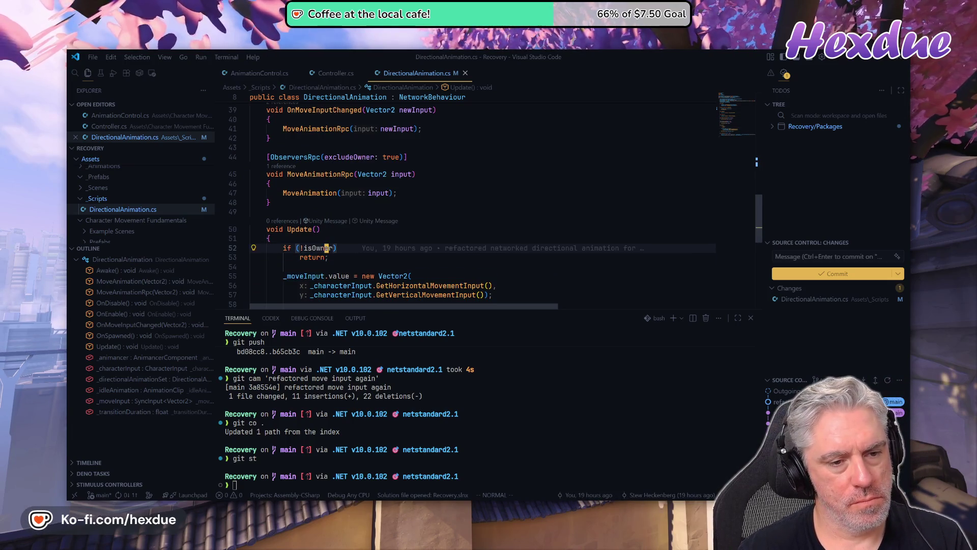
pyautogui.press('{')
pyautogui.press('{')
pyautogui.press('{')
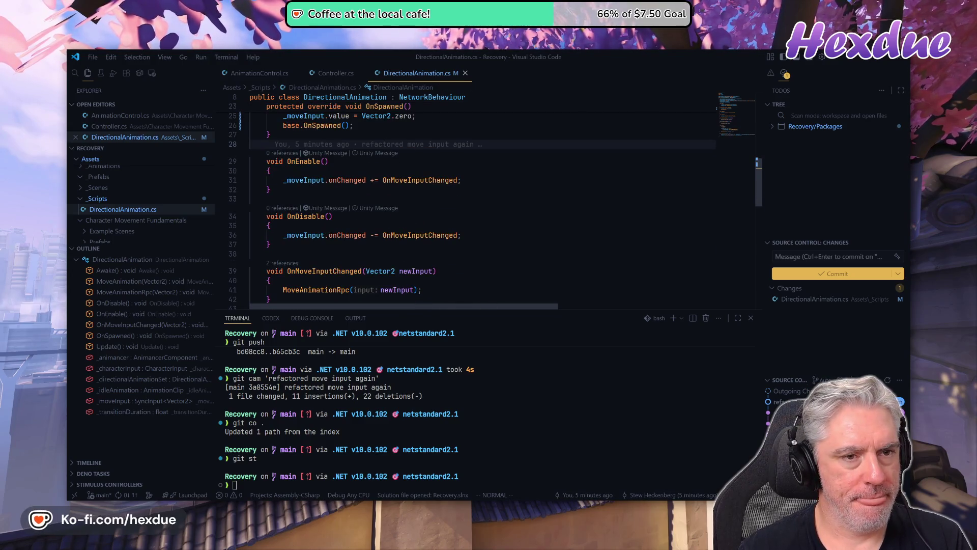
pyautogui.press('k')
pyautogui.press('k')
pyautogui.press('k')
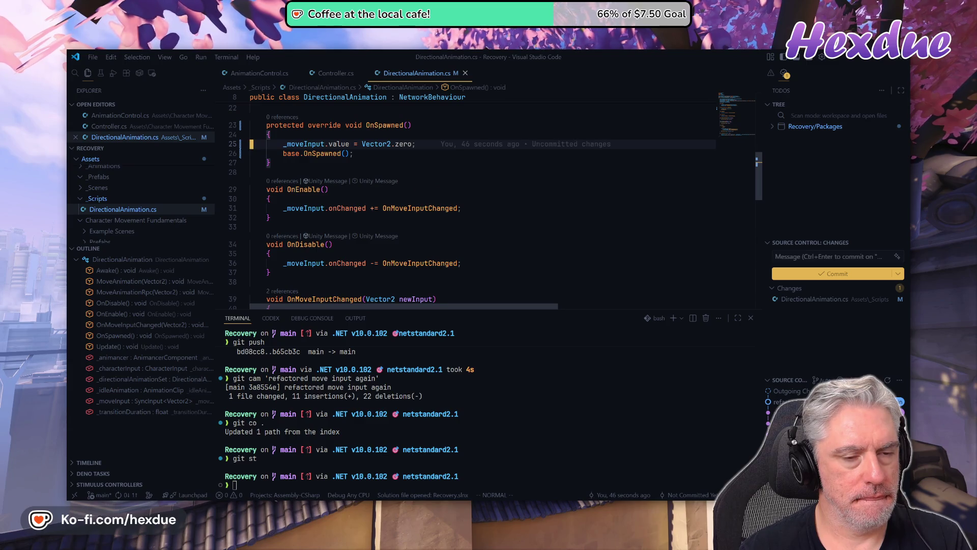
pyautogui.press('j')
pyautogui.press('p')
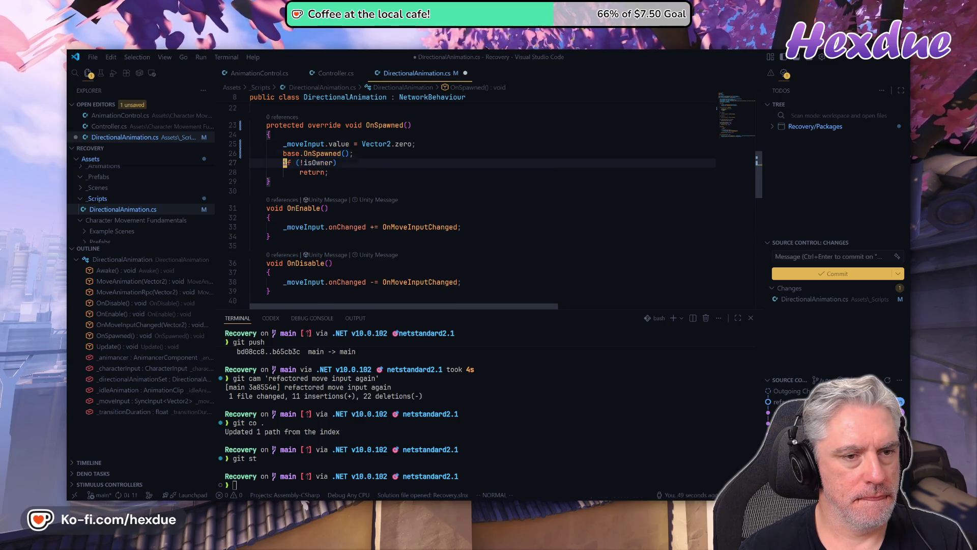
pyautogui.press('k')
pyautogui.press('k')
pyautogui.hotkey('alt', 'Down')
pyautogui.hotkey('alt', 'Down')
pyautogui.hotkey('alt', 'Down')
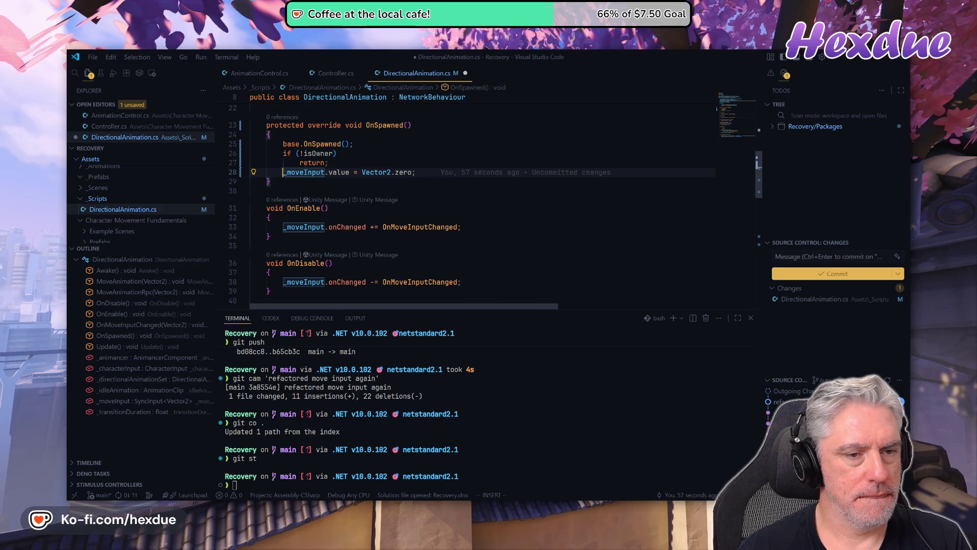
# Indent the reset as the body of if (isOwner) and move that block above base.OnSpawned()
pyautogui.press('k')
pyautogui.press('d')
pyautogui.press('d')
pyautogui.press('>')
pyautogui.press('>')
pyautogui.press('I')
pyautogui.press('Escape')
pyautogui.press('k')
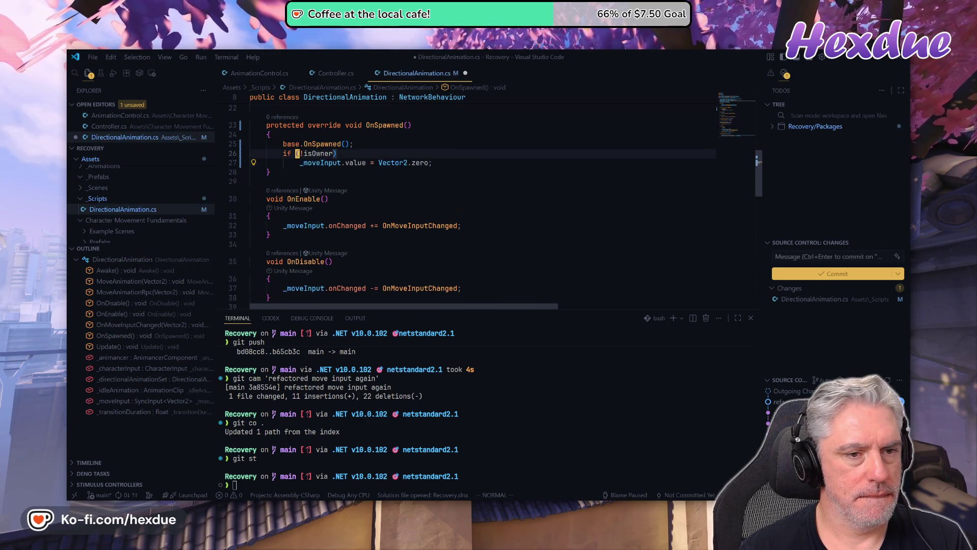
pyautogui.press('d')
pyautogui.press('j')
pyautogui.press('k')
pyautogui.press('P')
# Add a blank line before the base.OnSpawned() call and save the script with :w
pyautogui.press('j')
pyautogui.press('o')
pyautogui.press('Escape')
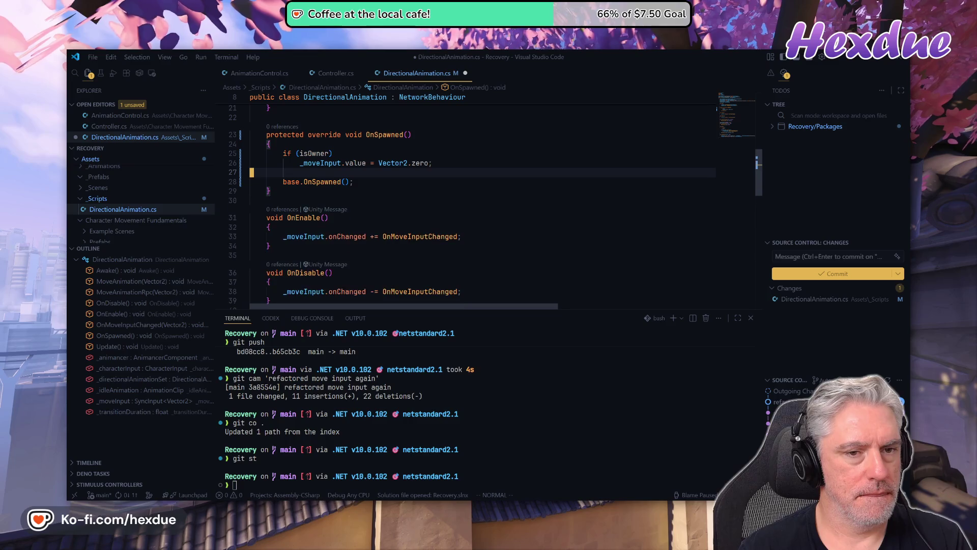
pyautogui.write(':w')
pyautogui.press('Return')
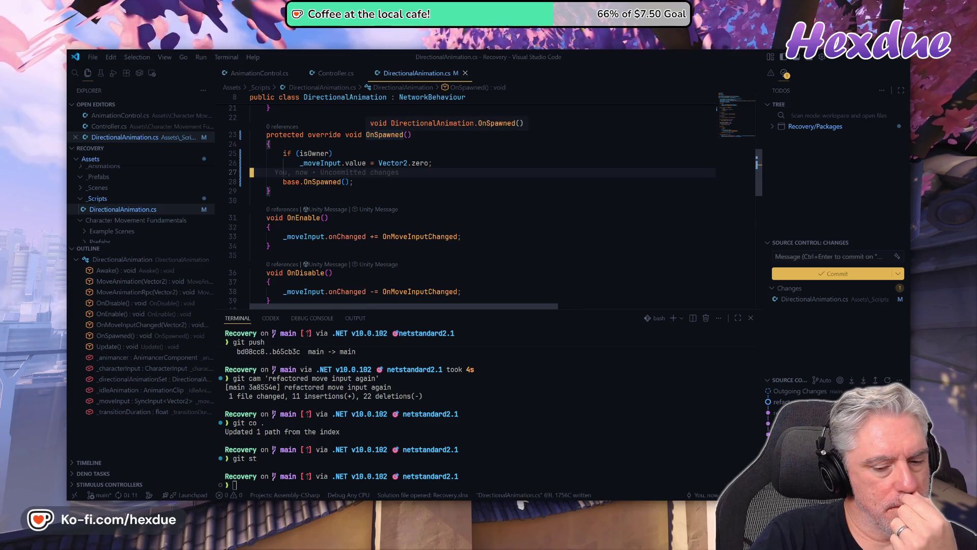
# Switch to Unity from the taskbar and clear the old Console messages after the recompile
pyautogui.moveTo(467, 507)
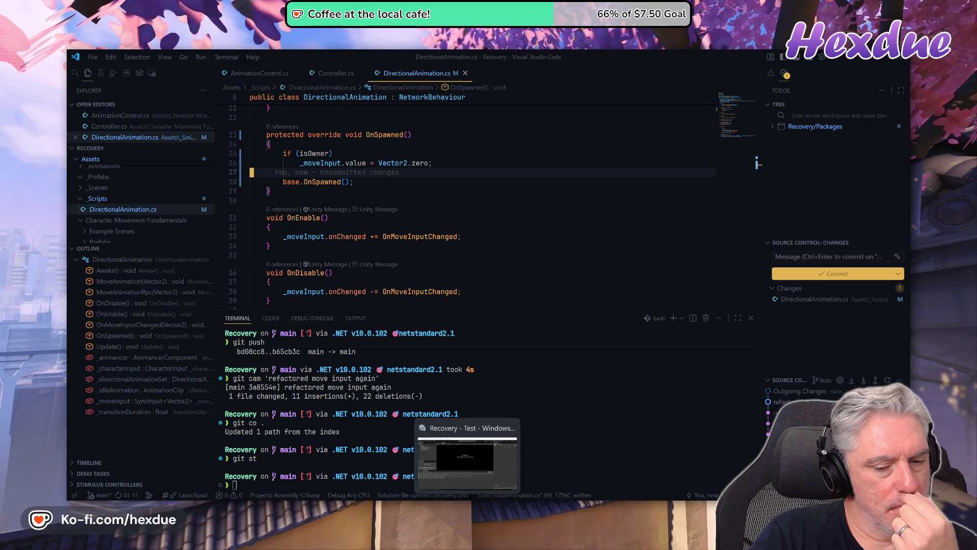
pyautogui.click(466, 458)
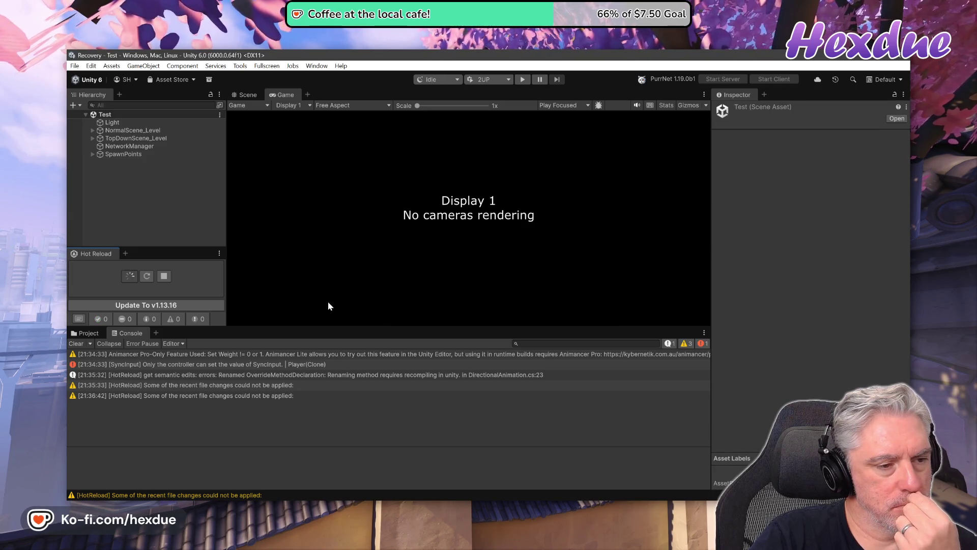
pyautogui.click(76, 343)
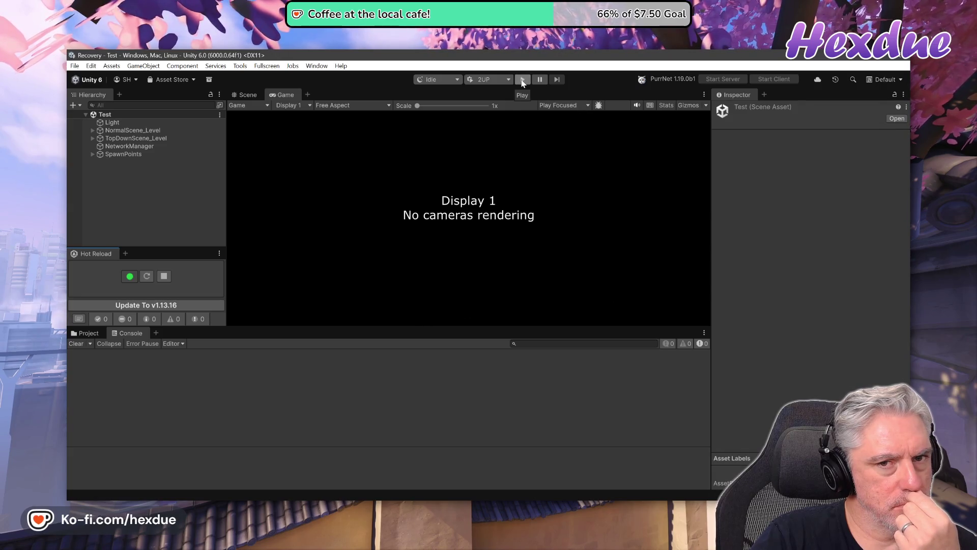
# Play-test the owner-only OnSpawned reset with the main editor and Player 2, then stop and return to DirectionalAnimation.cs
pyautogui.click(522, 81)
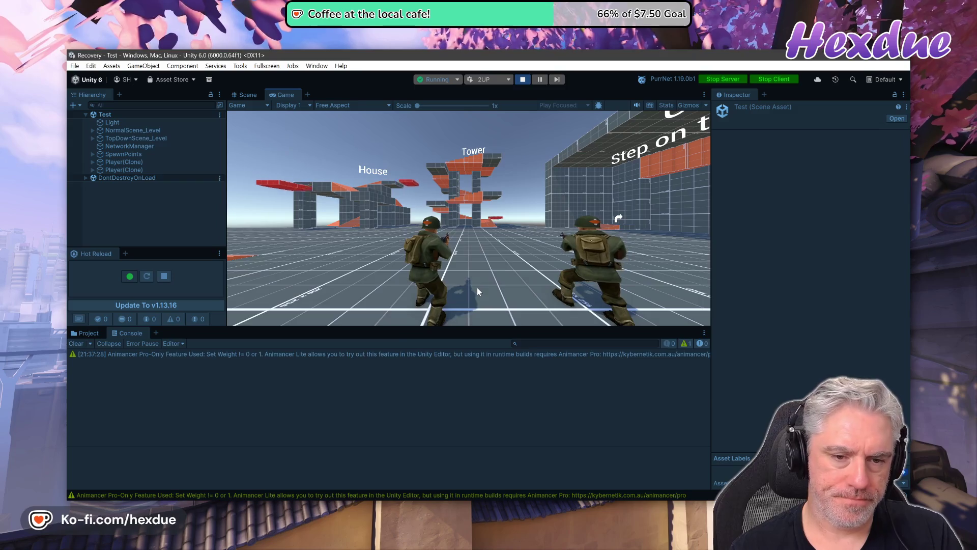
pyautogui.hotkey('alt', 'Tab')
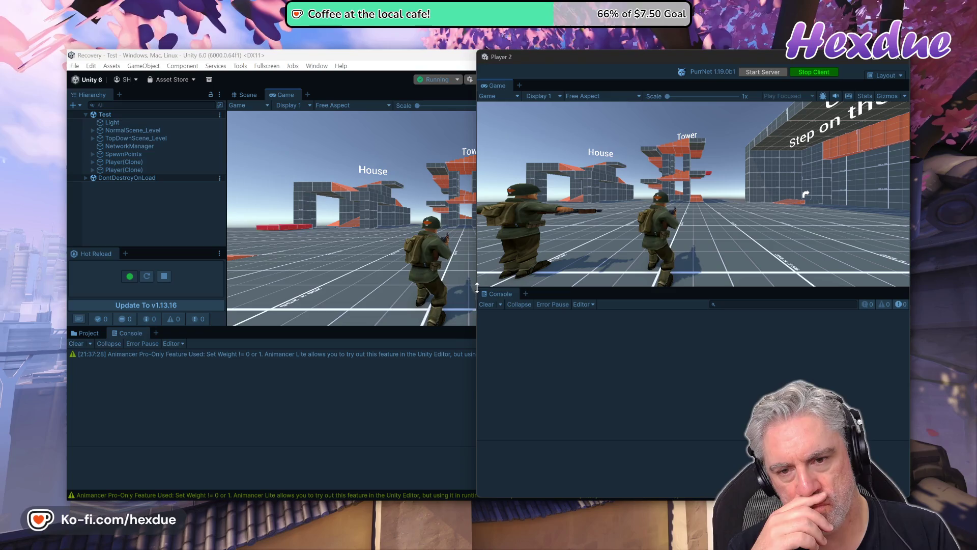
pyautogui.hotkey('alt', 'Tab')
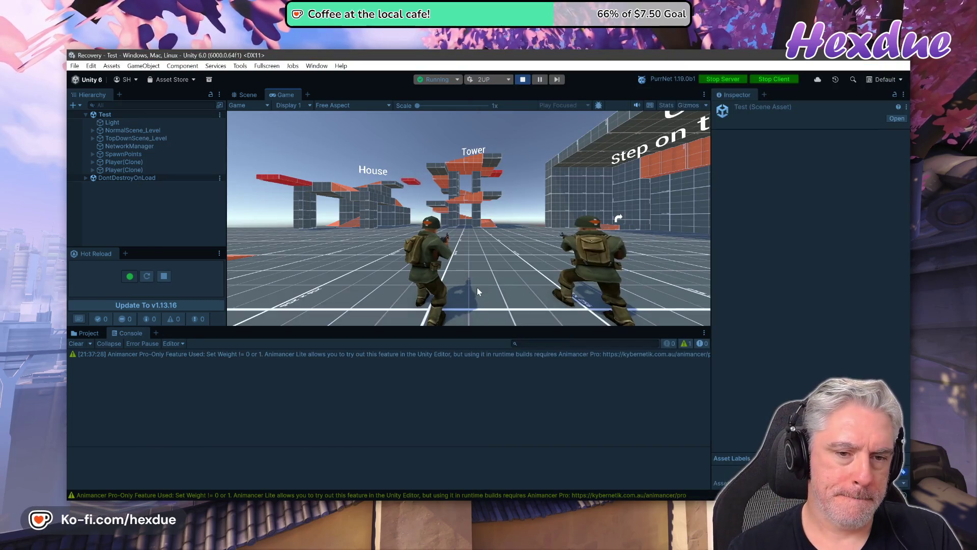
pyautogui.hotkey('alt', 'Tab')
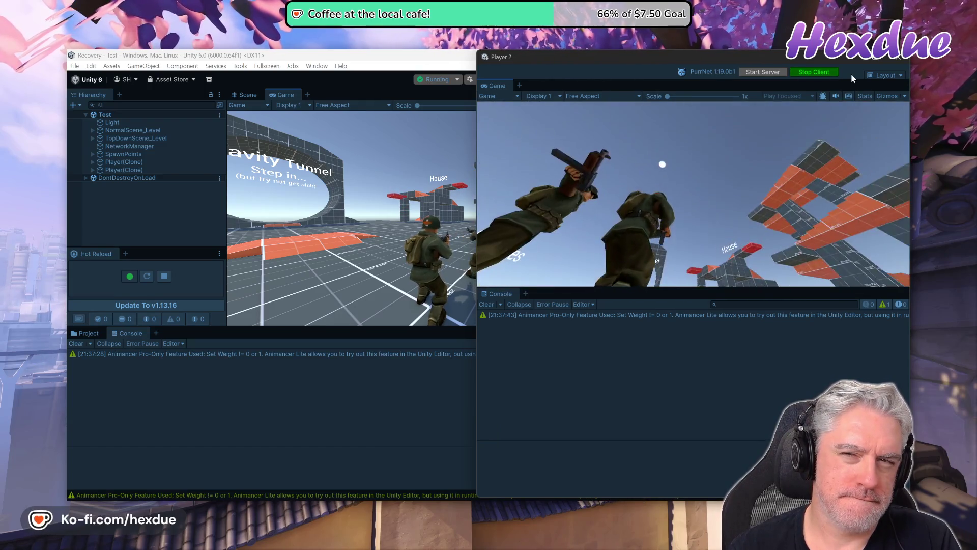
pyautogui.click(522, 80)
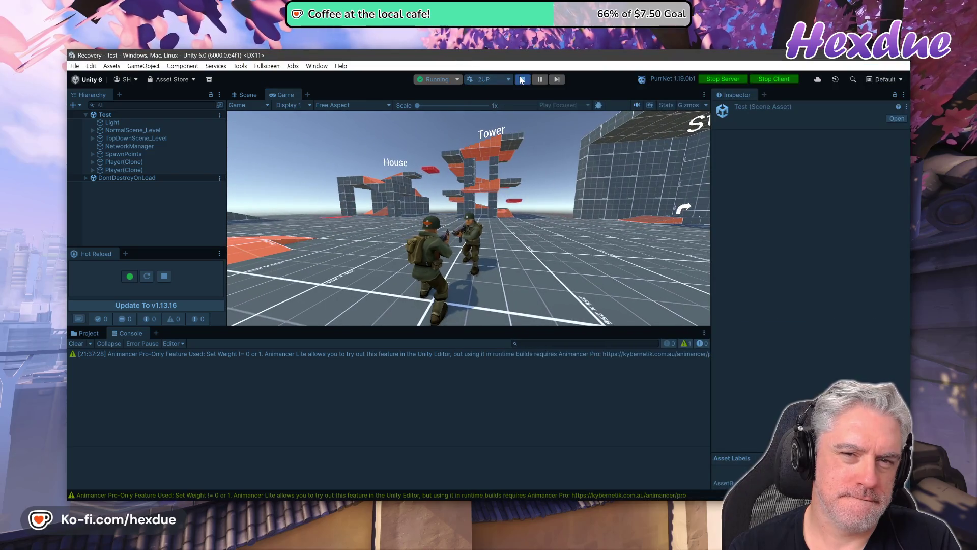
pyautogui.hotkey('alt', 'Tab')
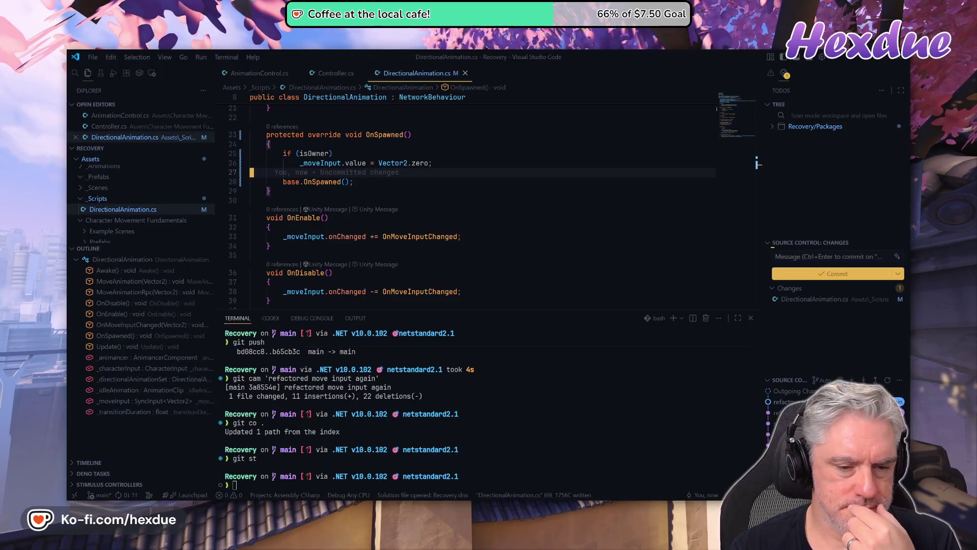
pyautogui.scroll(3, 486, 407)
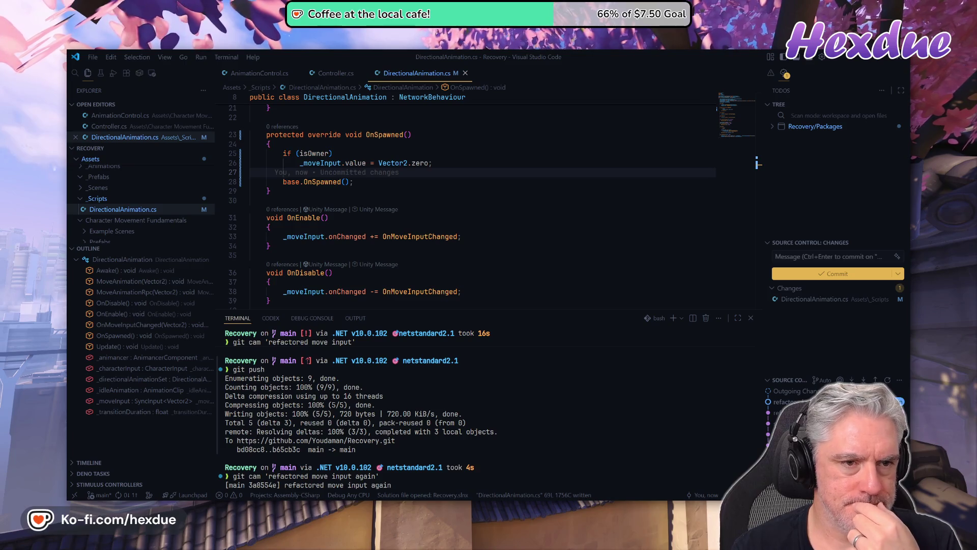
pyautogui.scroll(-9, 757, 163)
pyautogui.scroll(10, 757, 163)
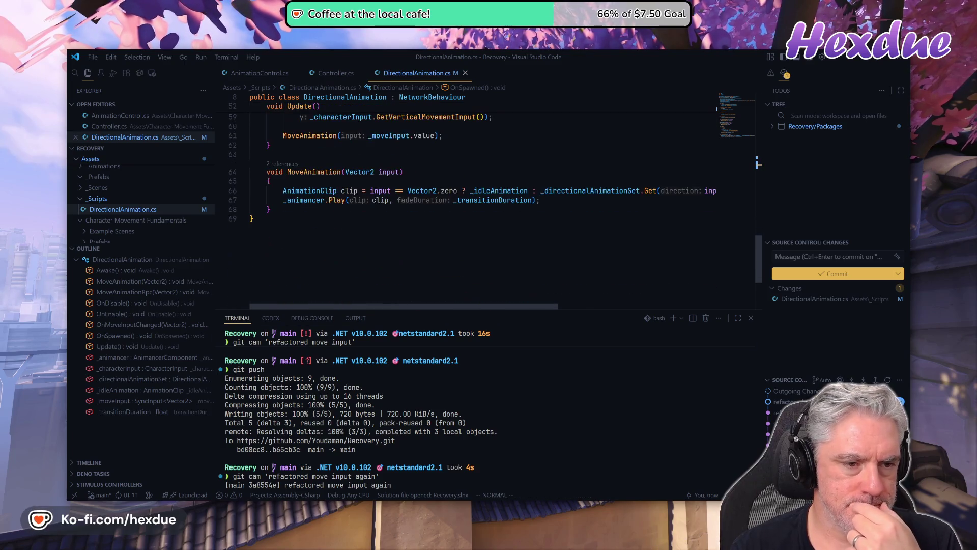
pyautogui.scroll(3, 757, 163)
pyautogui.scroll(-3, 758, 163)
pyautogui.scroll(-1, 758, 163)
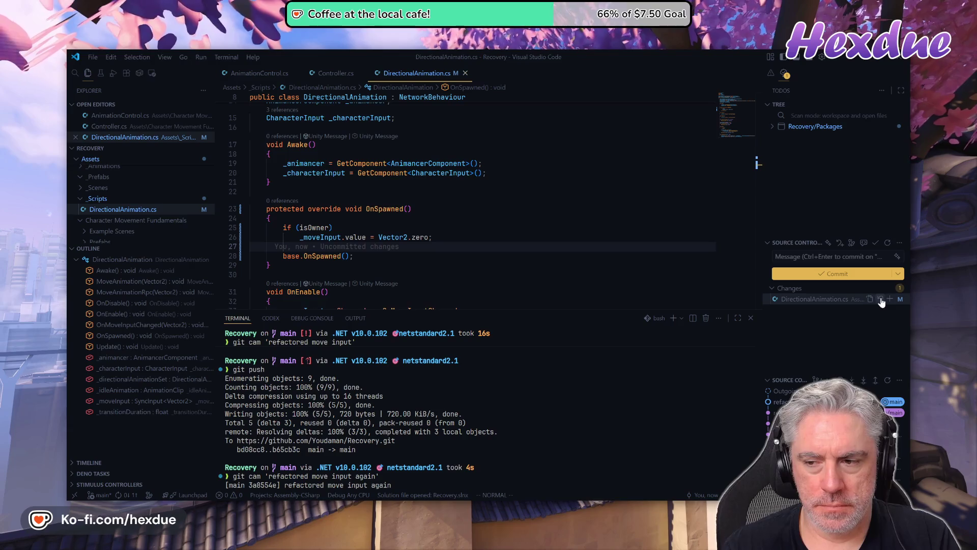
# Discard DirectionalAnimation.cs's OnSpawned edits and review the restored Start calling MoveAnimation(Vector2.zero)
pyautogui.click(880, 299)
pyautogui.click(532, 285)
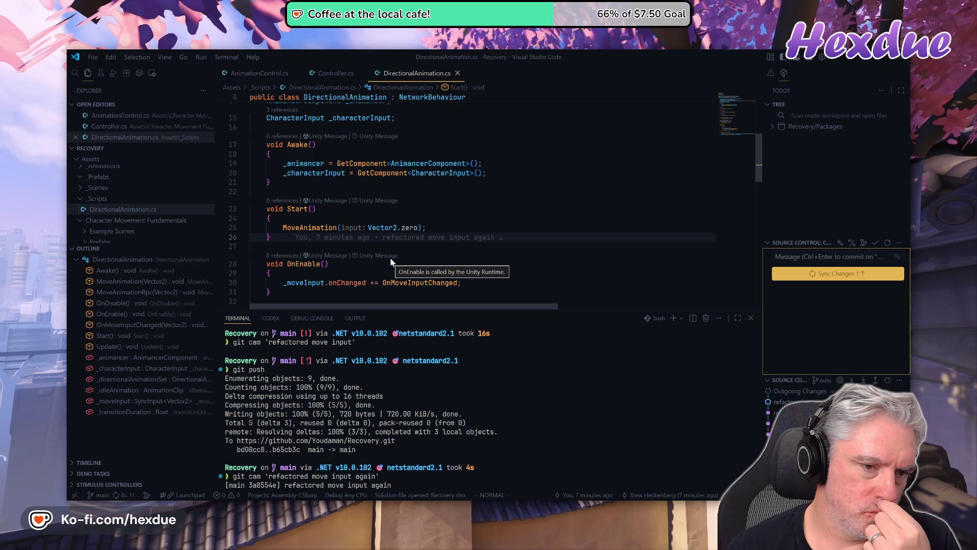
pyautogui.scroll(-2, 391, 261)
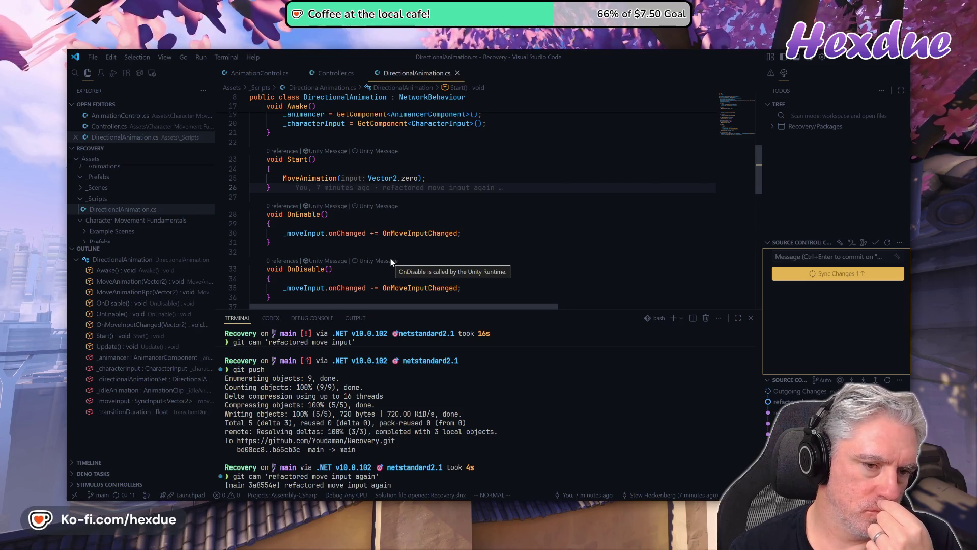
pyautogui.scroll(-1, 392, 261)
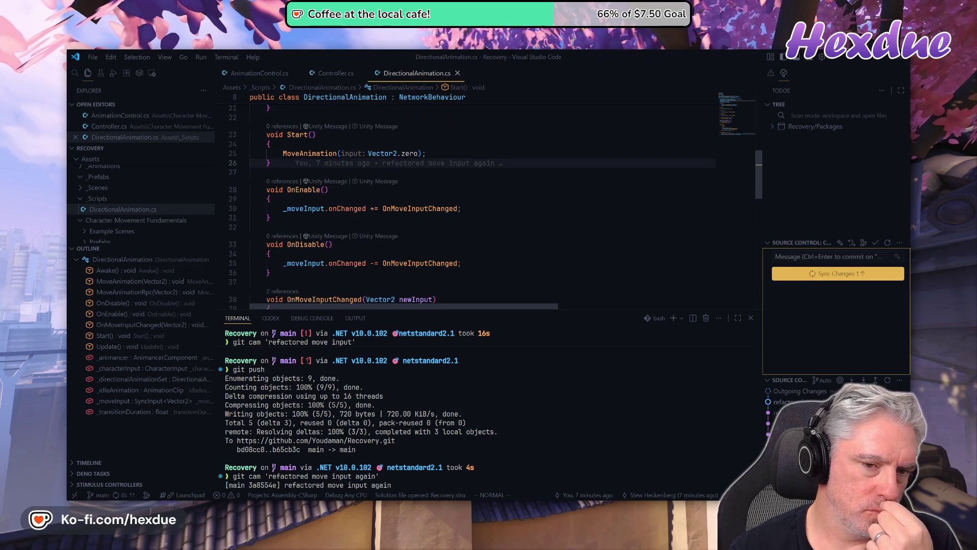
pyautogui.scroll(-1, 391, 203)
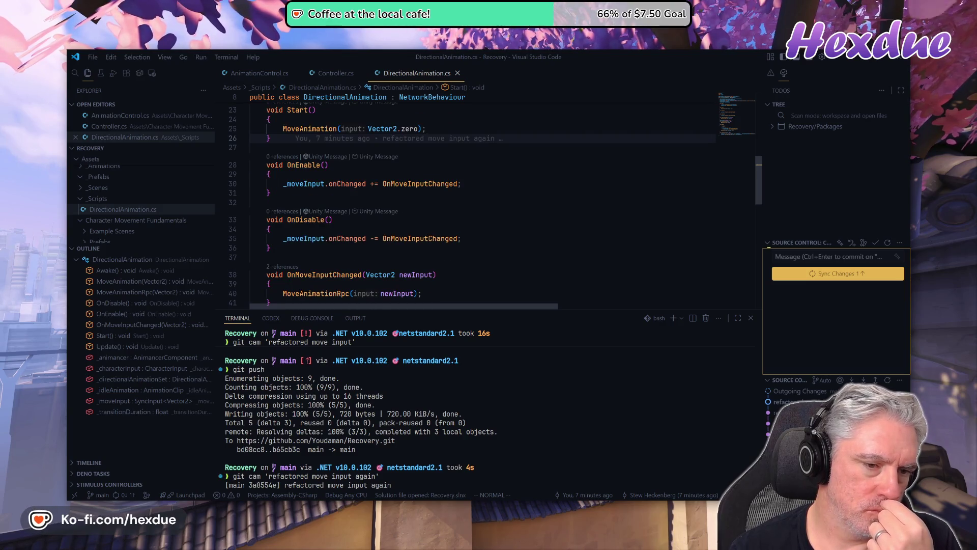
pyautogui.scroll(-1, 392, 203)
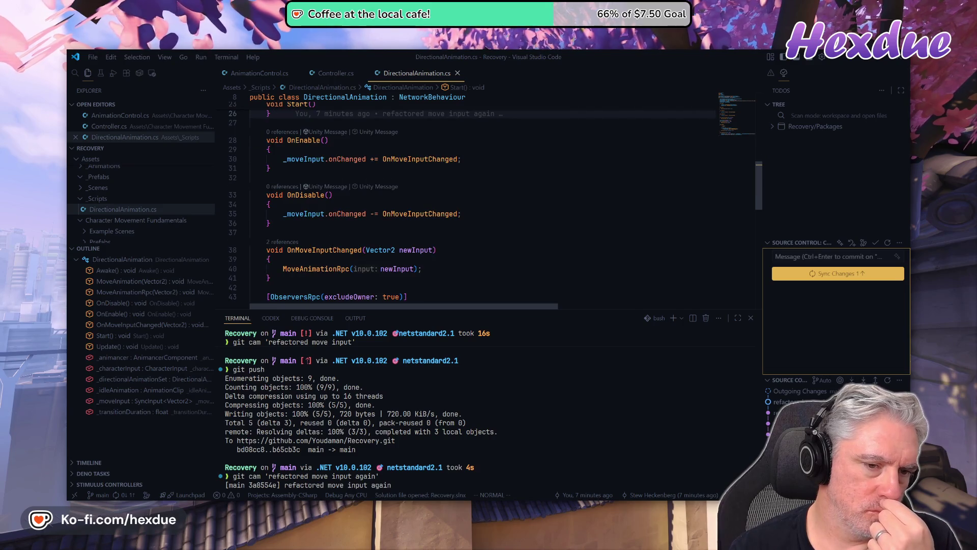
pyautogui.scroll(1, 391, 204)
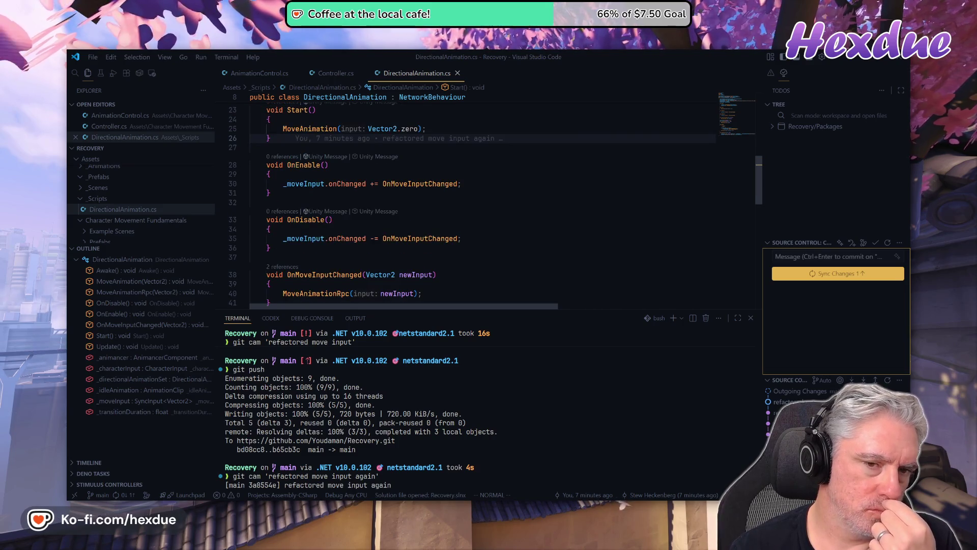
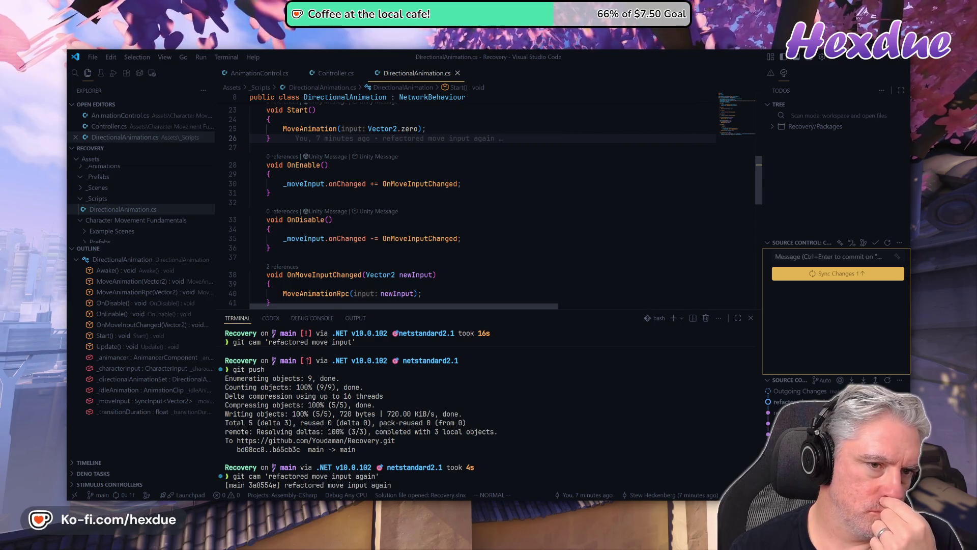
# Delete the MoveAnimation call and its leftover blank line from Update
pyautogui.scroll(-5, 390, 261)
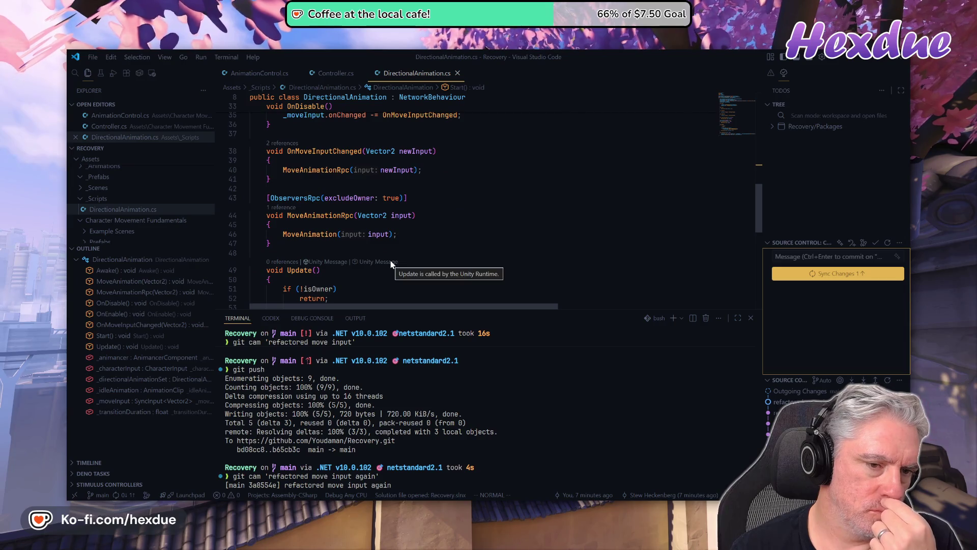
pyautogui.scroll(5, 391, 262)
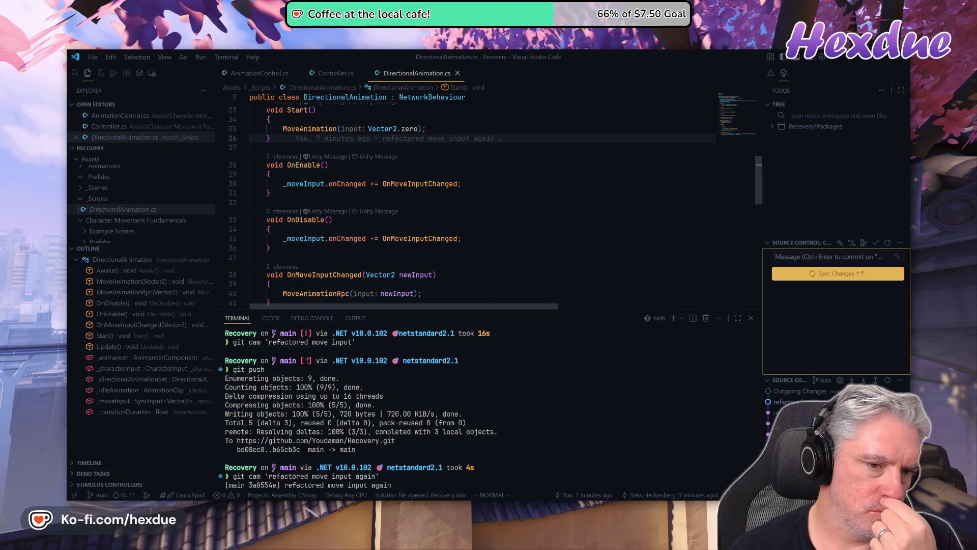
pyautogui.scroll(-3, 481, 203)
pyautogui.scroll(-3, 481, 204)
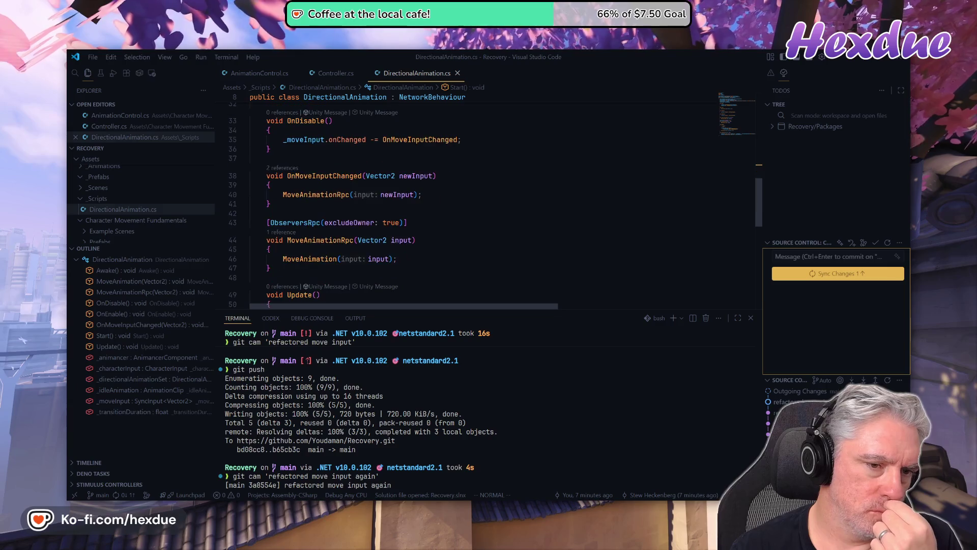
pyautogui.scroll(-2, 387, 264)
pyautogui.scroll(-3, 387, 264)
pyautogui.scroll(-1, 386, 265)
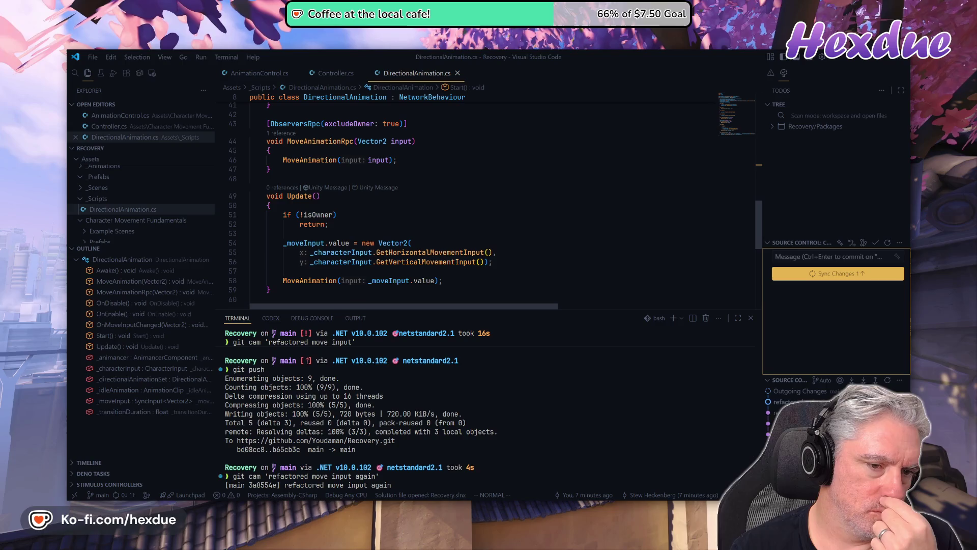
pyautogui.click(381, 280)
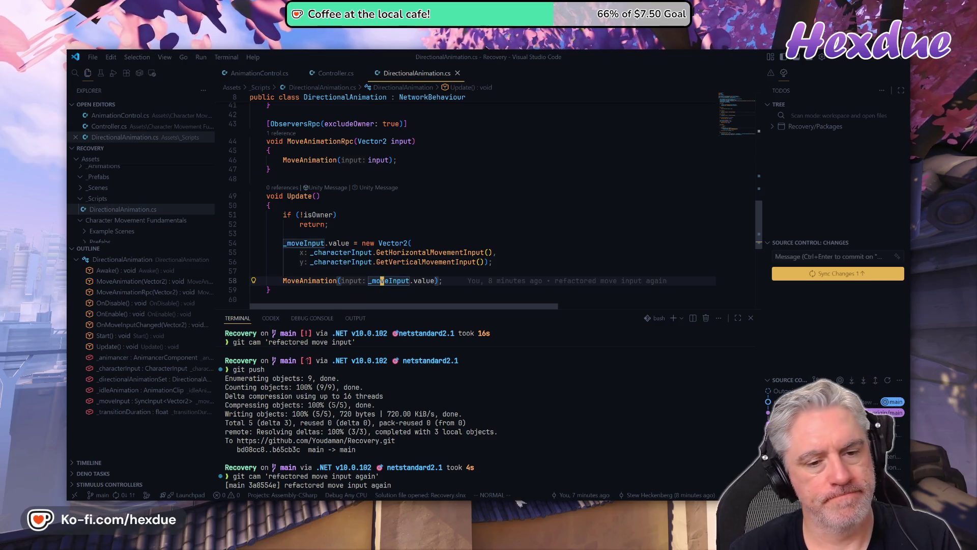
pyautogui.scroll(-1, 382, 281)
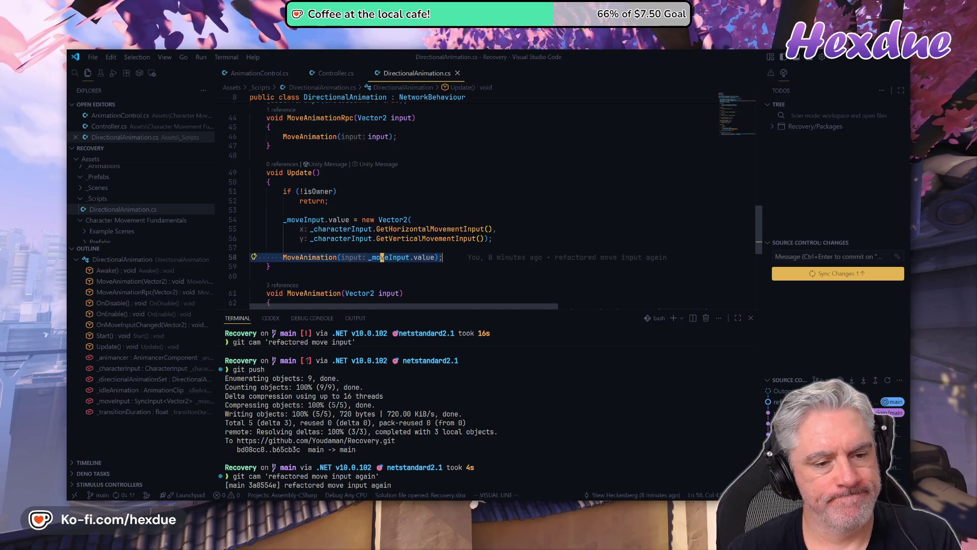
pyautogui.hotkey('shift', 'v')
pyautogui.press('k')
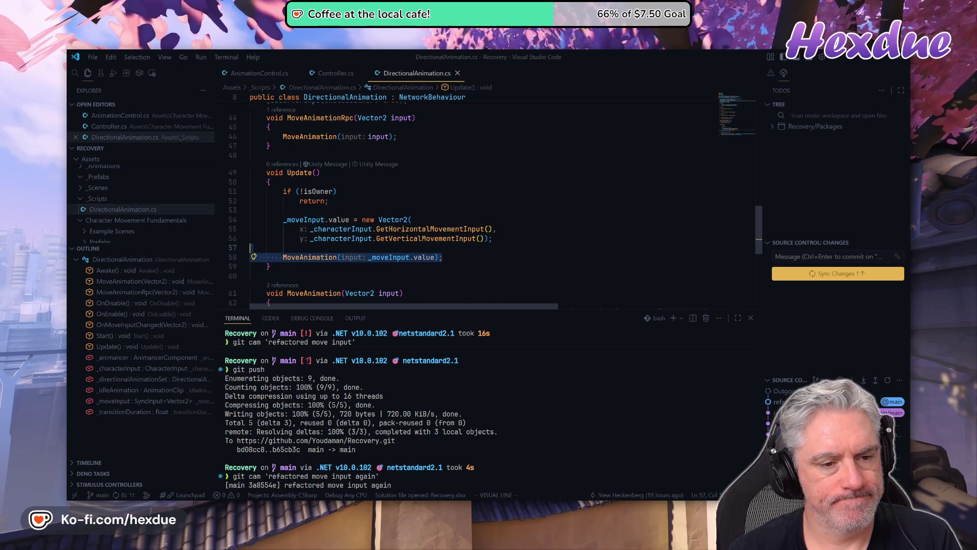
pyautogui.press('d')
# Remove the excludeOwner: true argument from the ObserversRpc attribute on OnMoveInputChanged
pyautogui.press('[')
pyautogui.press('m')
pyautogui.press('[')
pyautogui.press('m')
pyautogui.press('[')
pyautogui.press('m')
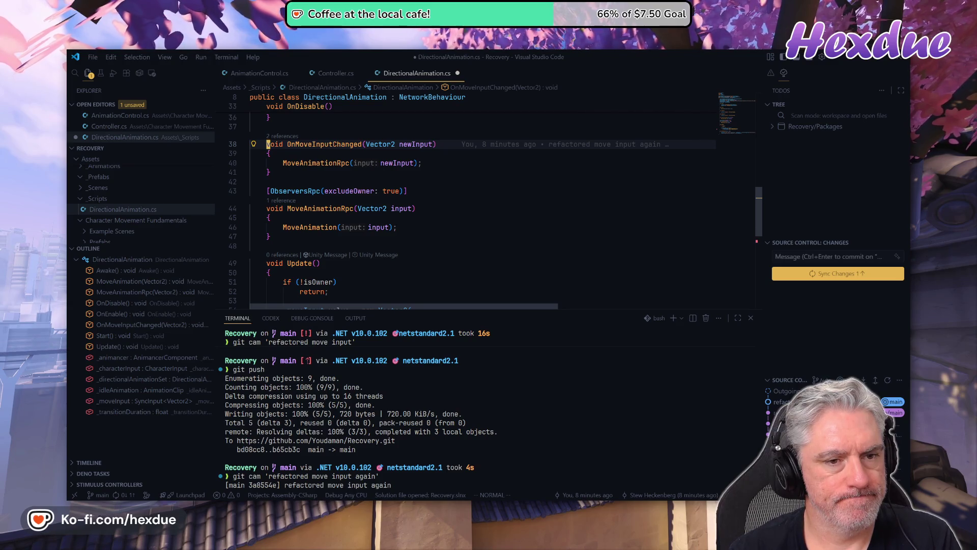
pyautogui.press('j')
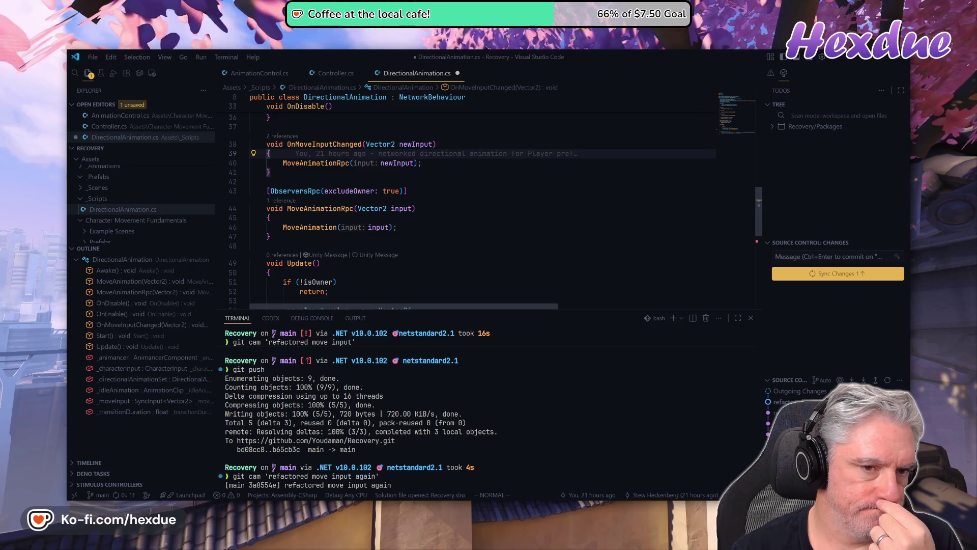
pyautogui.press('j')
pyautogui.press('j')
pyautogui.press('j')
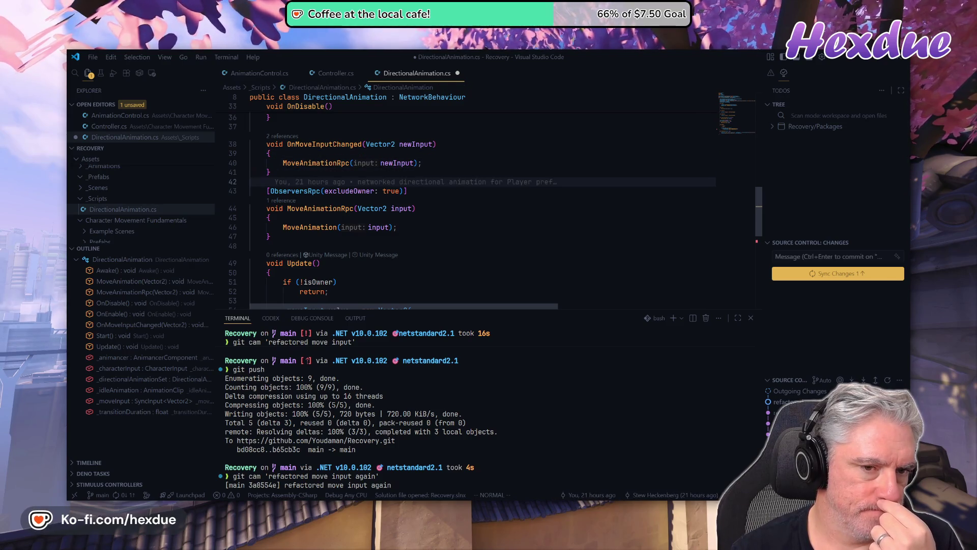
pyautogui.press('e')
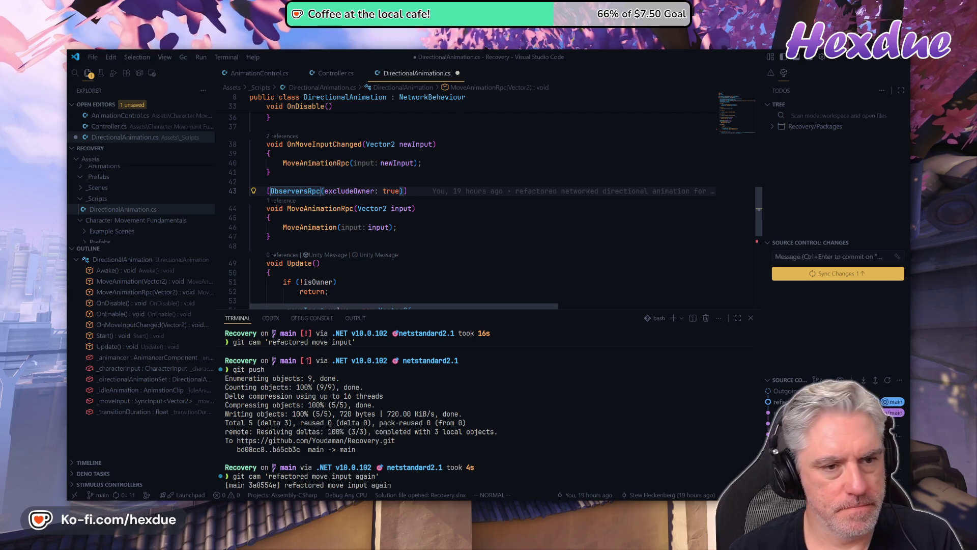
pyautogui.press('w')
pyautogui.press('v')
pyautogui.press('e')
pyautogui.press('e')
pyautogui.press('e')
pyautogui.press('d')
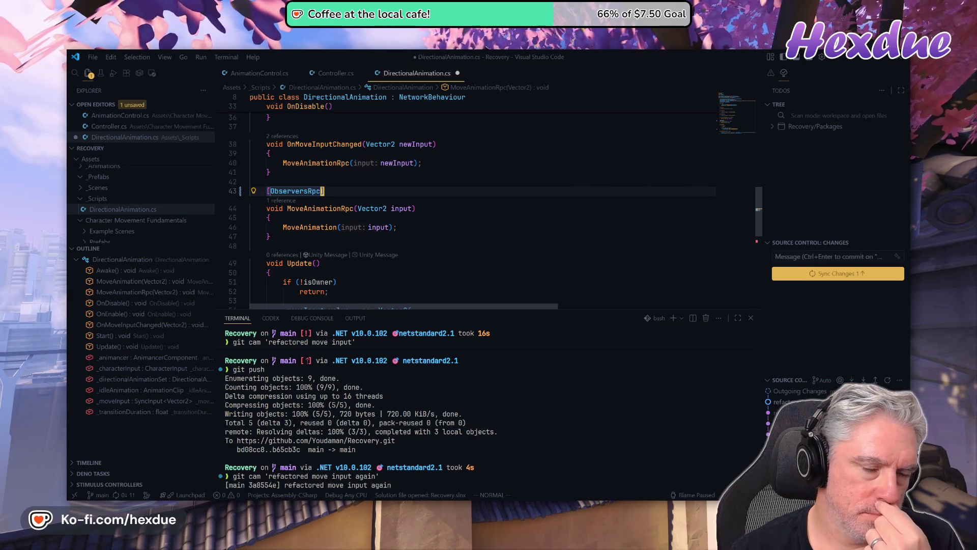
# Save DirectionalAnimation.cs and select the lines of the Start method
pyautogui.press('j')
pyautogui.press('j')
pyautogui.press('j')
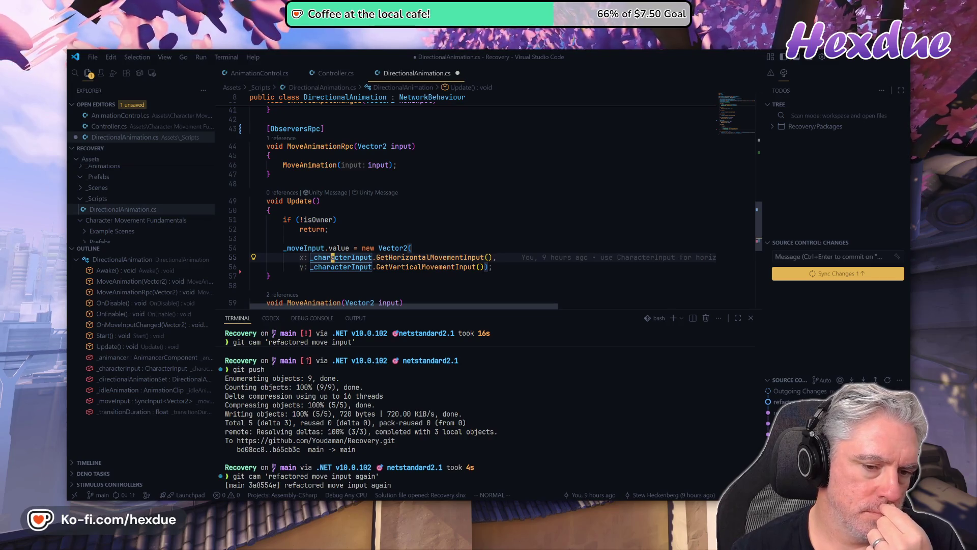
pyautogui.press('j')
pyautogui.press('j')
pyautogui.press('j')
pyautogui.press('{')
pyautogui.press('{')
pyautogui.press('{')
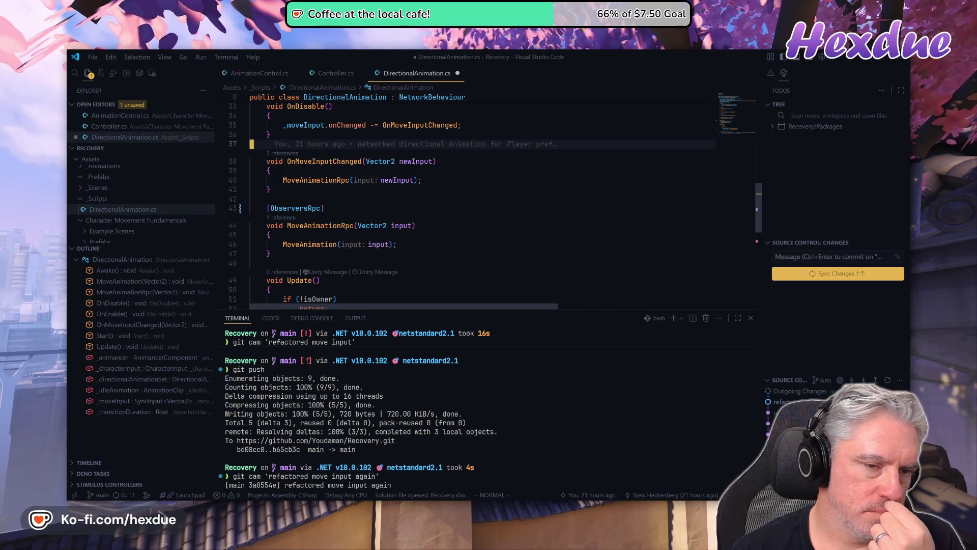
pyautogui.press('{')
pyautogui.press('{')
pyautogui.press('j')
pyautogui.press('j')
pyautogui.press('w')
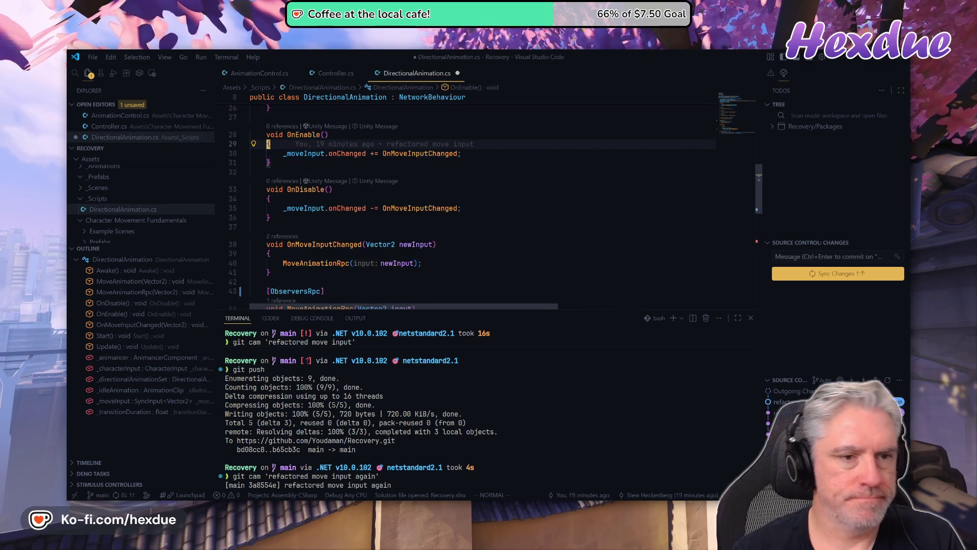
pyautogui.press('{')
pyautogui.press('{')
pyautogui.press('k')
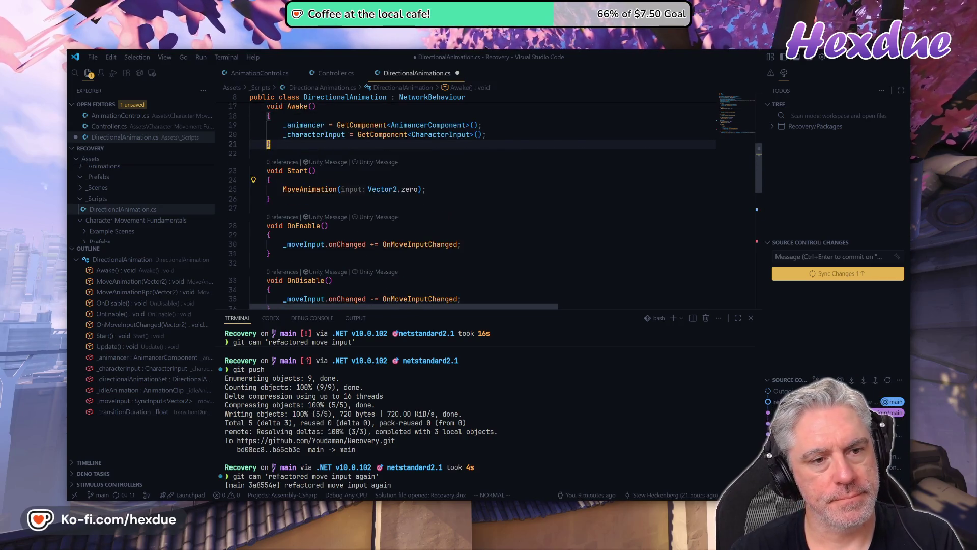
pyautogui.press('Return')
pyautogui.press('j')
pyautogui.press('j')
pyautogui.hotkey('shift', 'v')
pyautogui.press('j')
pyautogui.press('j')
pyautogui.press('j')
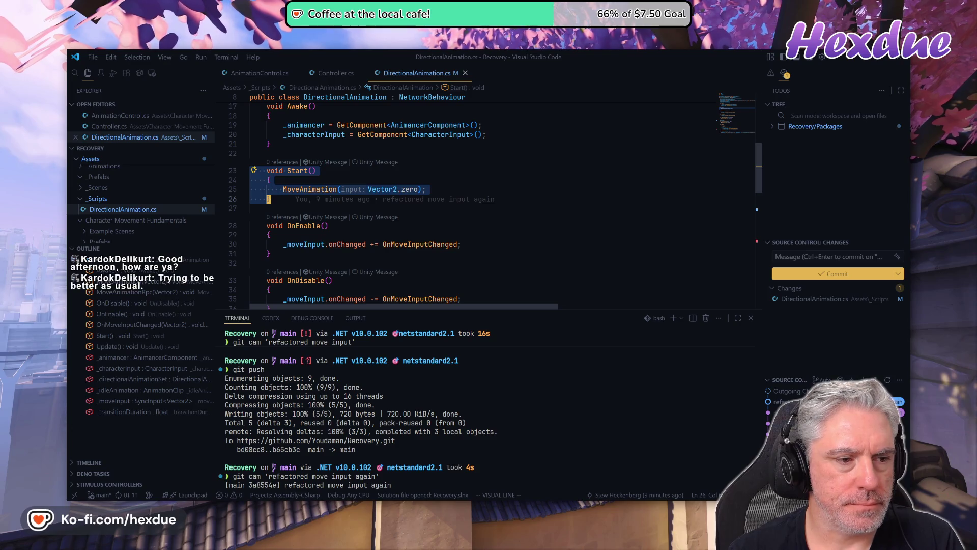
# Replace Start's MoveAnimation call with the suggested owner check and a Vector2.zero assignment
pyautogui.press('Escape')
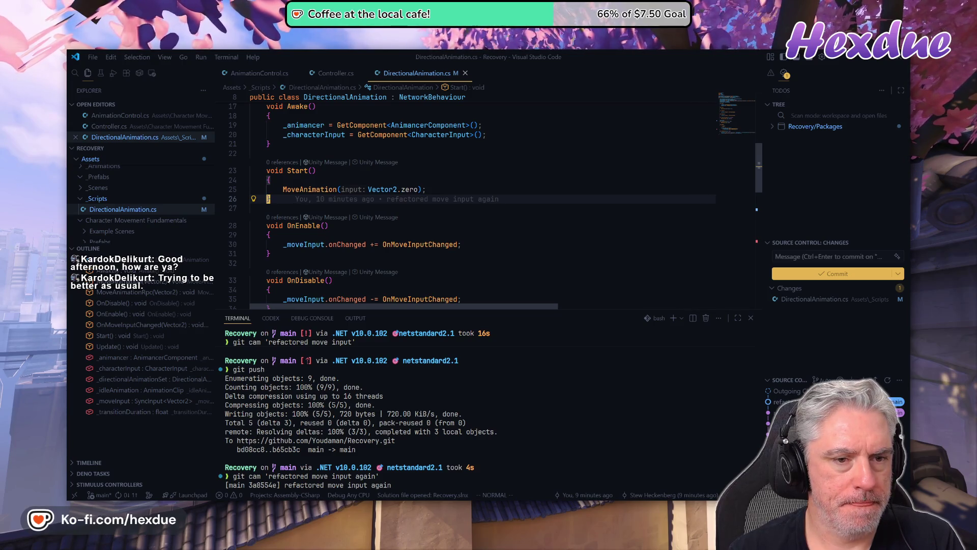
pyautogui.press('k')
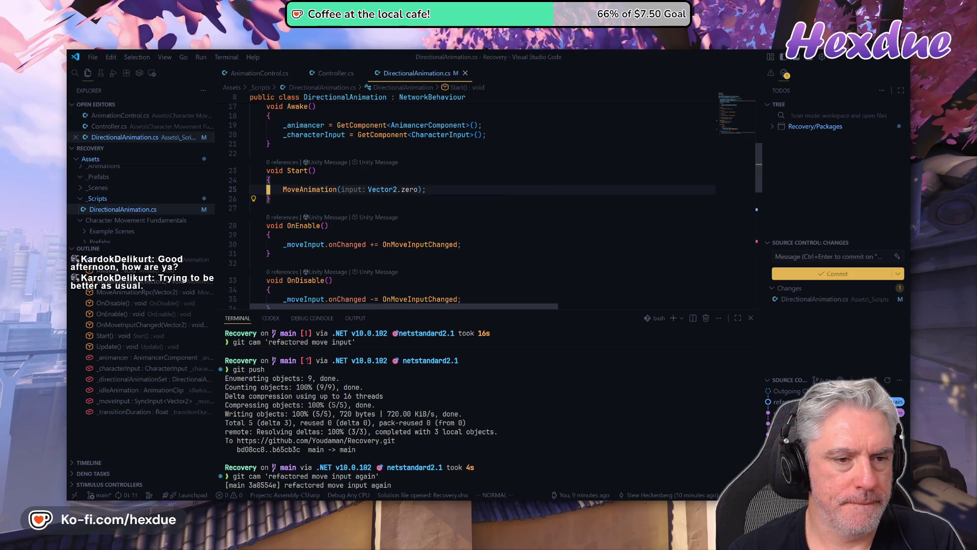
pyautogui.press('h')
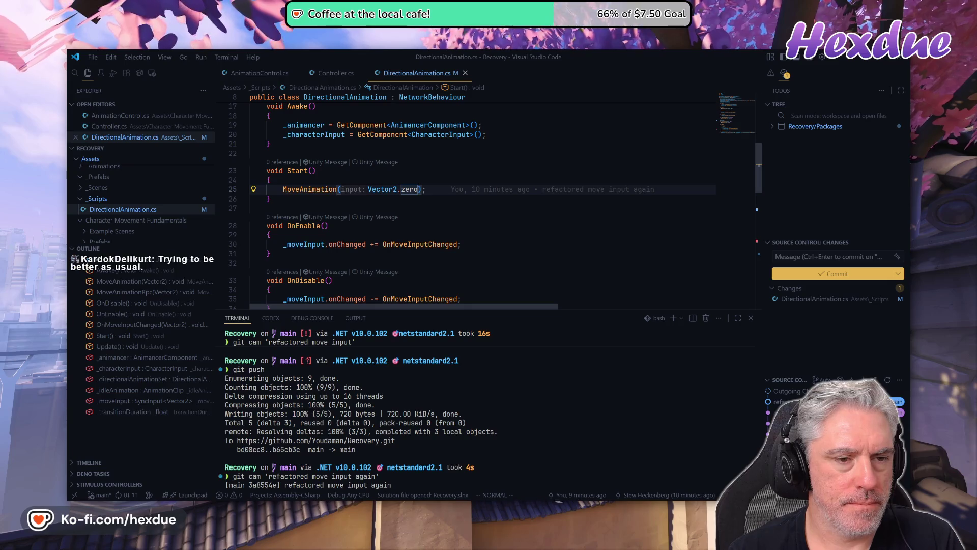
pyautogui.press('c')
pyautogui.press('c')
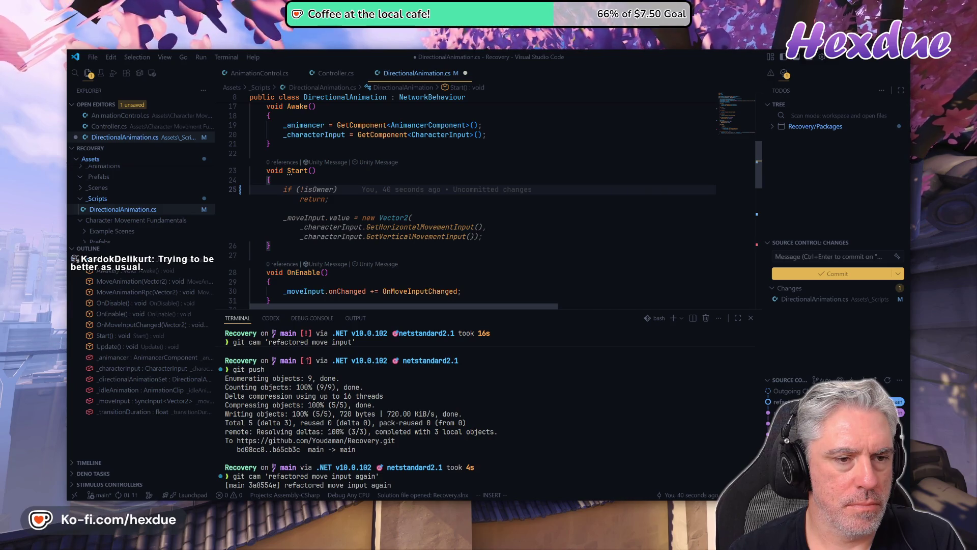
pyautogui.press('Tab')
pyautogui.press('Escape')
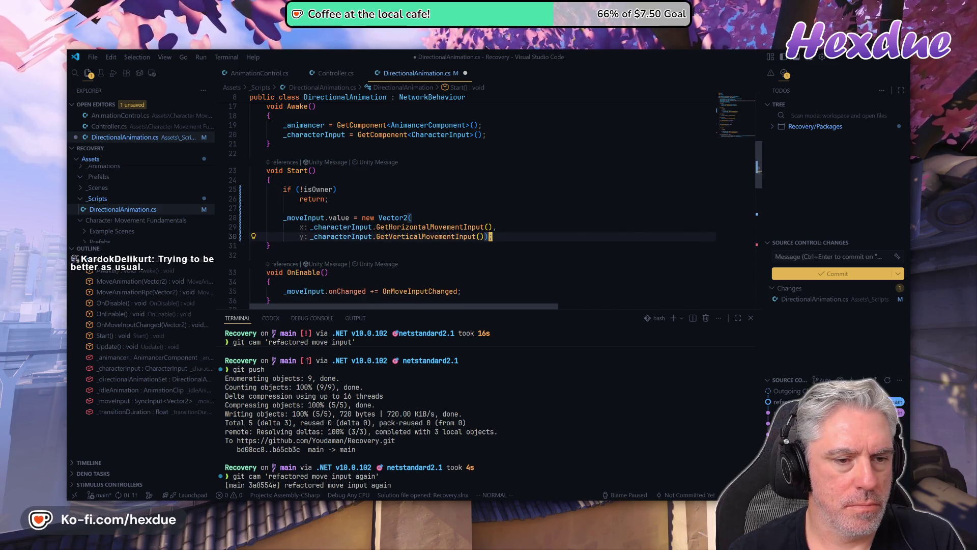
pyautogui.press('d')
pyautogui.press('d')
pyautogui.press('d')
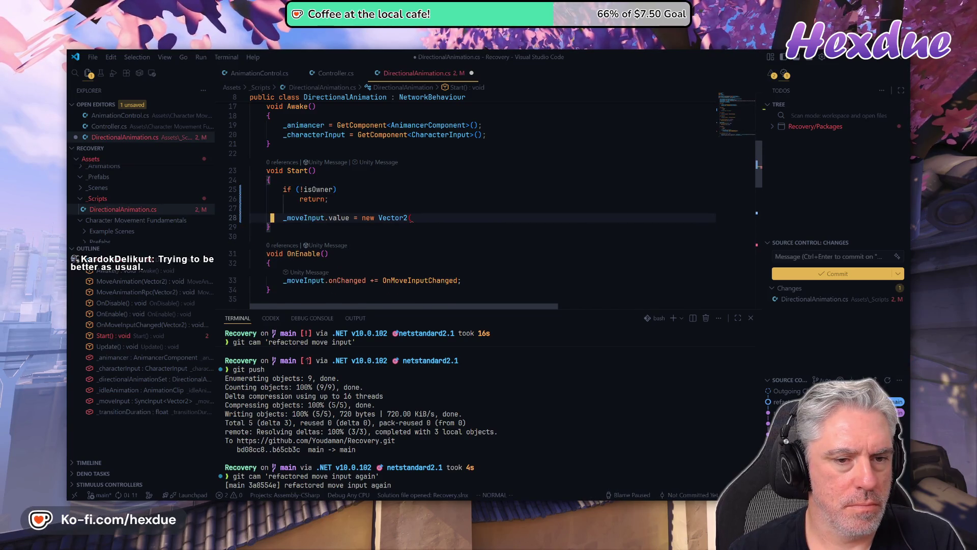
pyautogui.press('A')
pyautogui.press('BackSpace')
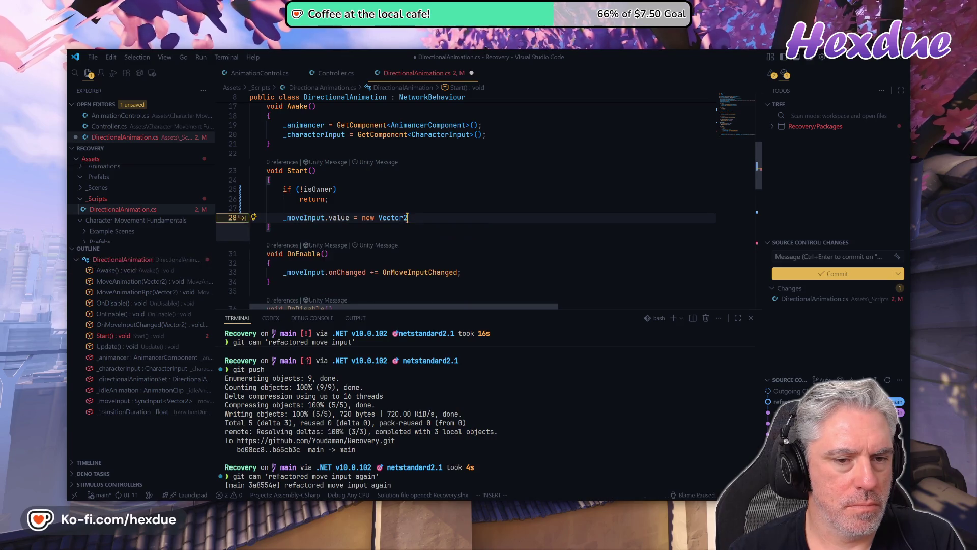
pyautogui.write('.zero;')
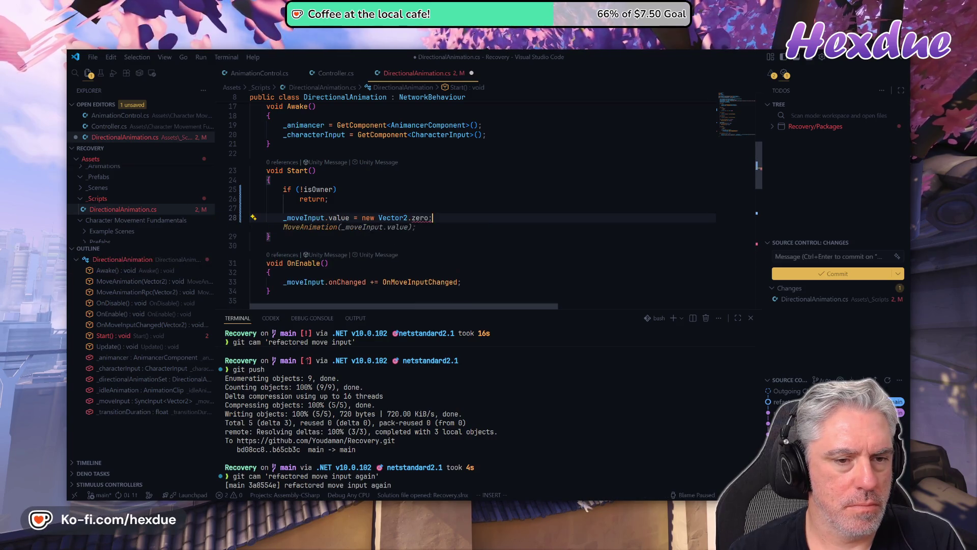
pyautogui.press('Escape')
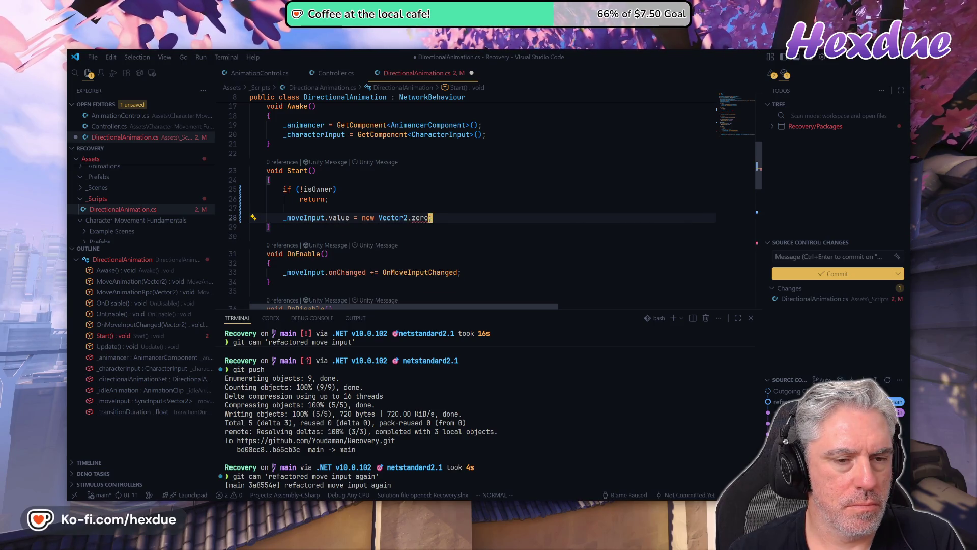
# Drop 'new' so the line reads _moveInput.value = Vector2.zero; and return to the Start declaration
pyautogui.press('b')
pyautogui.press('b')
pyautogui.press('b')
pyautogui.press('d')
pyautogui.press('w')
pyautogui.press('i')
pyautogui.press('Escape')
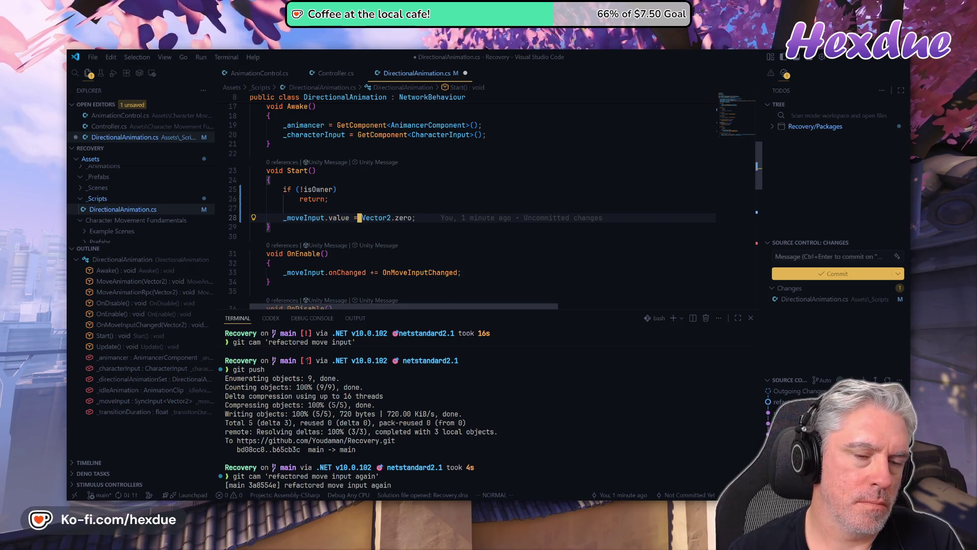
pyautogui.press('k')
pyautogui.press('k')
pyautogui.press('k')
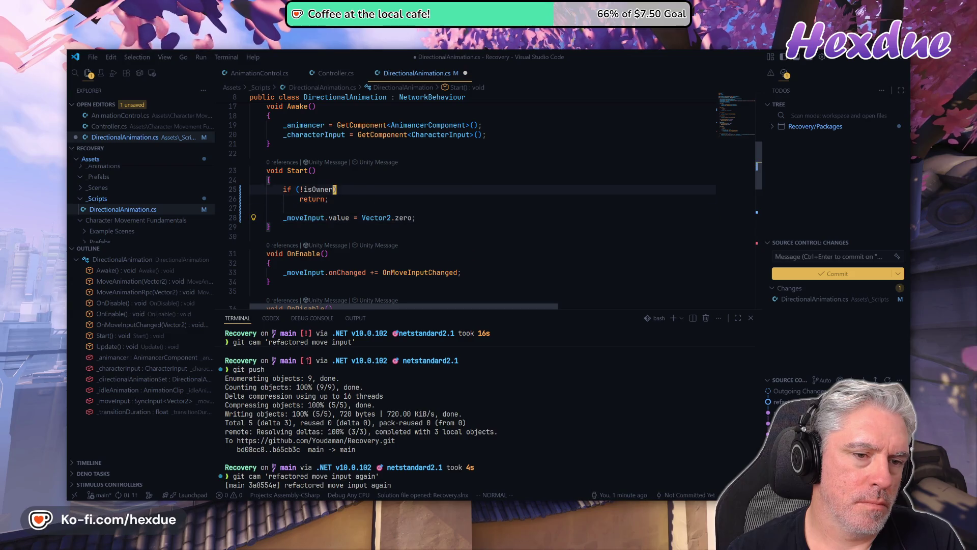
pyautogui.press('k')
pyautogui.press('k')
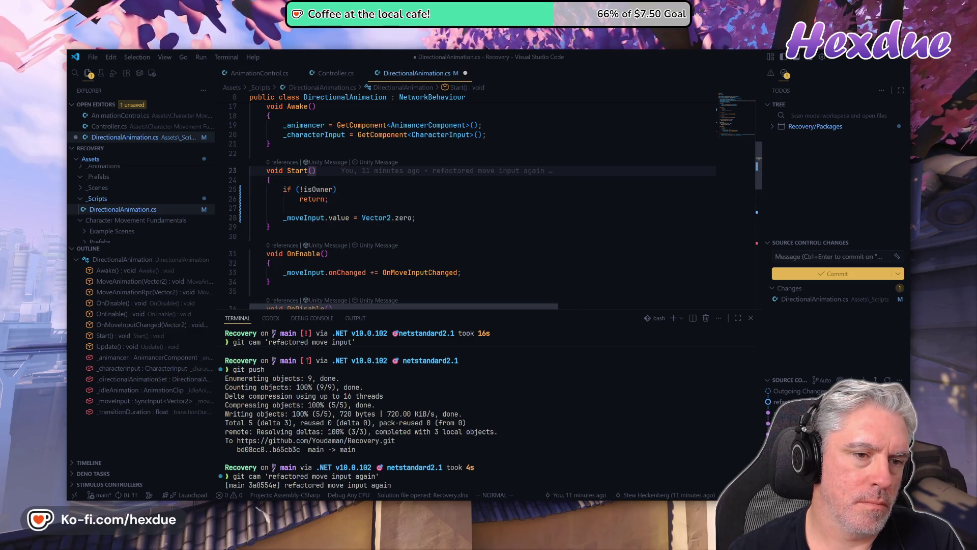
pyautogui.write('ciw')
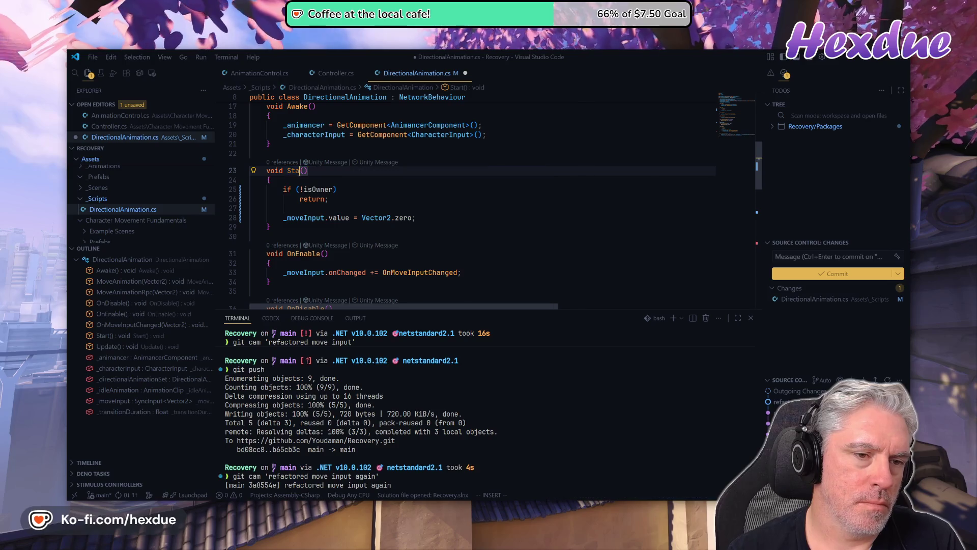
pyautogui.write('Start')
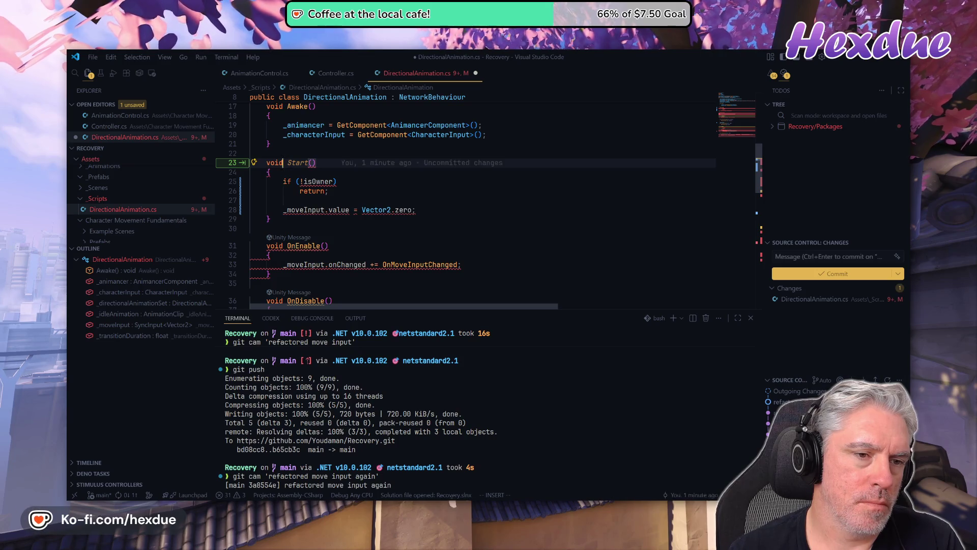
# Retype the Start declaration as protected override void OnSpawned()
pyautogui.press('Escape')
pyautogui.press('0')
pyautogui.press('c')
pyautogui.press('t')
pyautogui.press('(')
pyautogui.write('p')
pyautogui.write('rotecte')
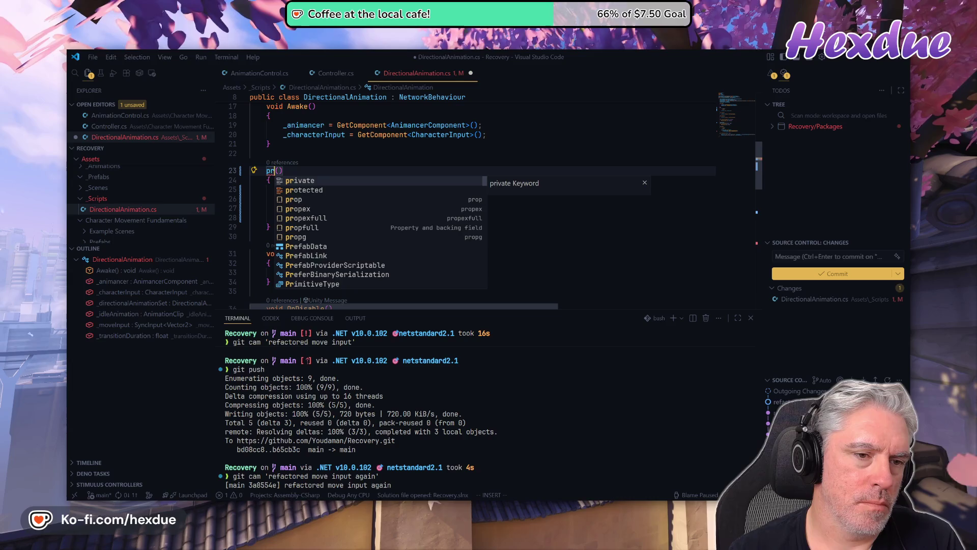
pyautogui.write('d ov')
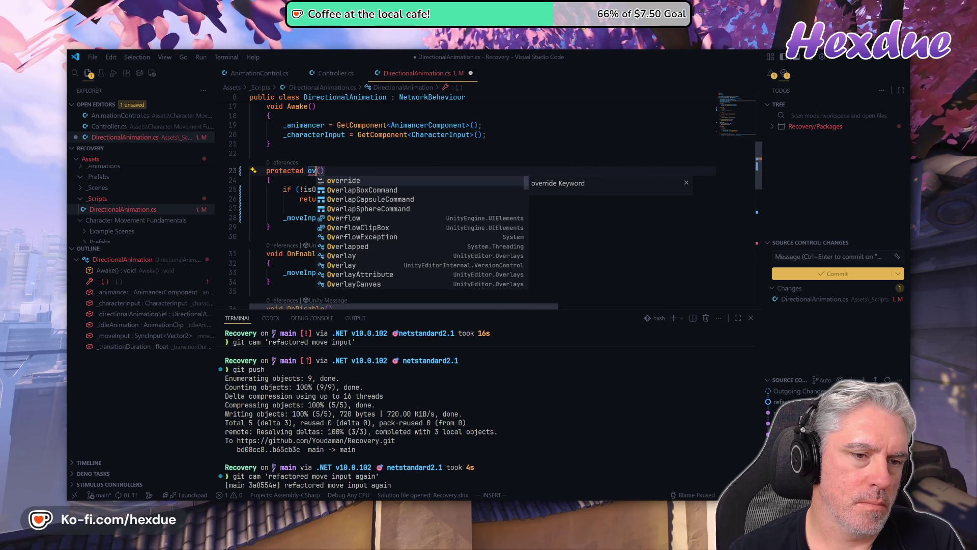
pyautogui.write('ver')
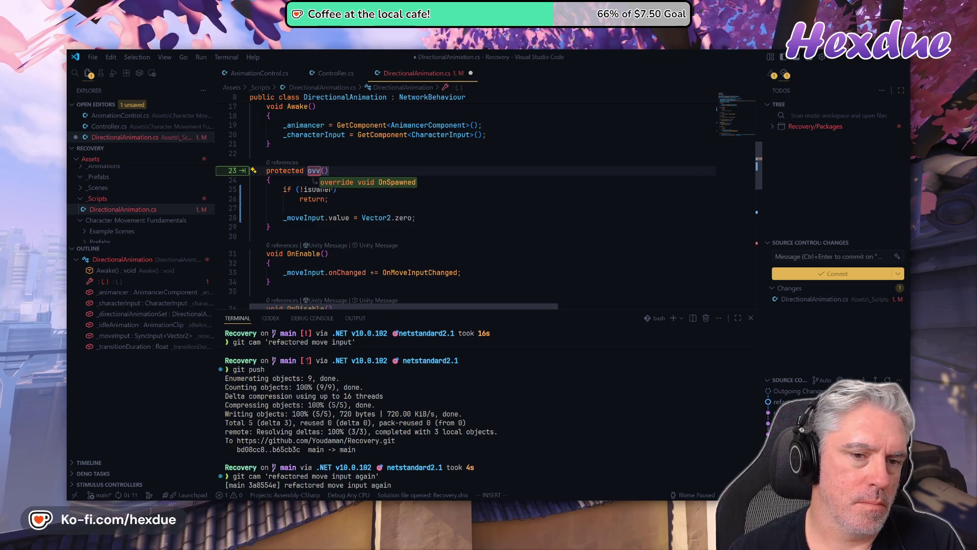
pyautogui.press('Tab')
pyautogui.press('Escape')
# Add base.OnSpawned(); at the top of the method body
pyautogui.press('j')
pyautogui.press('j')
pyautogui.press('j')
pyautogui.press('k')
pyautogui.press('k')
pyautogui.press('k')
pyautogui.write('oid OnSpawned')
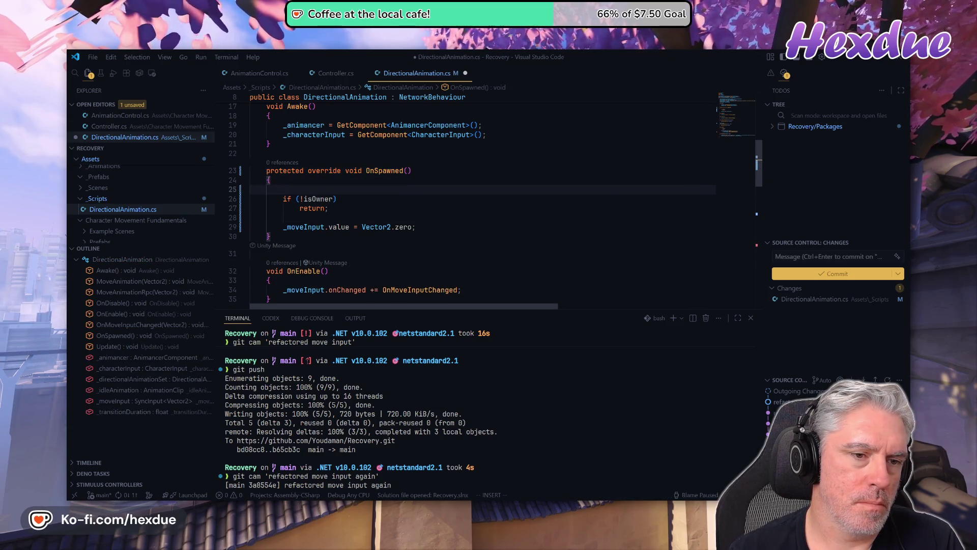
pyautogui.write('base.OnSpawned();')
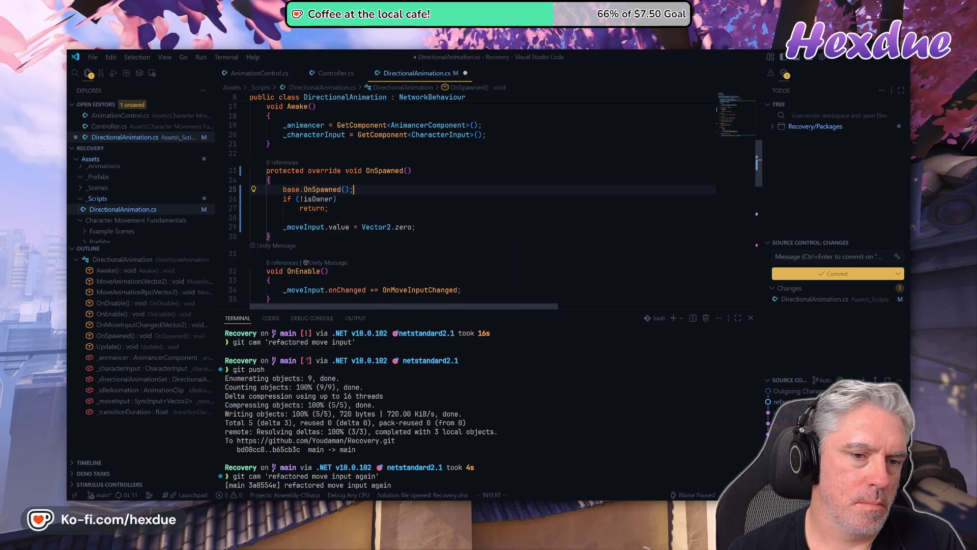
pyautogui.press('Return')
pyautogui.press('Escape')
# Drop the return line so the if isOwner check directly wraps the _moveInput zero assignment
pyautogui.press('j')
pyautogui.press('j')
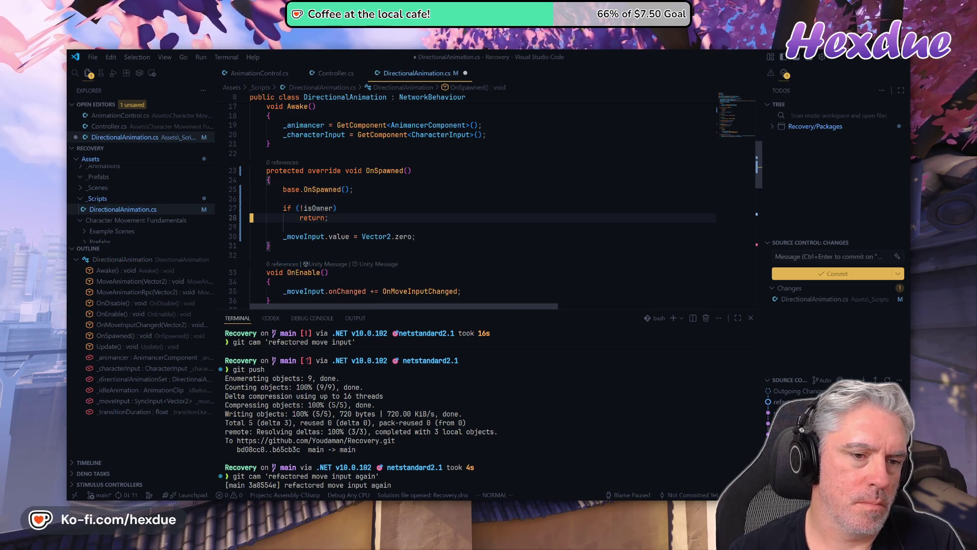
pyautogui.press('w')
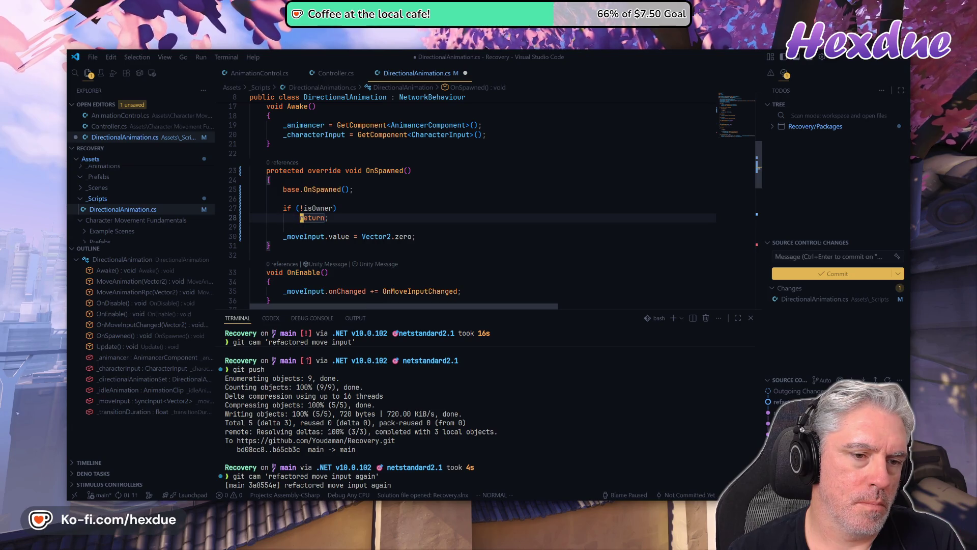
pyautogui.press('d')
pyautogui.press('d')
pyautogui.press('j')
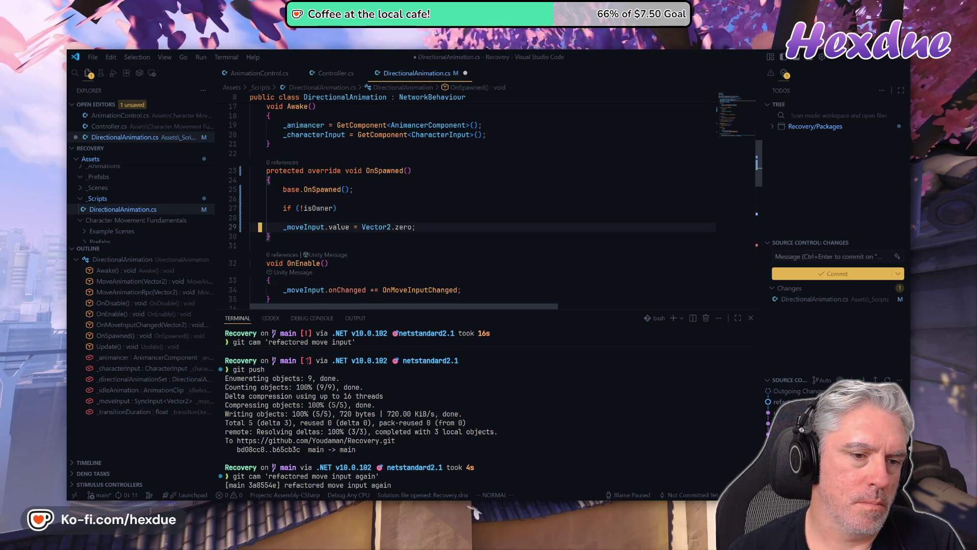
pyautogui.press('w')
pyautogui.press('BackSpace')
pyautogui.press('BackSpace')
pyautogui.press('BackSpace')
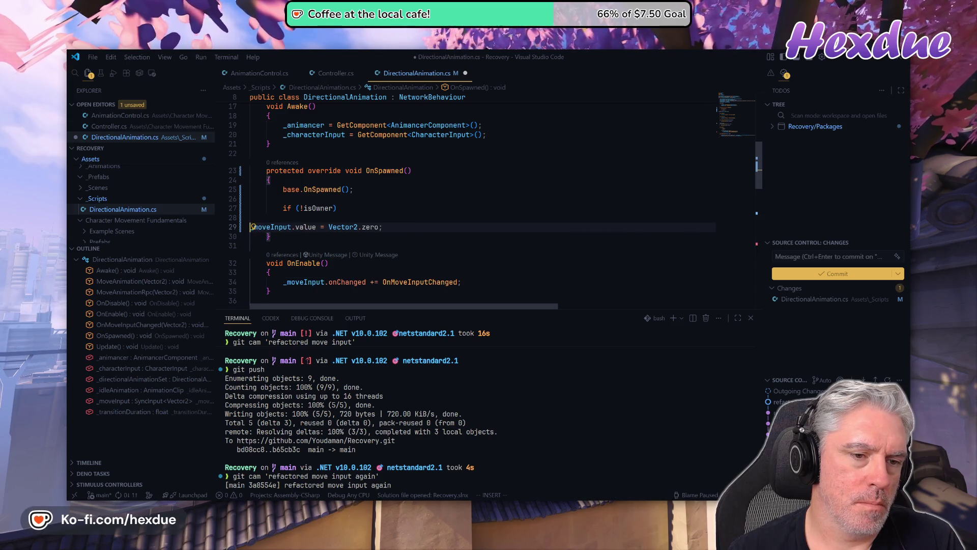
pyautogui.press('Tab')
pyautogui.press('Escape')
pyautogui.press('k')
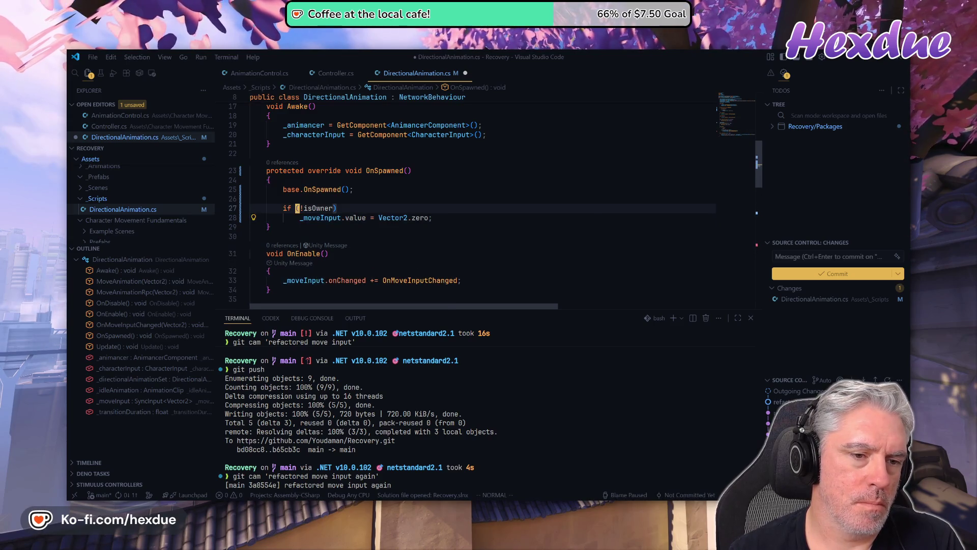
# Move the isOwner block above base.OnSpawned() and tidy the surrounding blank lines
pyautogui.hotkey('shift', 'v')
pyautogui.press('j')
pyautogui.press('d')
pyautogui.press('k')
pyautogui.press('k')
pyautogui.press('k')
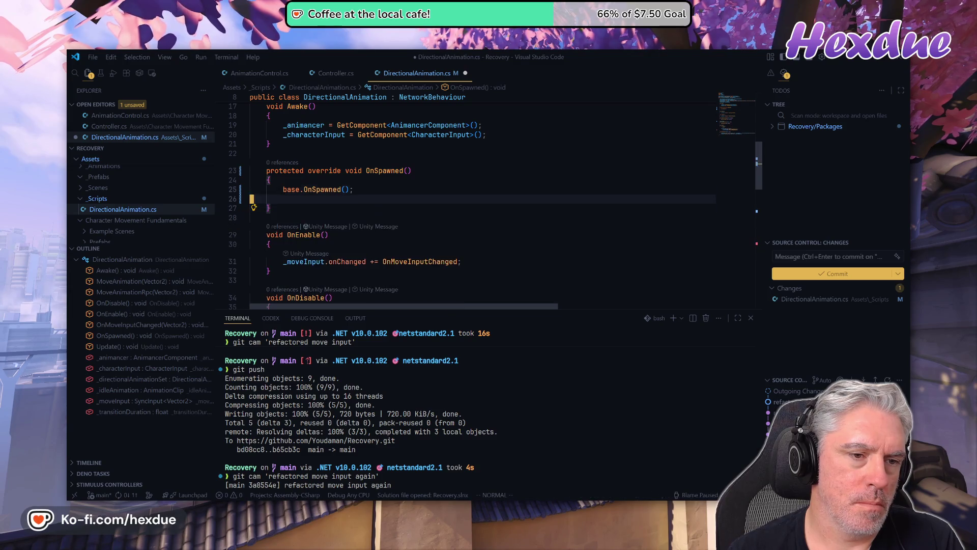
pyautogui.press('p')
pyautogui.press('j')
pyautogui.press('j')
pyautogui.press('j')
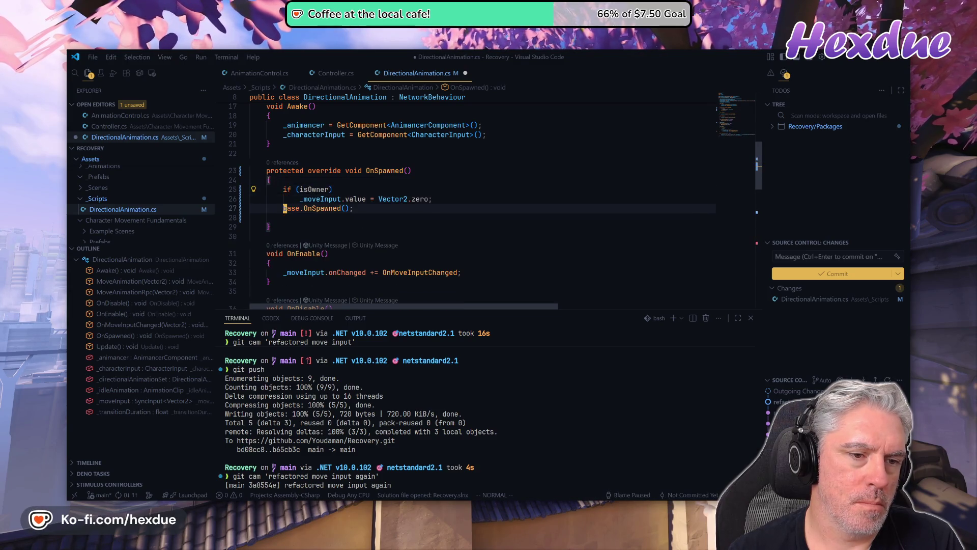
pyautogui.press('d')
pyautogui.press('d')
pyautogui.press('k')
pyautogui.press('k')
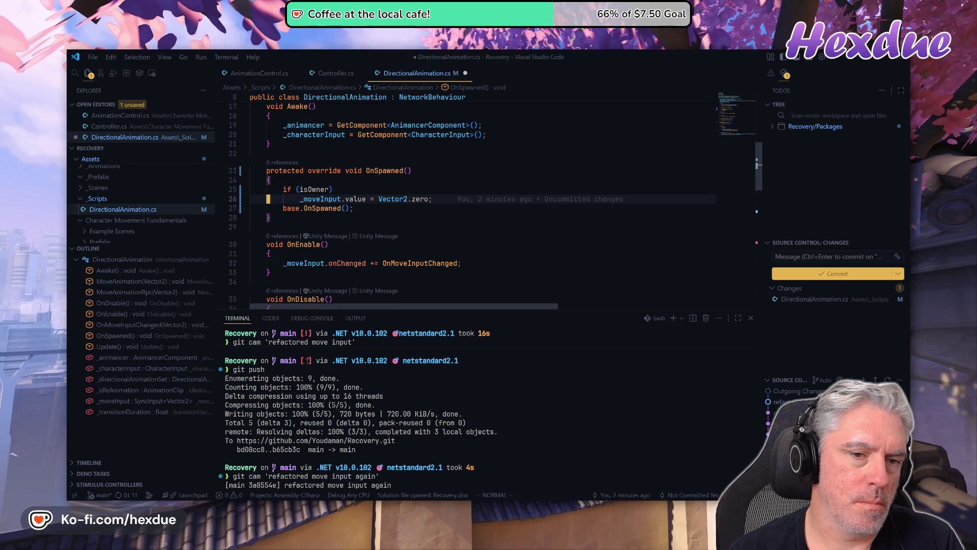
pyautogui.press('o')
pyautogui.press('Escape')
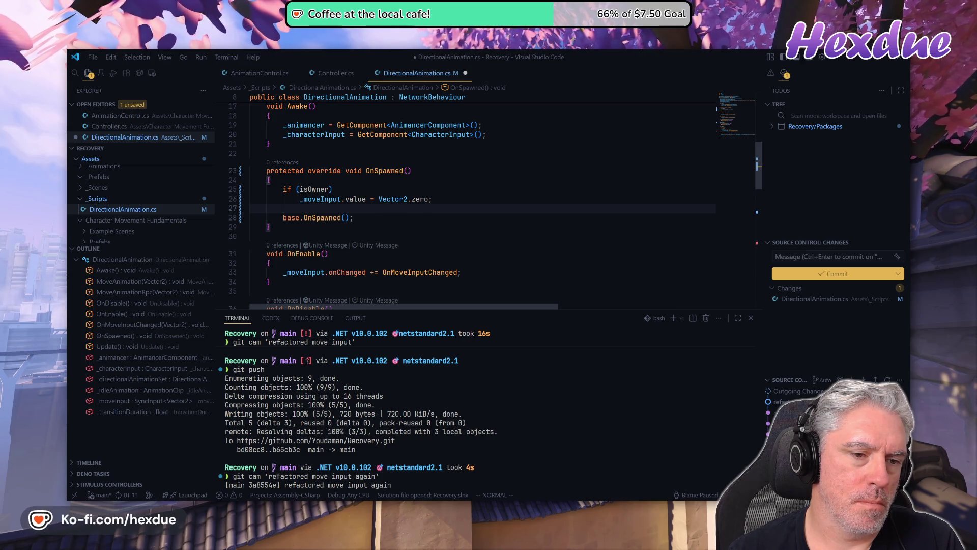
# Save the DirectionalAnimation script with :w
pyautogui.write(':w')
pyautogui.press('Return')
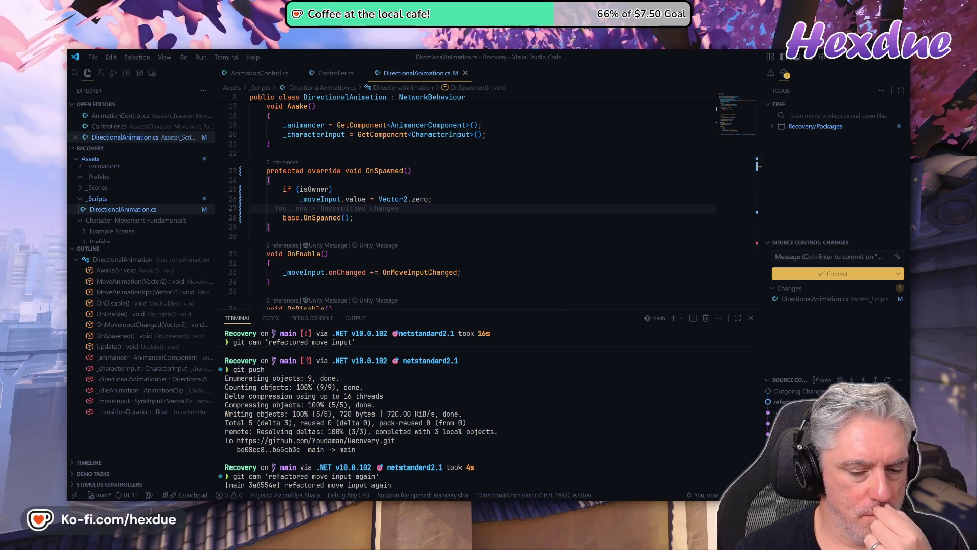
pyautogui.hotkey('alt', 'Tab')
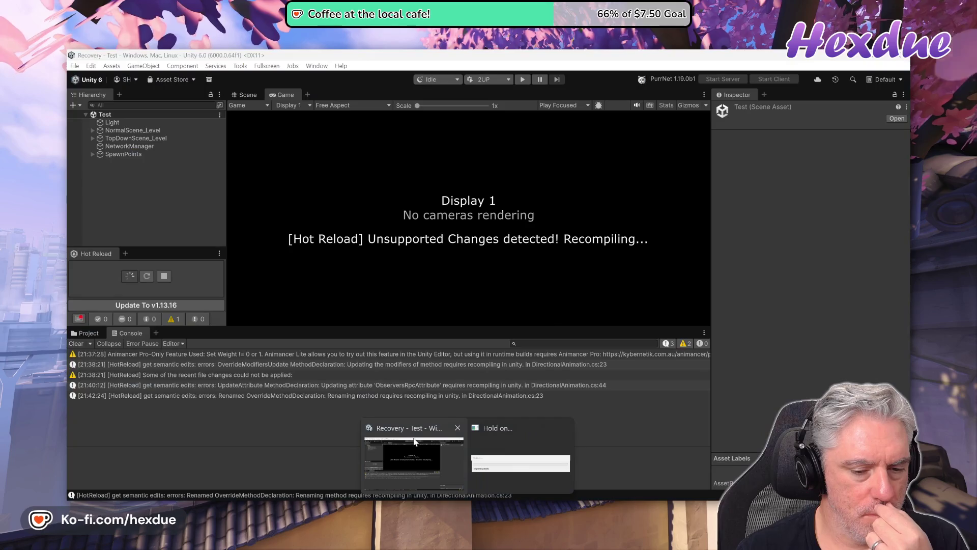
# Hot-reload the changed script, clear the Console, and press Play for the 2UP scenario
pyautogui.hotkey('alt', 'Tab')
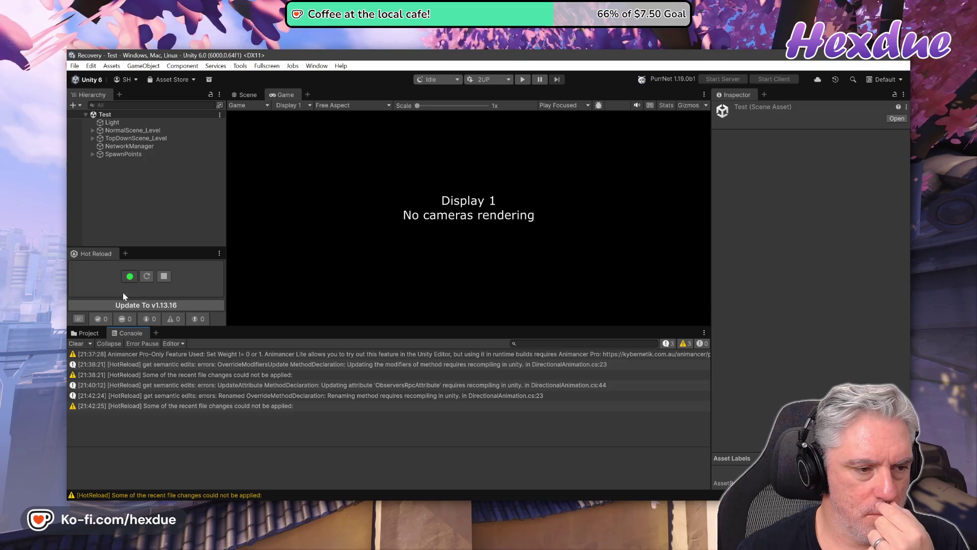
pyautogui.click(146, 277)
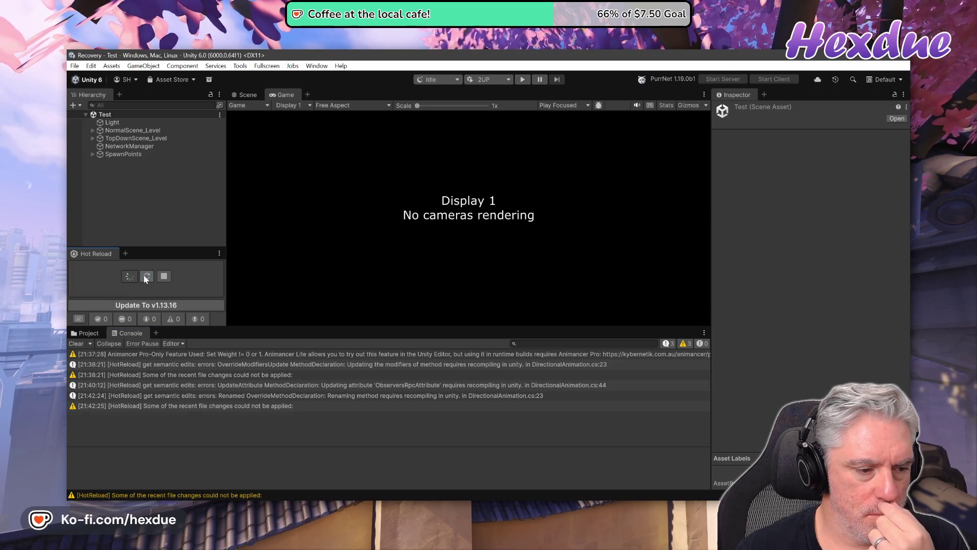
pyautogui.click(146, 277)
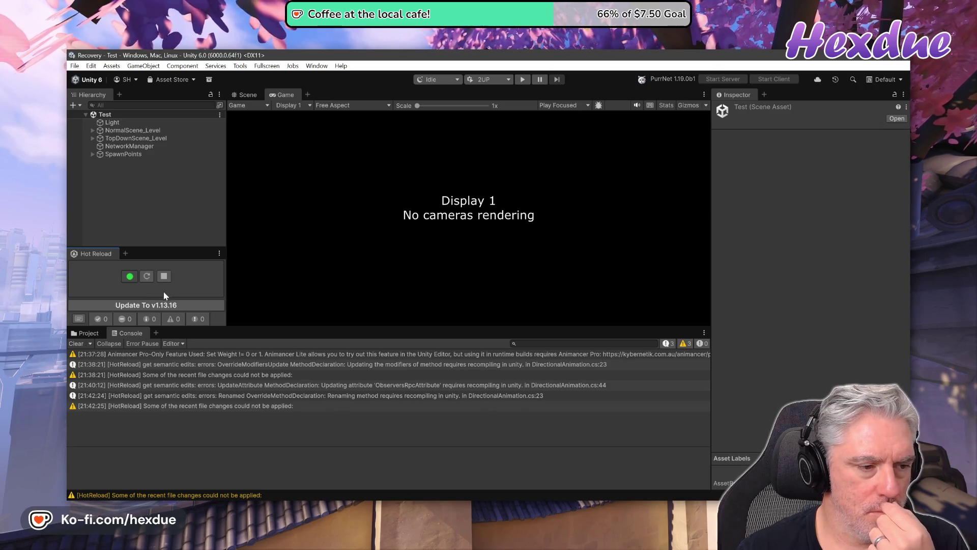
pyautogui.click(76, 343)
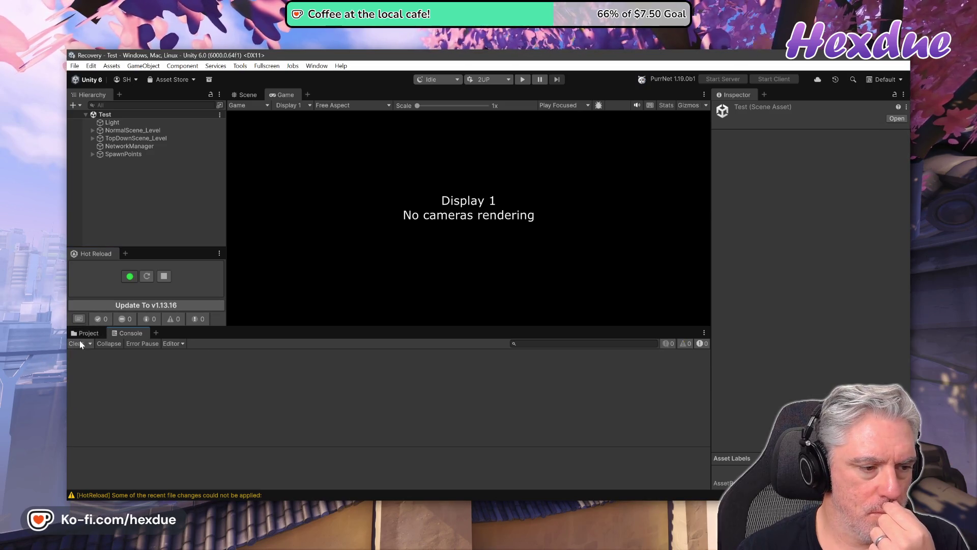
pyautogui.click(522, 79)
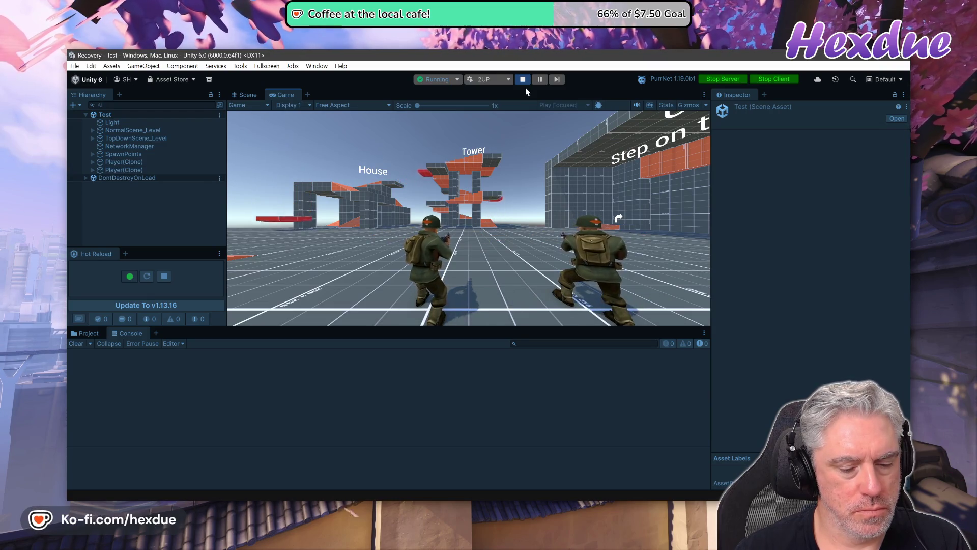
# Compare both characters between the Unity editor game view and the Player 2 window
pyautogui.hotkey('alt', 'Tab')
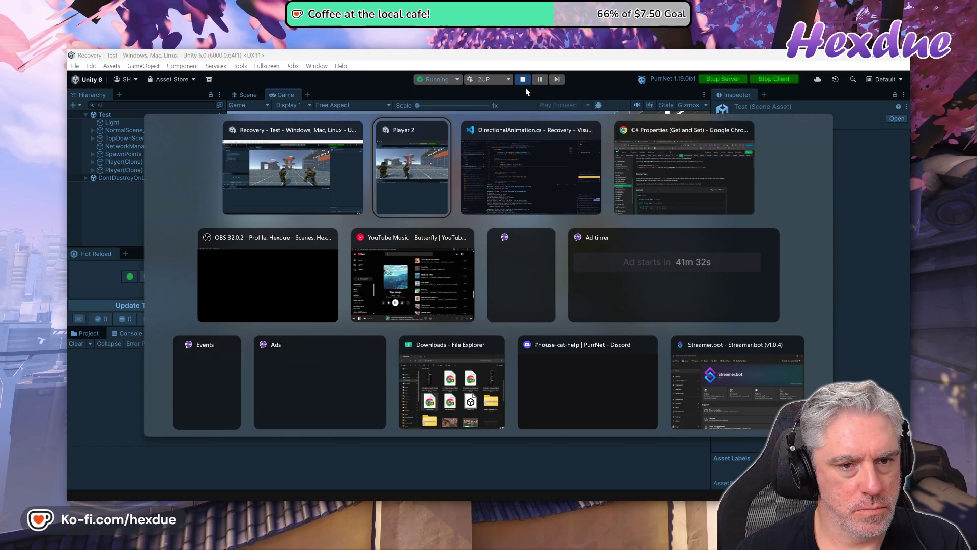
pyautogui.hotkey('alt', 'Tab')
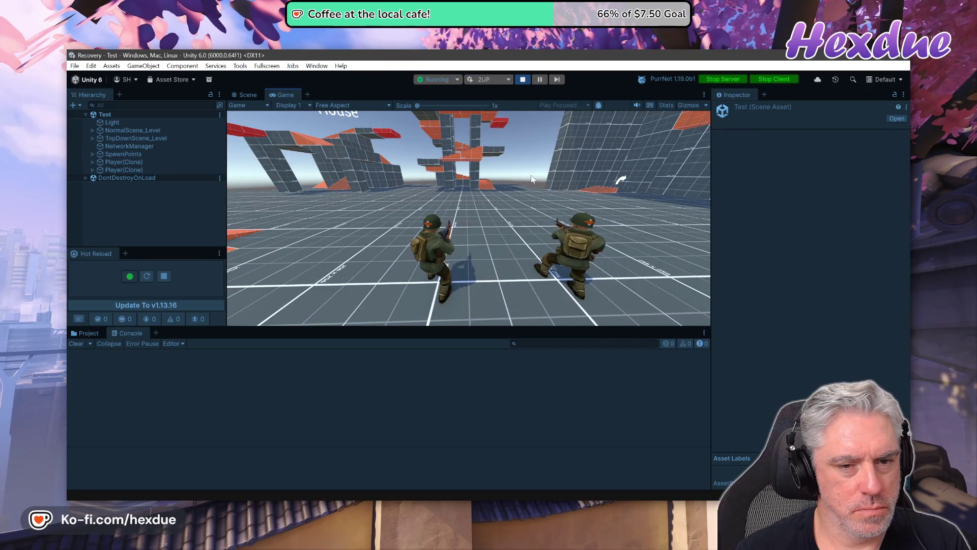
pyautogui.hotkey('alt', 'Tab')
pyautogui.hotkey('alt', 'Tab')
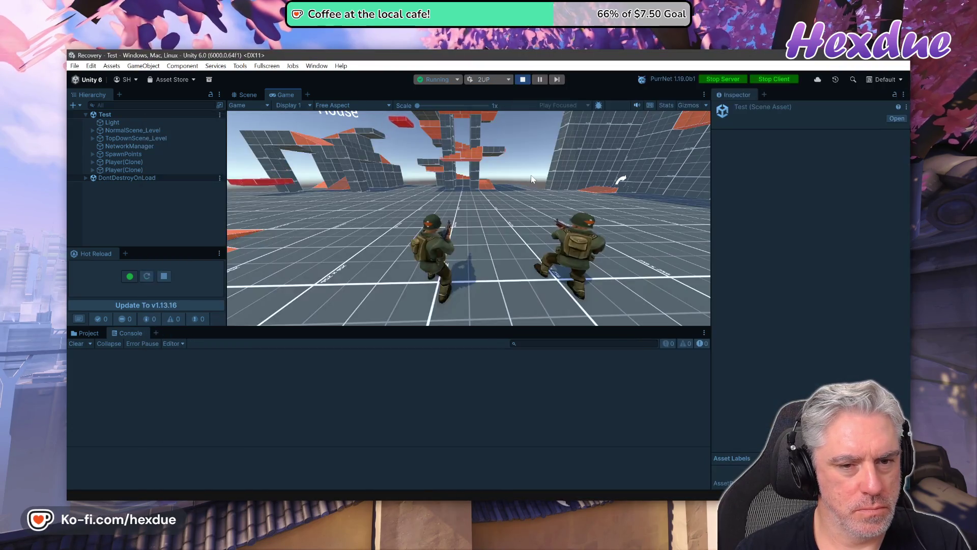
pyautogui.hotkey('alt', 'Tab')
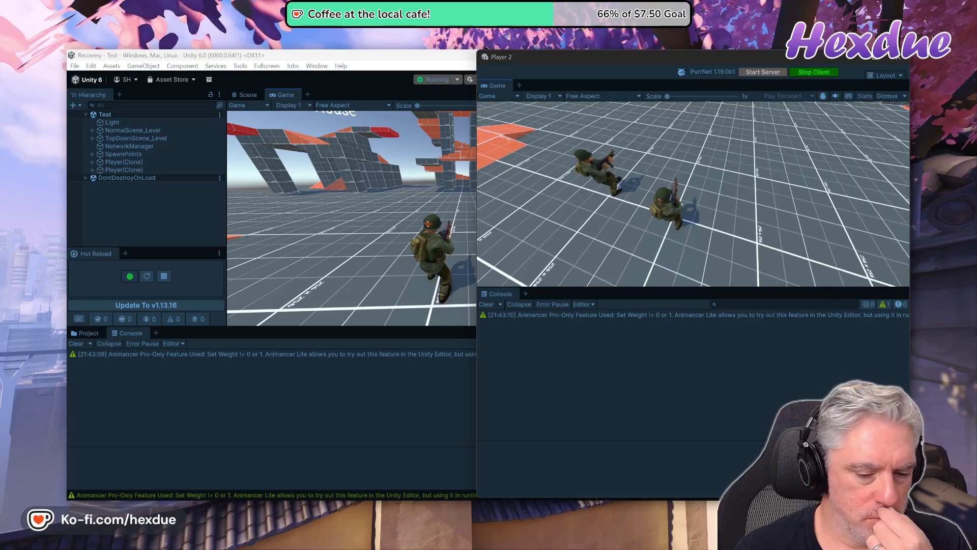
# Back in VS Code, select the OnSpawned method declaration line
pyautogui.hotkey('alt', 'Tab')
pyautogui.click(326, 171)
pyautogui.hotkey('shift', 'v')
# Delete the whole OnSpawned method and move down to the ObserversRpc attribute
pyautogui.press('j')
pyautogui.press('j')
pyautogui.press('j')
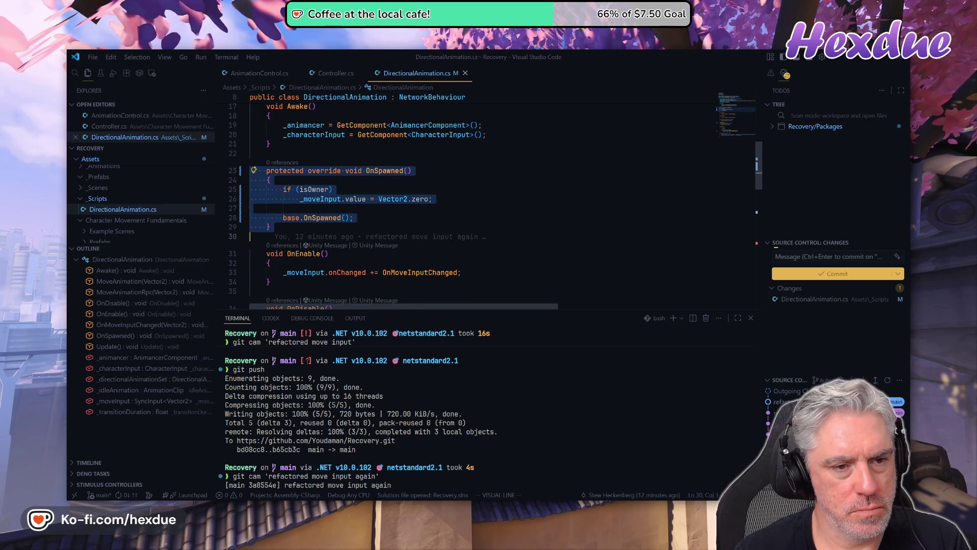
pyautogui.press('d')
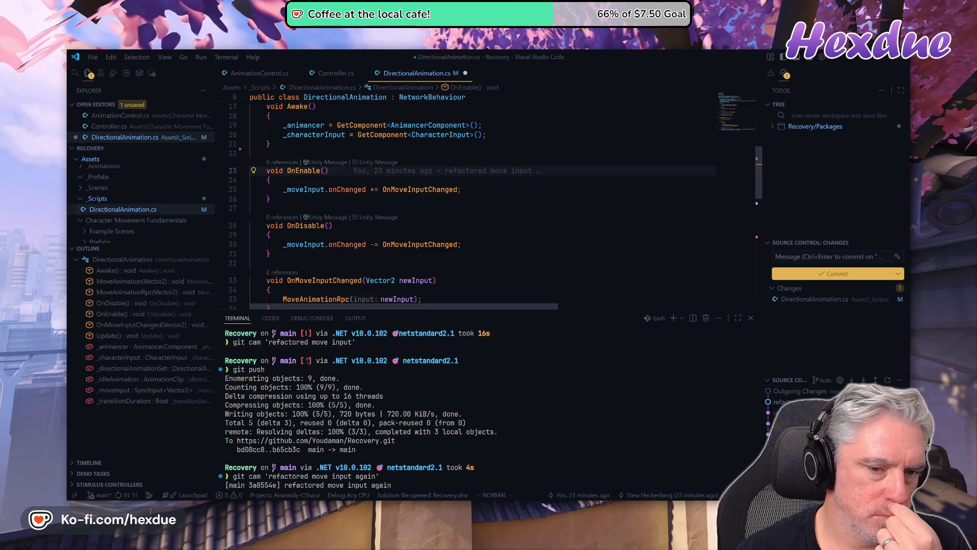
pyautogui.press('j')
pyautogui.press('j')
pyautogui.press('j')
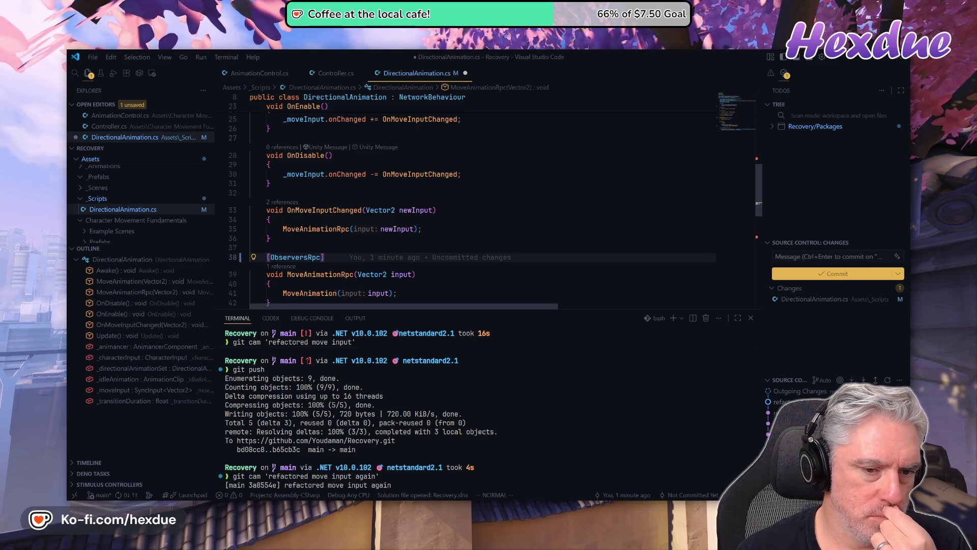
pyautogui.press('j')
pyautogui.press('j')
pyautogui.press('j')
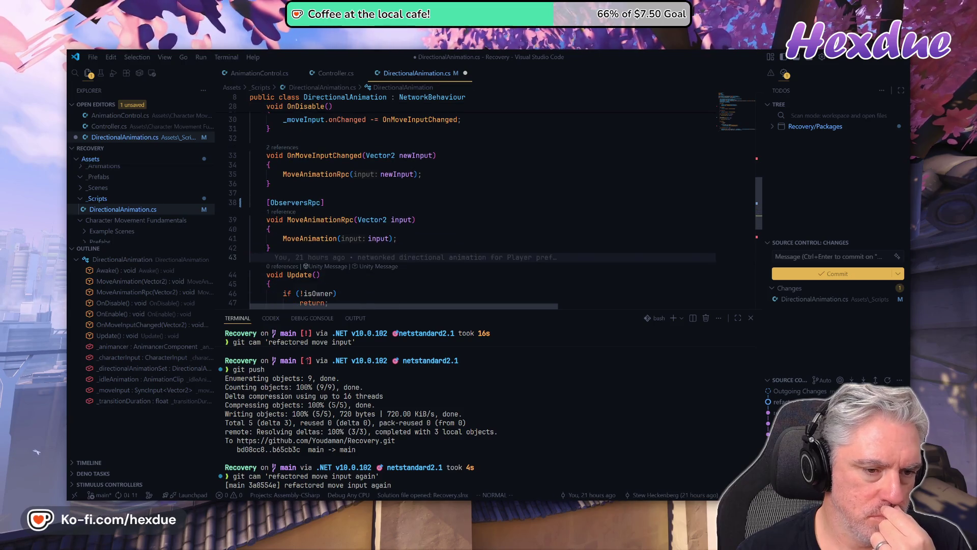
# Move into the Update method, then bring up the 'SyncInput | PurrNet' docs tab in Chrome
pyautogui.press('j')
pyautogui.press('j')
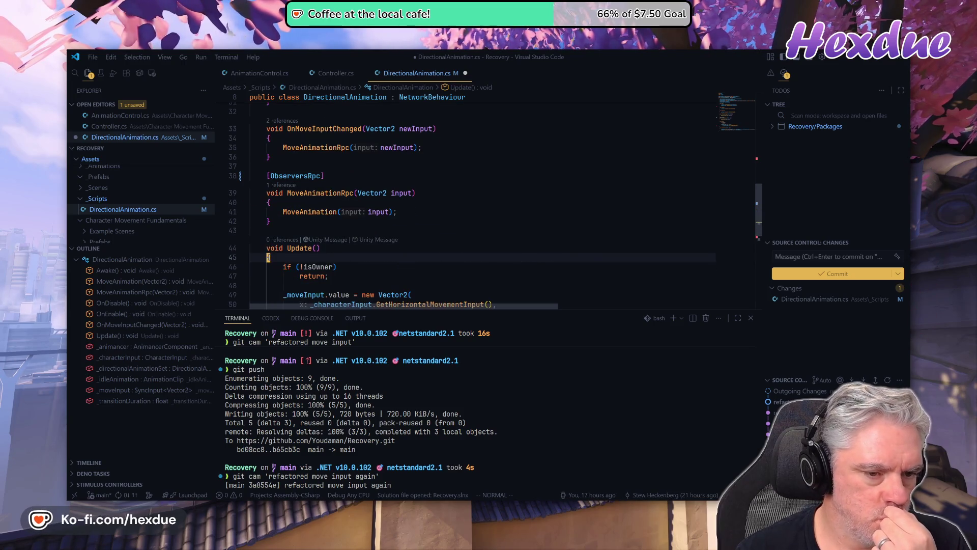
pyautogui.press('j')
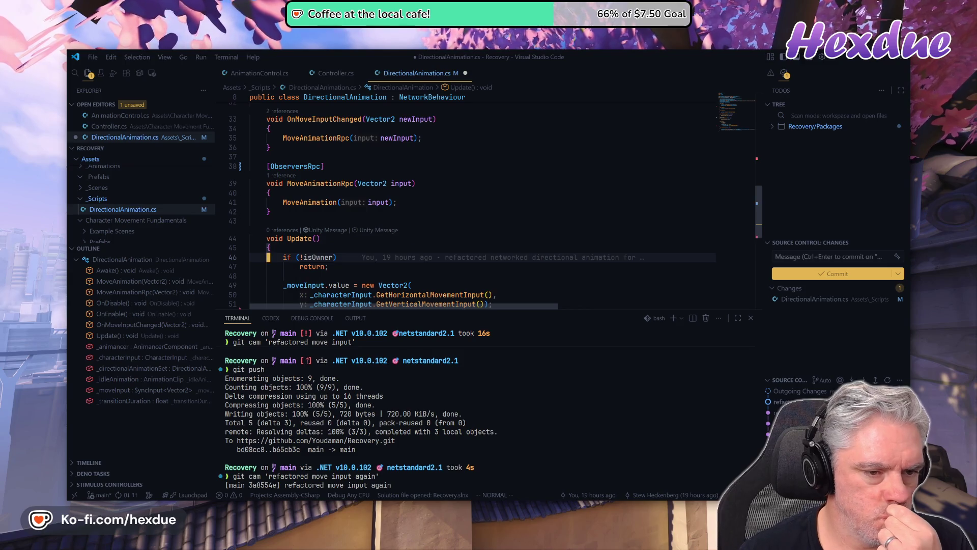
pyautogui.hotkey('alt', 'Tab')
pyautogui.hotkey('ctrl', 'shift', 'Tab')
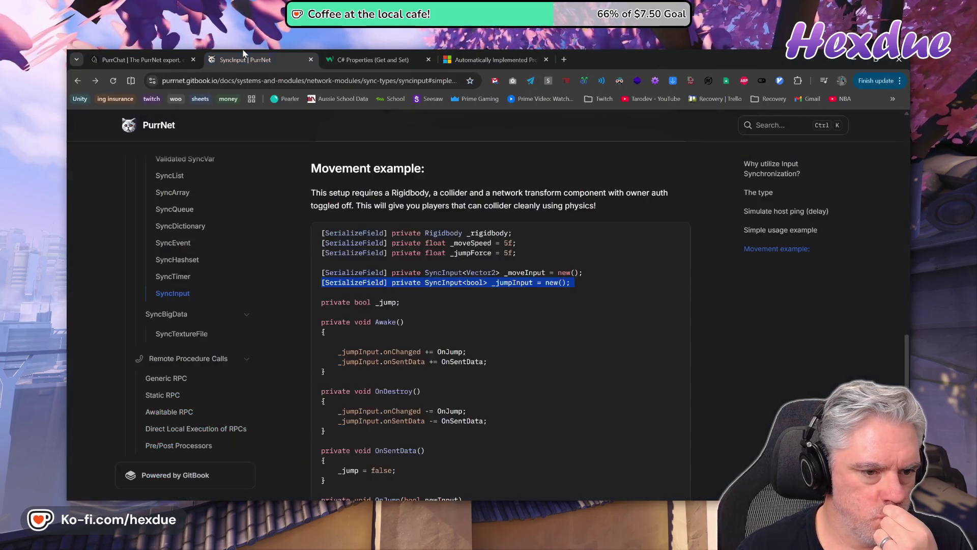
# Copy the if (!isServer) return; guard from the docs' FixedUpdate movement example
pyautogui.scroll(-3, 498, 326)
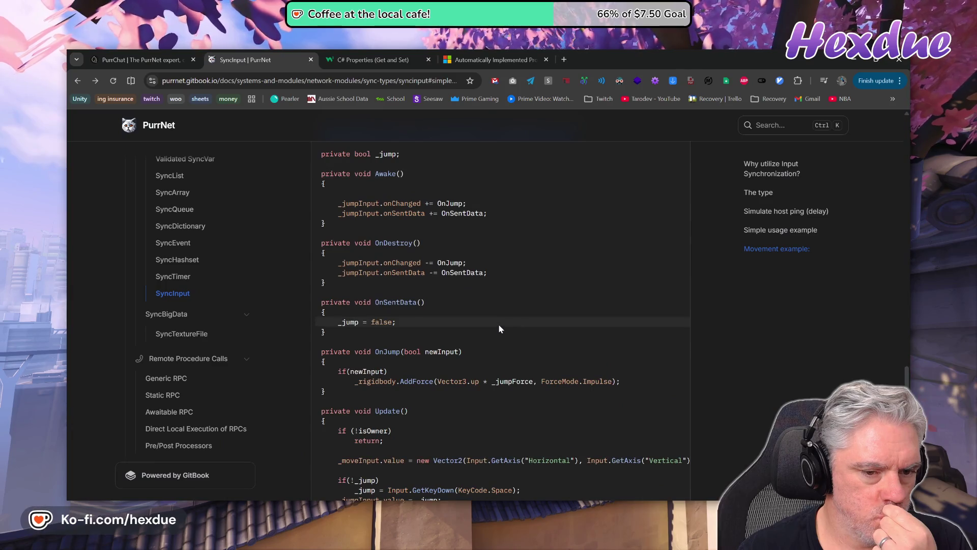
pyautogui.scroll(-3, 498, 326)
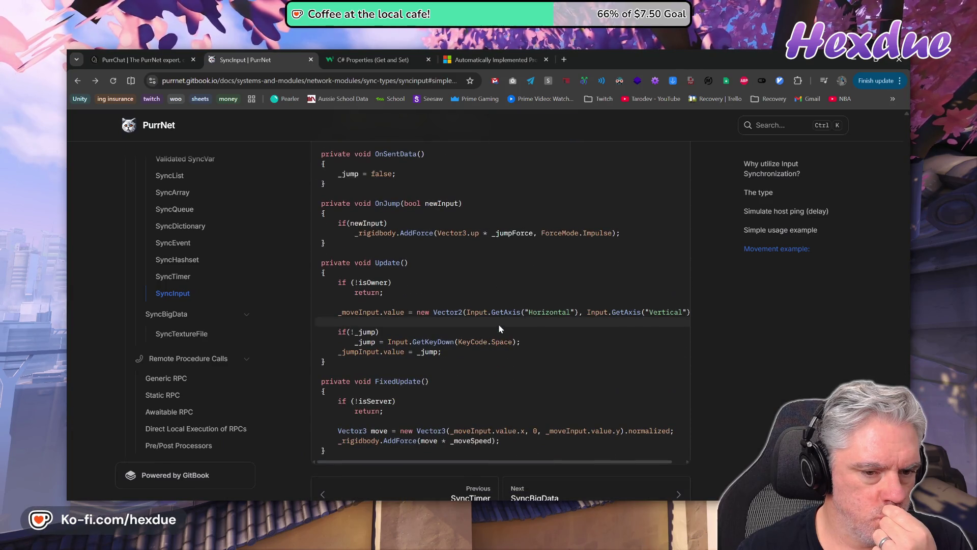
pyautogui.scroll(-1, 499, 323)
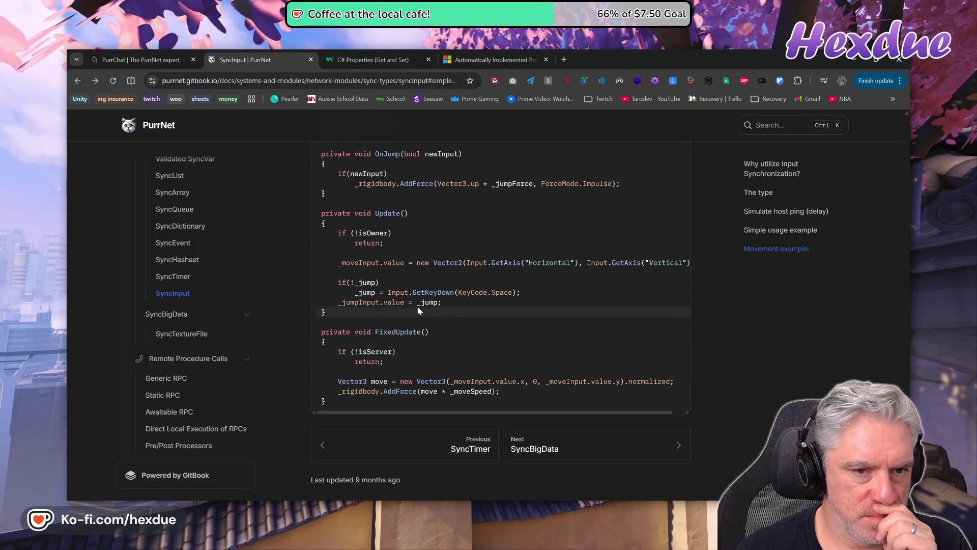
pyautogui.scroll(5, 418, 310)
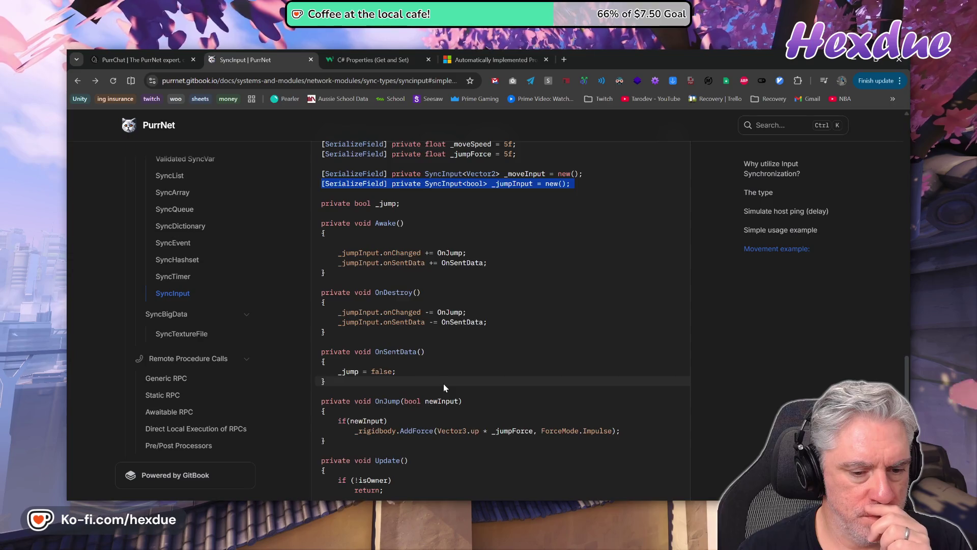
pyautogui.scroll(-3, 444, 387)
pyautogui.scroll(-2, 444, 387)
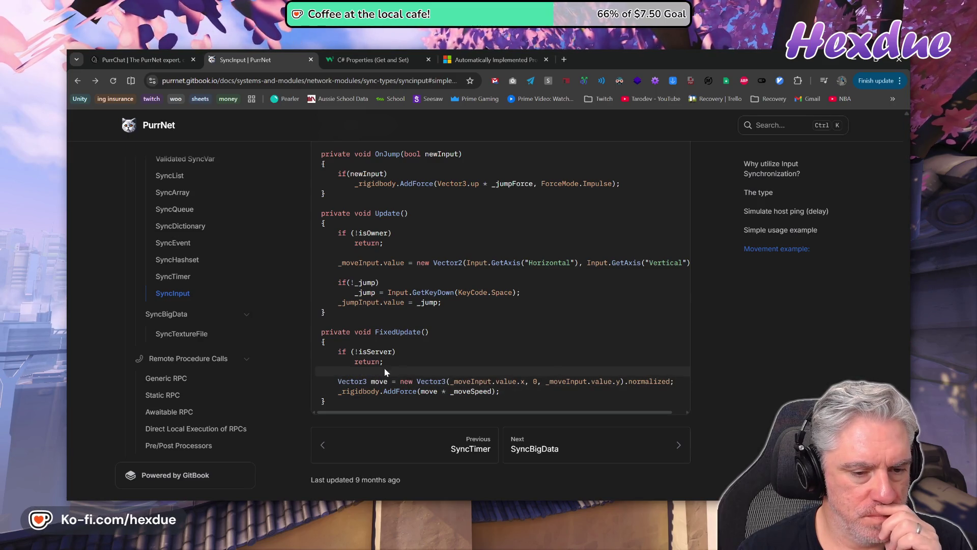
pyautogui.moveTo(338, 351); pyautogui.dragTo(390, 361)
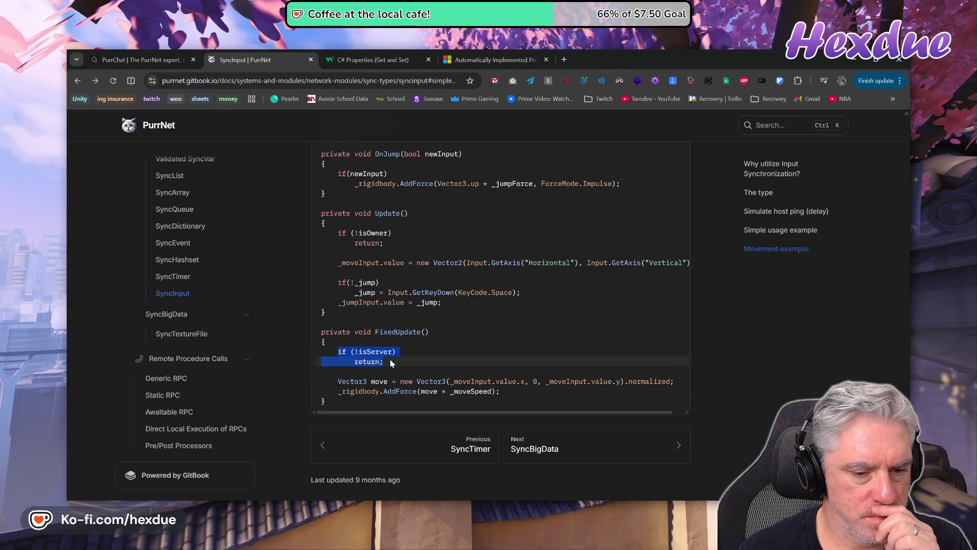
pyautogui.rightClick(389, 350)
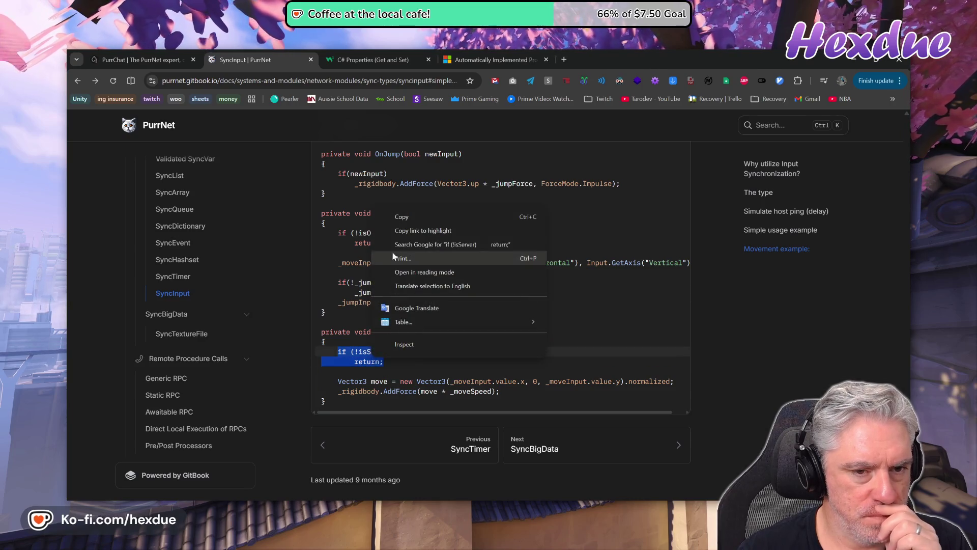
pyautogui.click(392, 217)
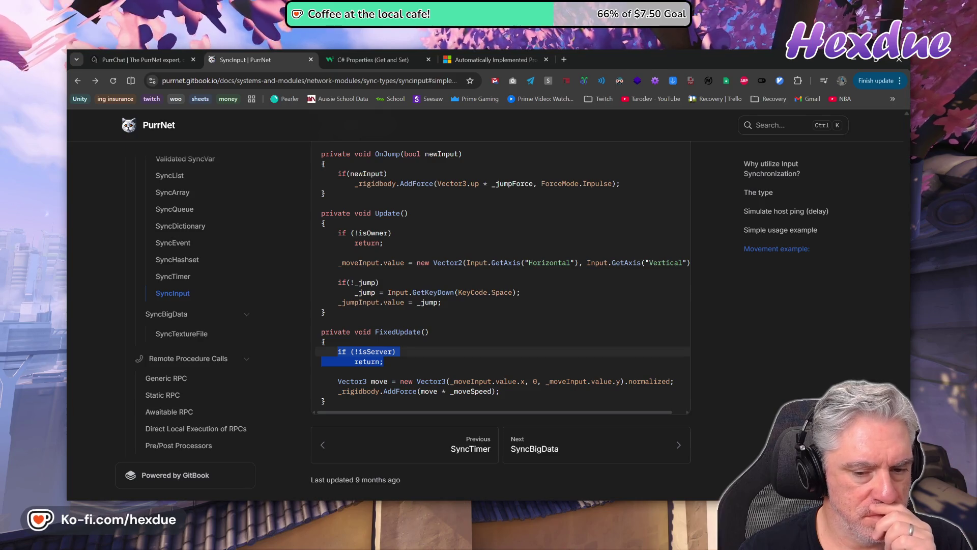
pyautogui.hotkey('alt', 'Tab')
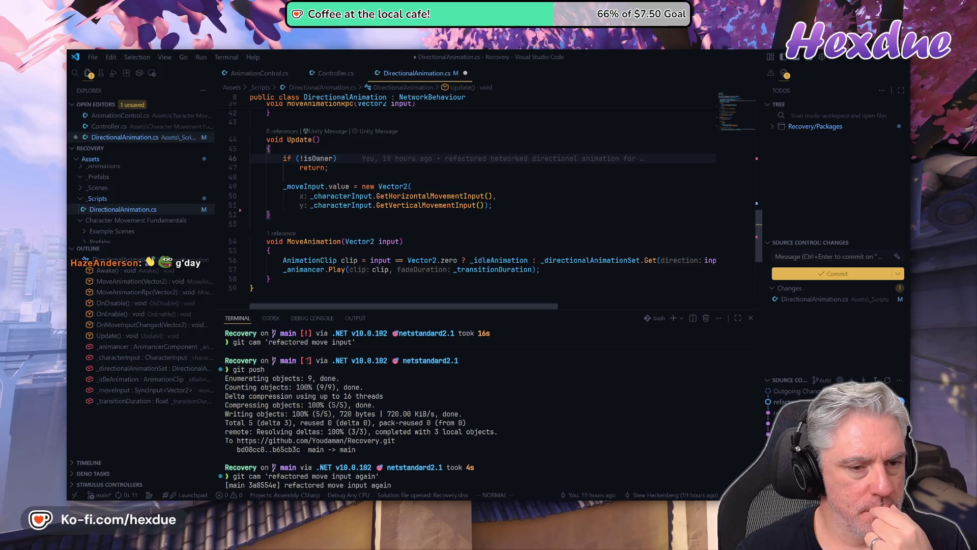
# Place the cursor on OnMoveInputChanged's opening brace after rechecking the docs example
pyautogui.scroll(4, 484, 203)
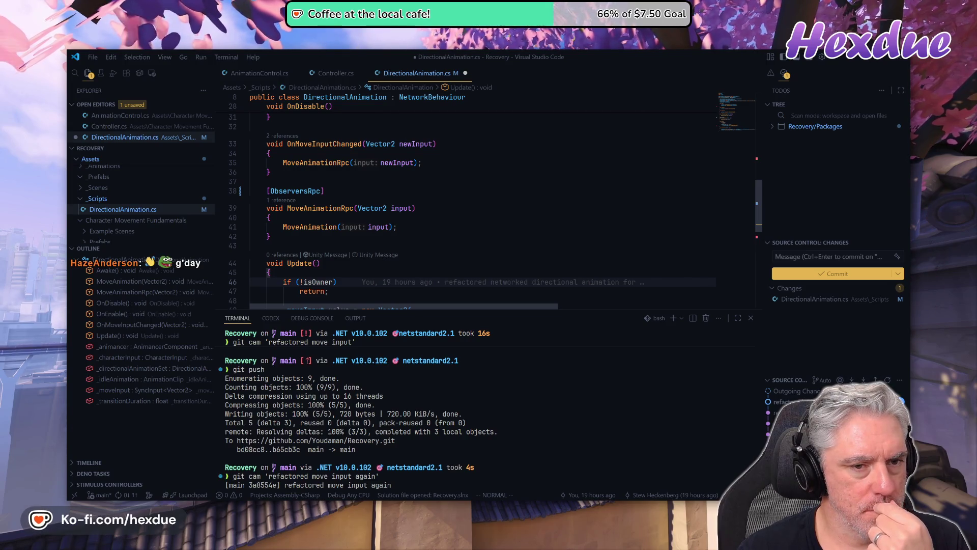
pyautogui.scroll(2, 483, 203)
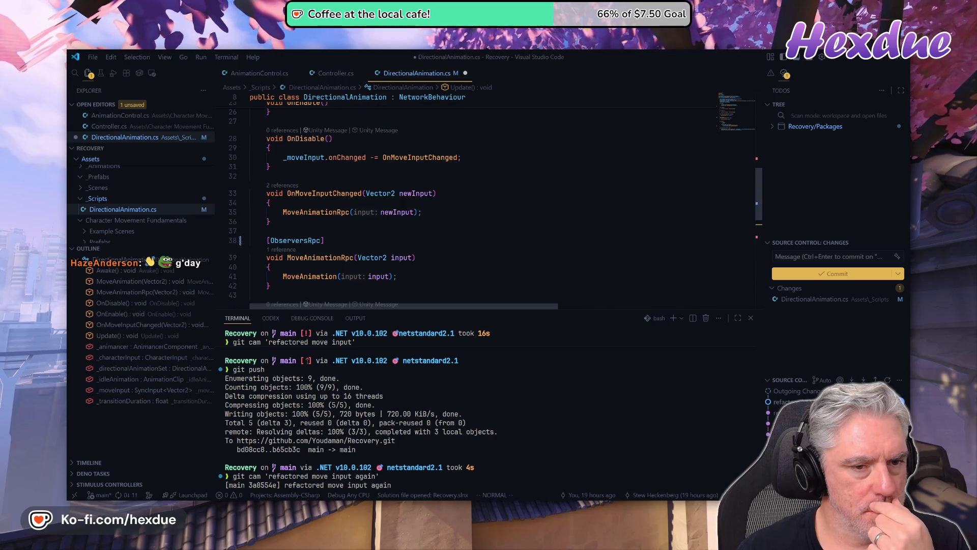
pyautogui.click(268, 203)
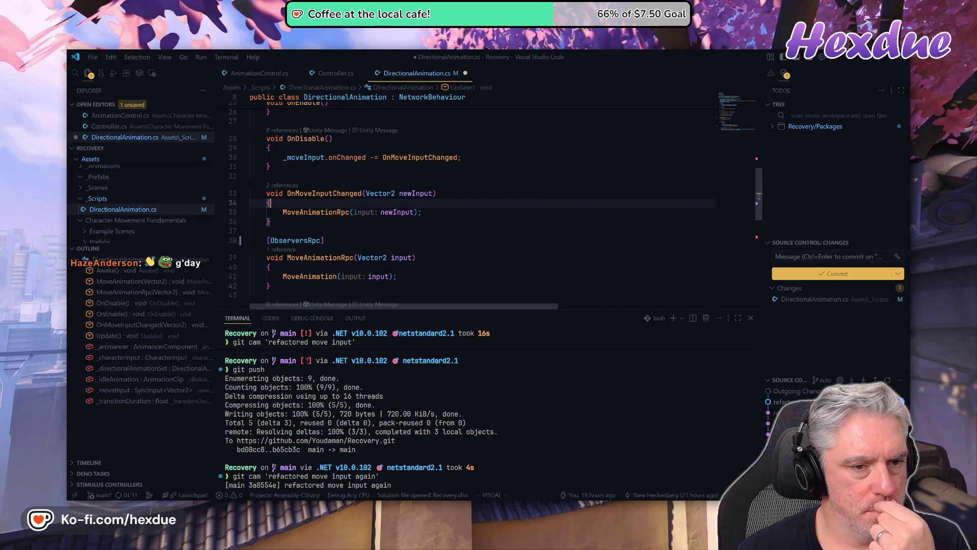
pyautogui.press('Escape')
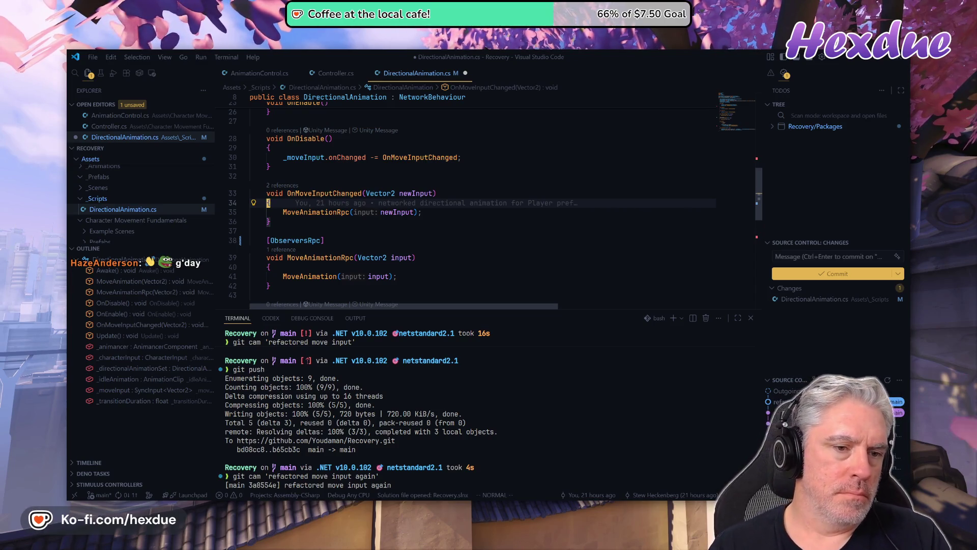
pyautogui.hotkey('alt', 'Tab')
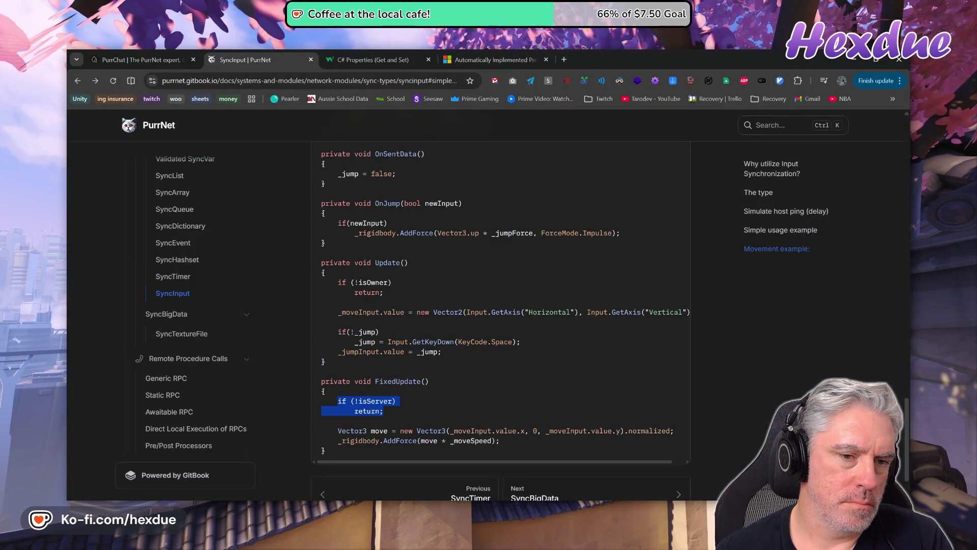
pyautogui.hotkey('alt', 'Tab')
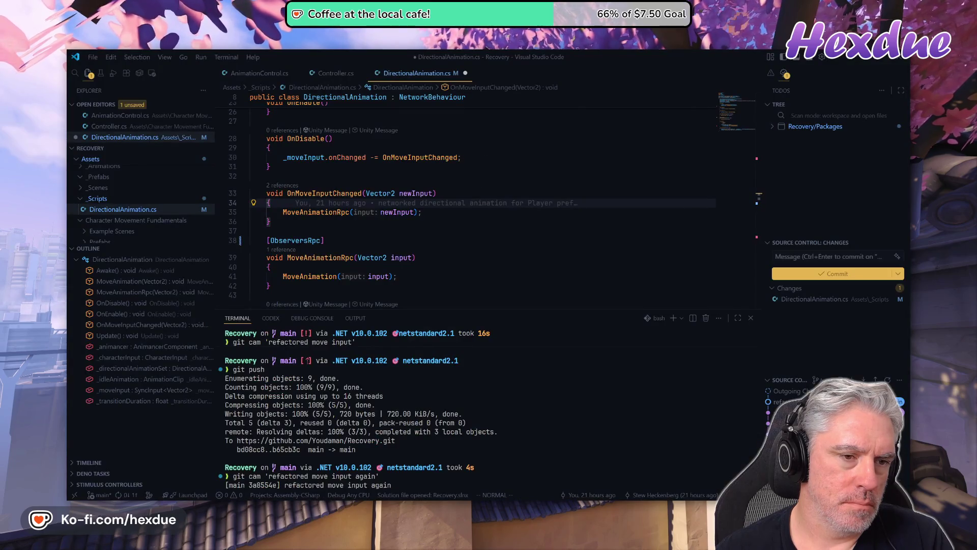
# Add an indented if (!isServer) return; guard to OnMoveInputChanged, then view the docs' Simple usage example
pyautogui.press('o')
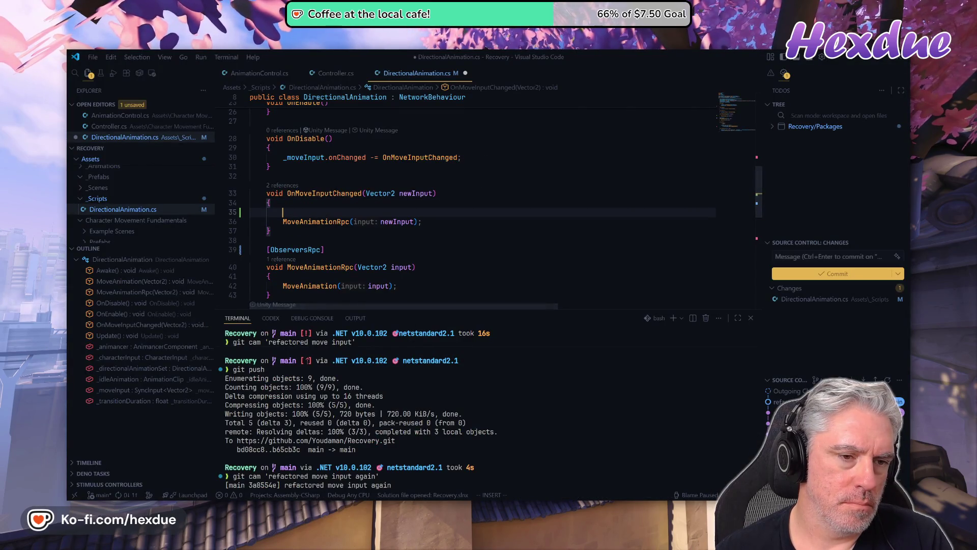
pyautogui.write('if (!isServer)')
pyautogui.press('Return')
pyautogui.write('return;')
pyautogui.press('Escape')
pyautogui.press('>')
pyautogui.press('>')
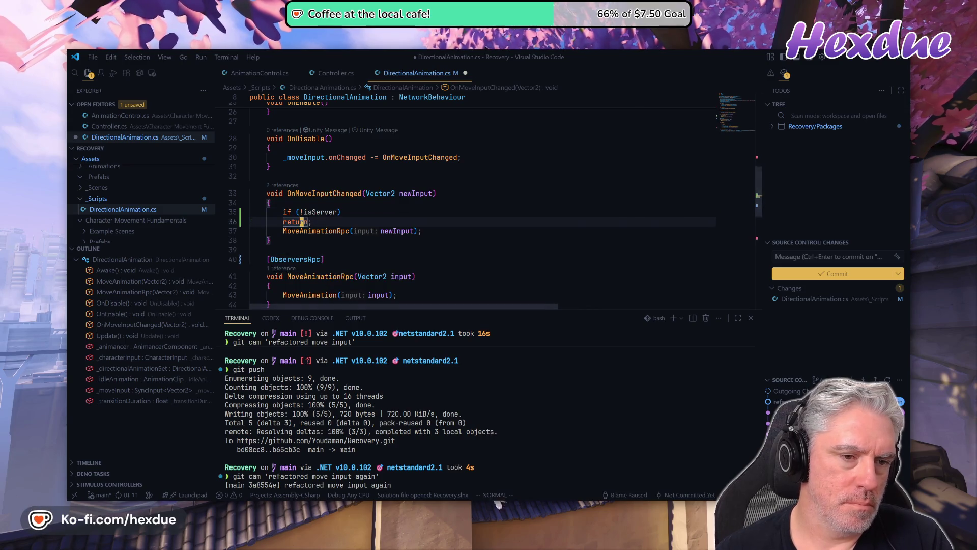
pyautogui.press('i')
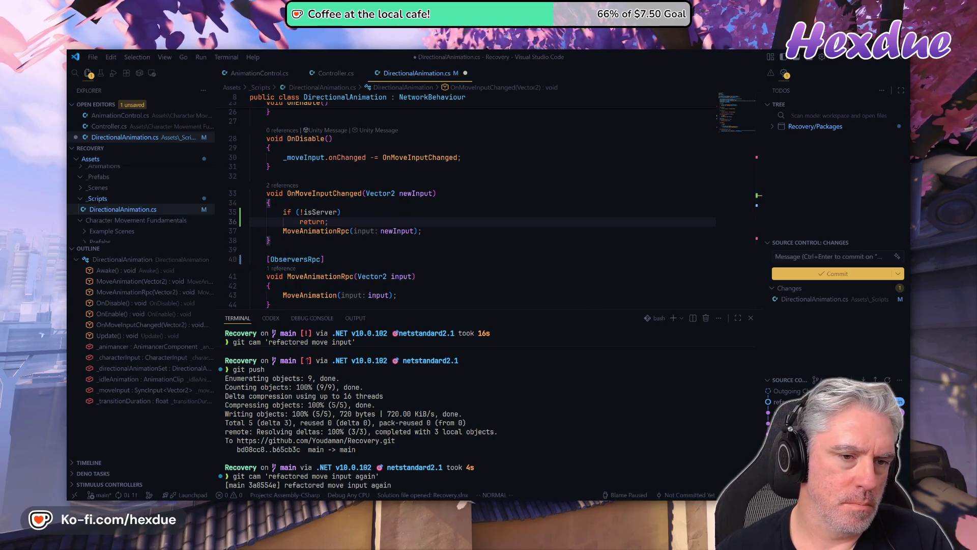
pyautogui.hotkey('alt', 'Tab')
pyautogui.scroll(8, 500, 252)
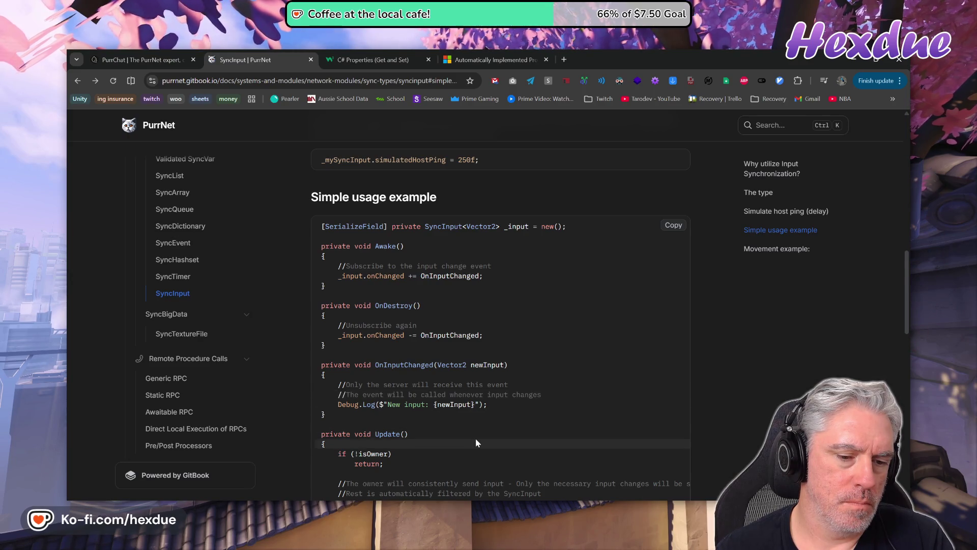
# Delete the isServer guard lines from OnMoveInputChanged
pyautogui.hotkey('alt', 'Tab')
pyautogui.hotkey('shift', 'v')
pyautogui.press('j')
pyautogui.press('d')
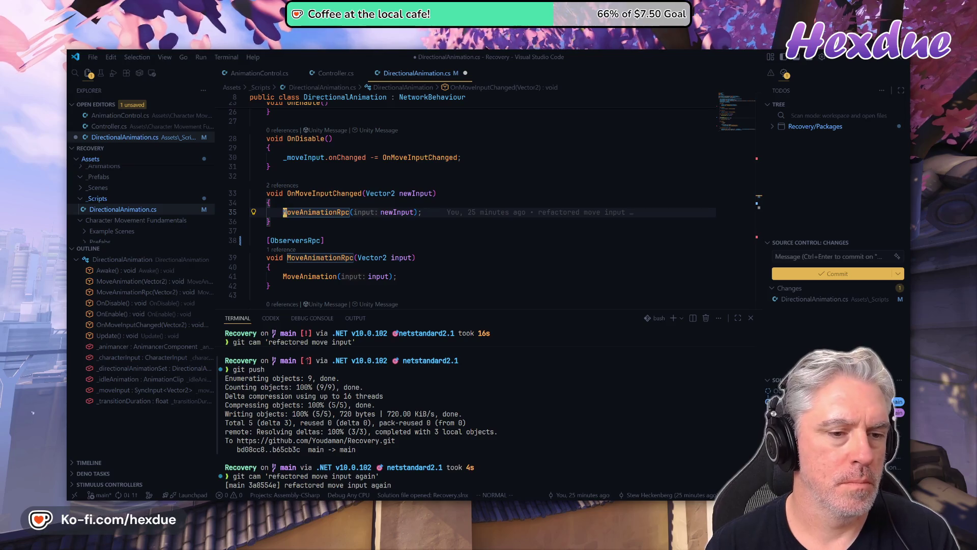
# Change the line 38 attribute to [ObserversRpc(runLocally: true)]
pyautogui.click(298, 240)
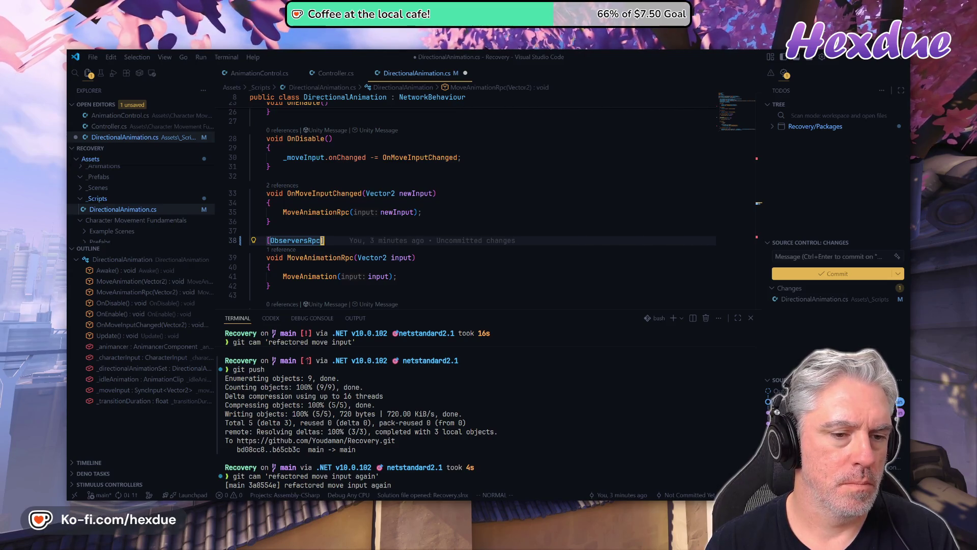
pyautogui.write('(run')
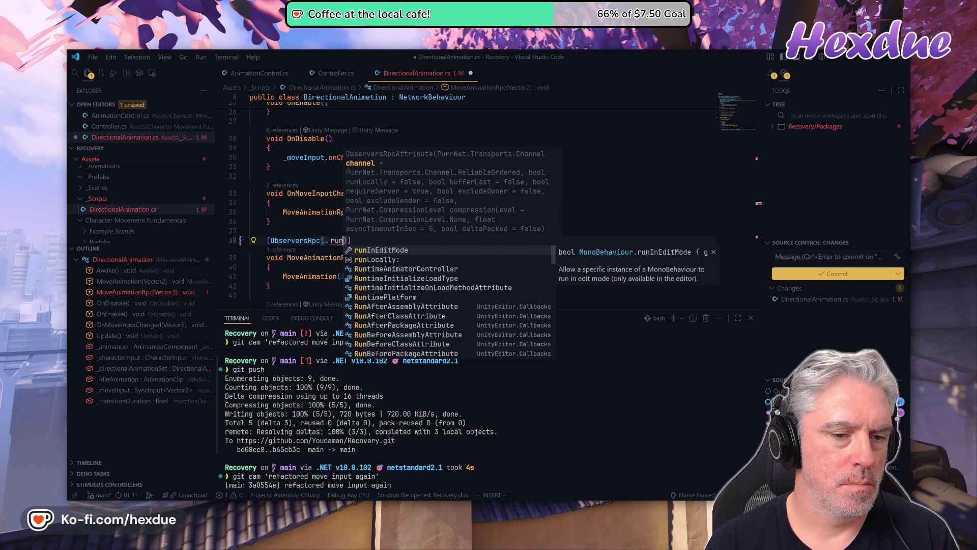
pyautogui.press('Down')
pyautogui.press('Return')
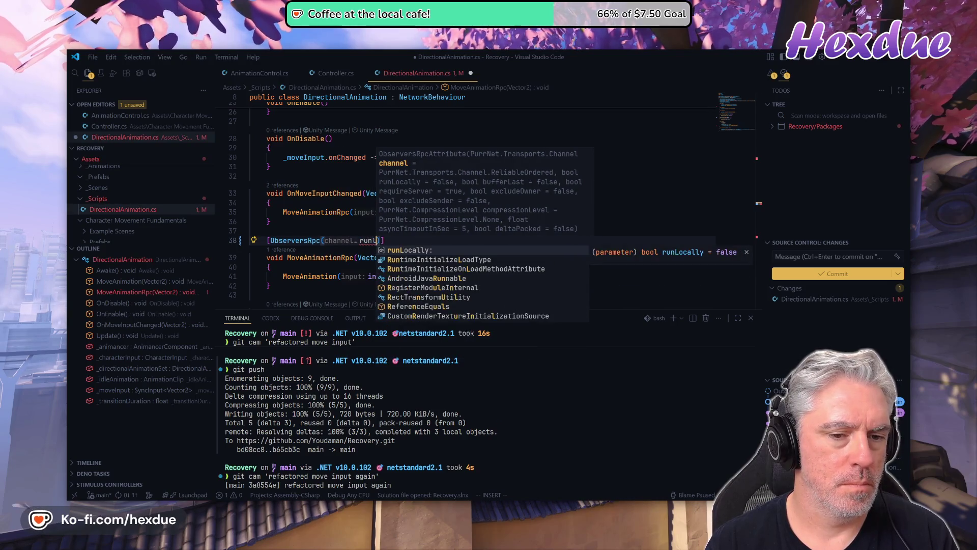
pyautogui.press('Escape')
pyautogui.write('true')
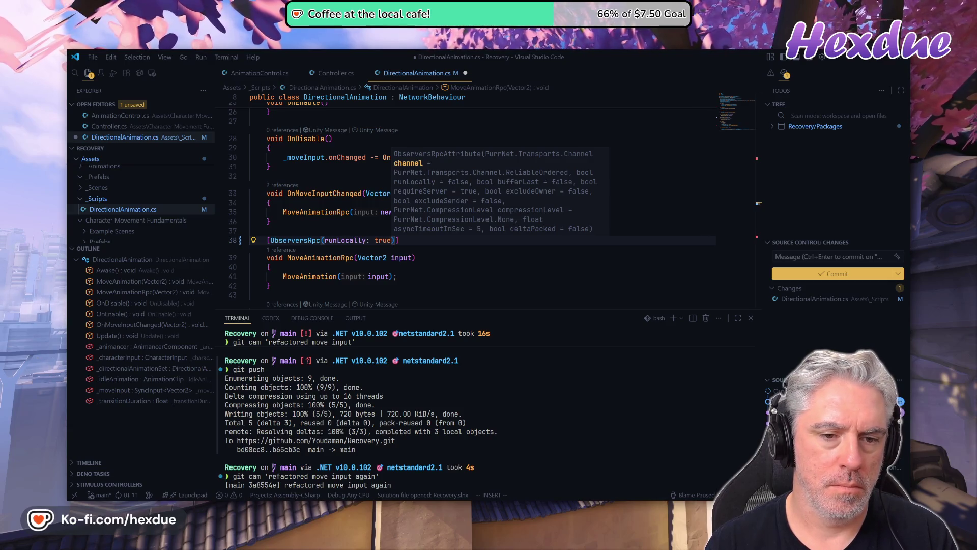
pyautogui.press('Escape')
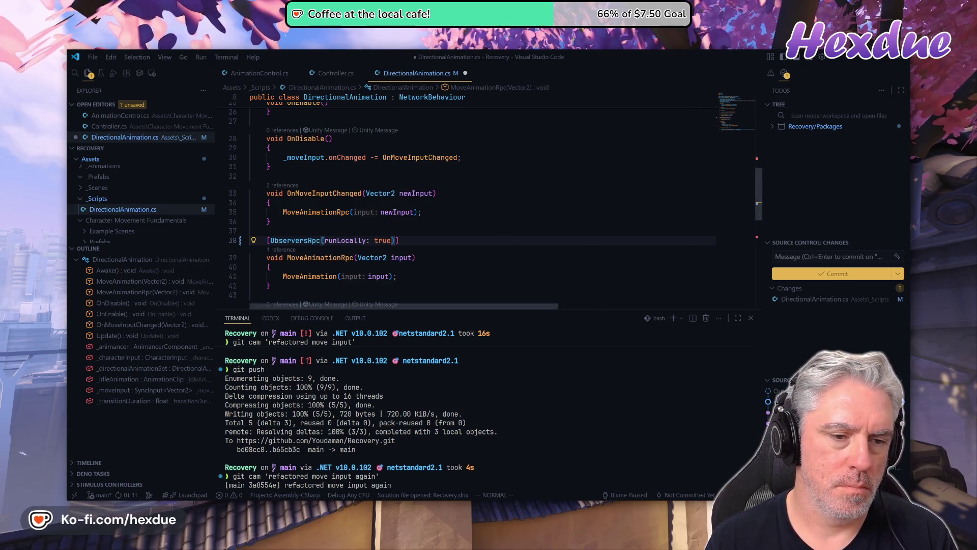
pyautogui.moveTo(346, 241)
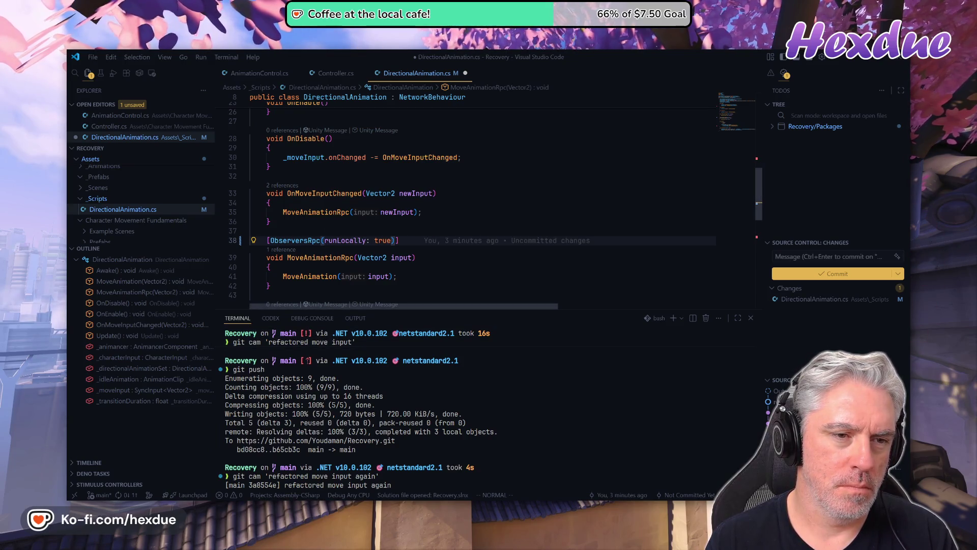
pyautogui.hotkey('alt', 'Tab')
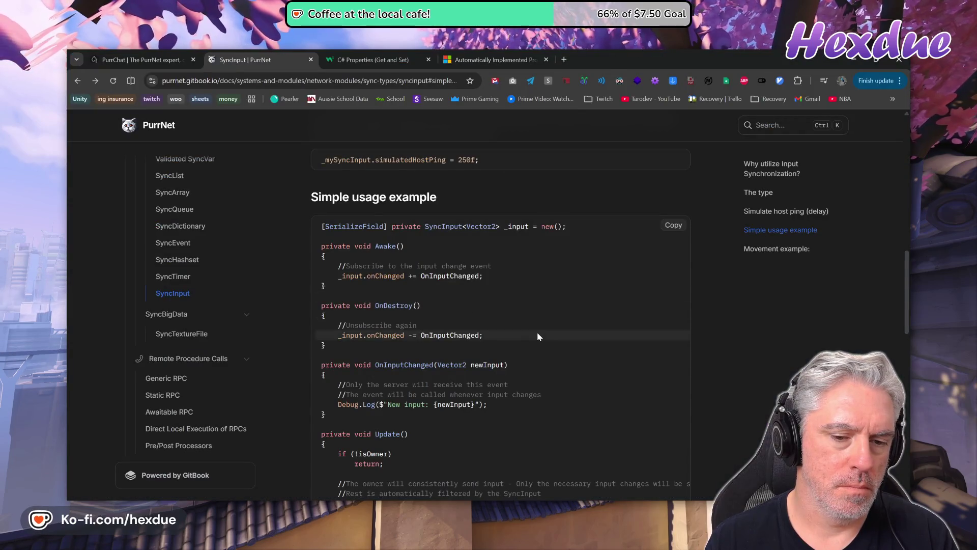
# Open the Remote Procedure Calls docs page from the sidebar in a new tab and view it
pyautogui.scroll(-3, 537, 336)
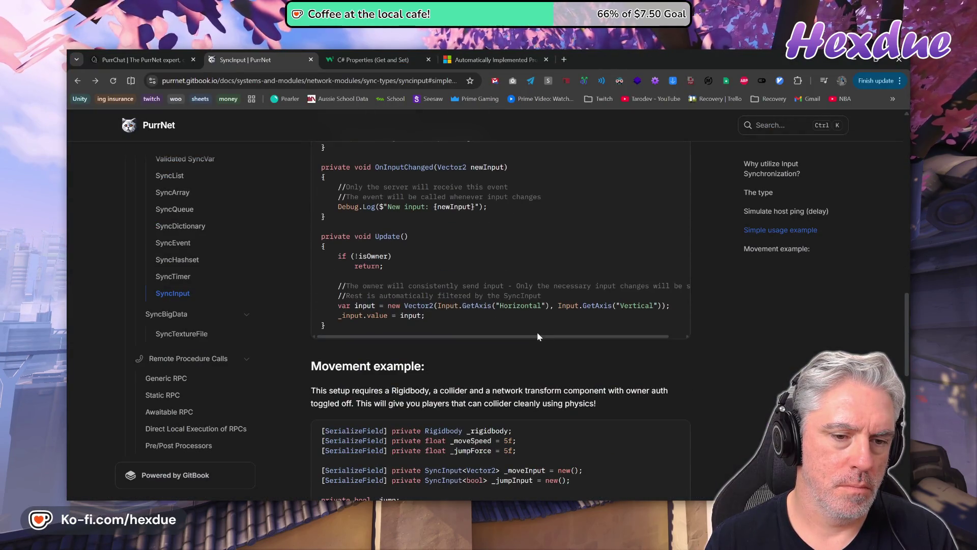
pyautogui.scroll(6, 538, 336)
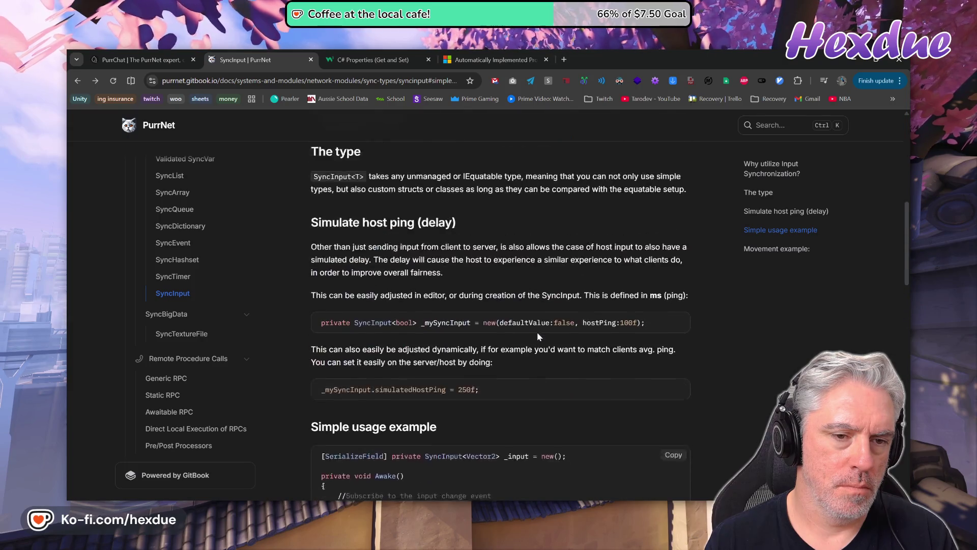
pyautogui.scroll(4, 538, 336)
pyautogui.scroll(-7, 537, 333)
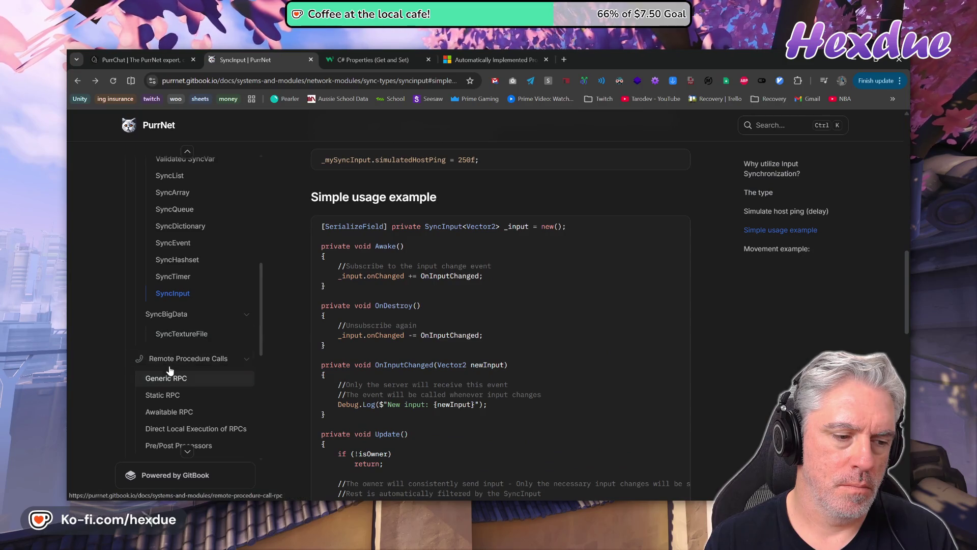
pyautogui.middleClick(187, 358)
pyautogui.click(376, 59)
# Scroll to the ObserversRPC parameters and highlight the RunLocally description
pyautogui.scroll(-7, 389, 356)
pyautogui.scroll(-5, 392, 364)
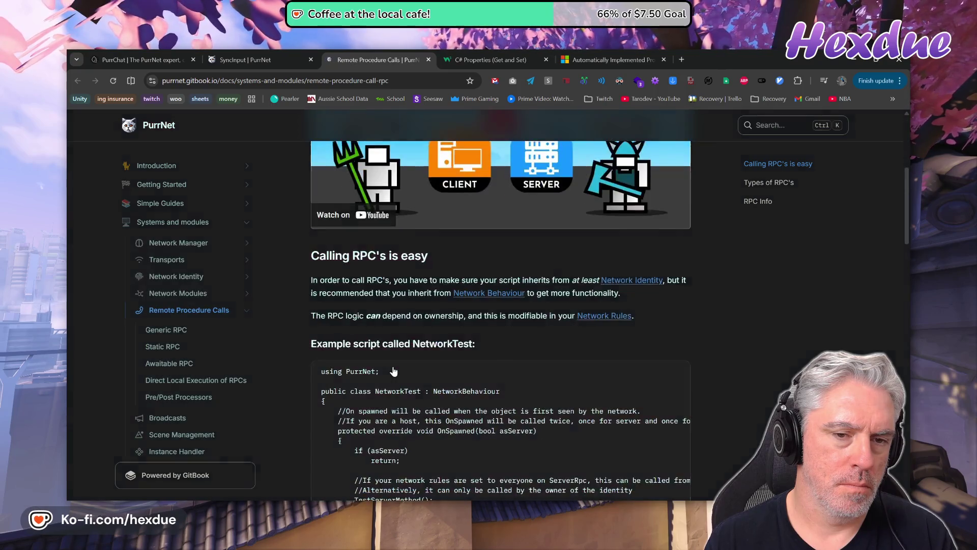
pyautogui.scroll(-4, 393, 372)
pyautogui.scroll(-5, 393, 371)
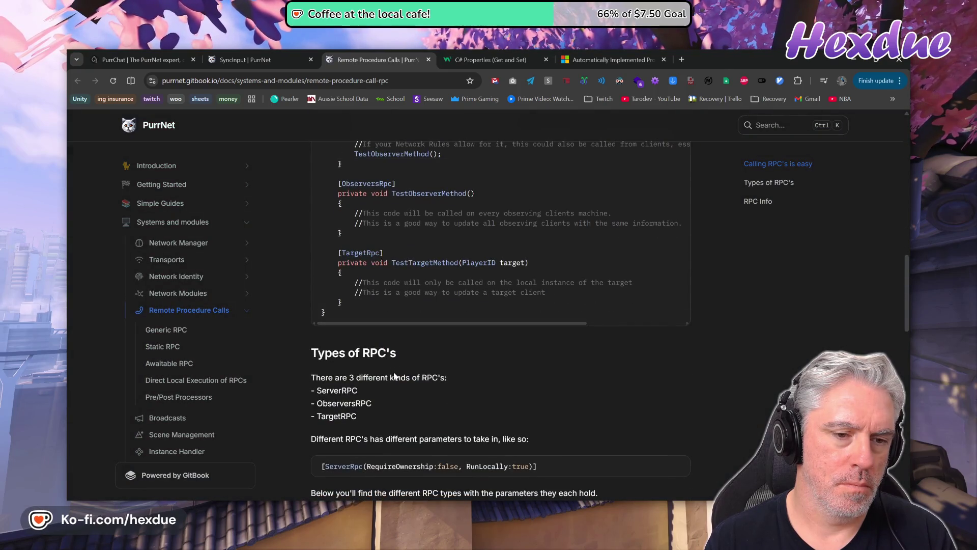
pyautogui.scroll(-3, 395, 375)
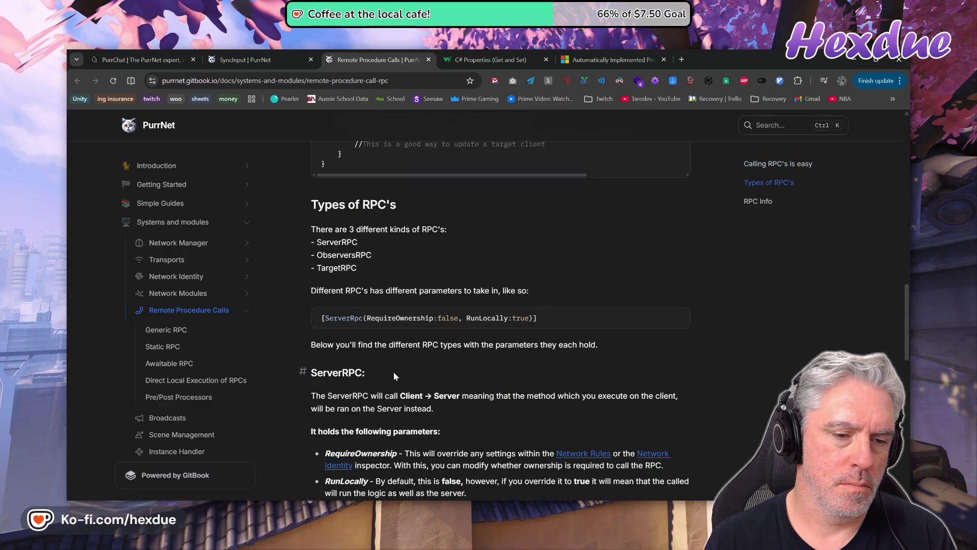
pyautogui.scroll(-7, 387, 343)
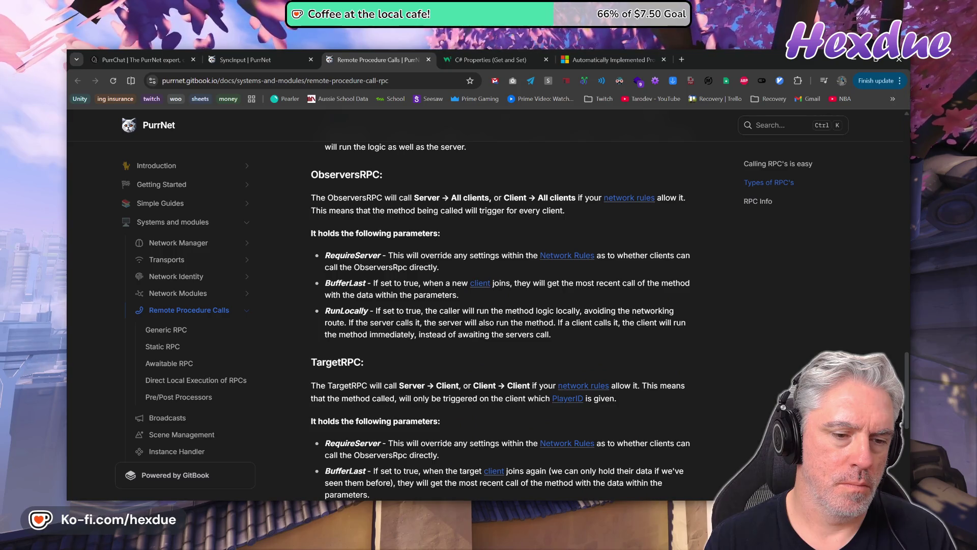
pyautogui.moveTo(325, 311); pyautogui.dragTo(393, 311)
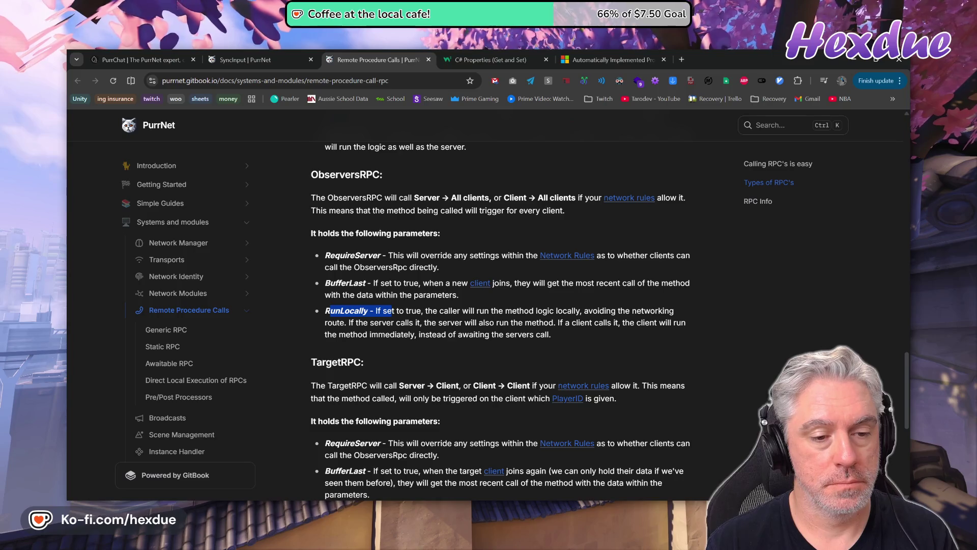
pyautogui.hotkey('alt', 'Tab')
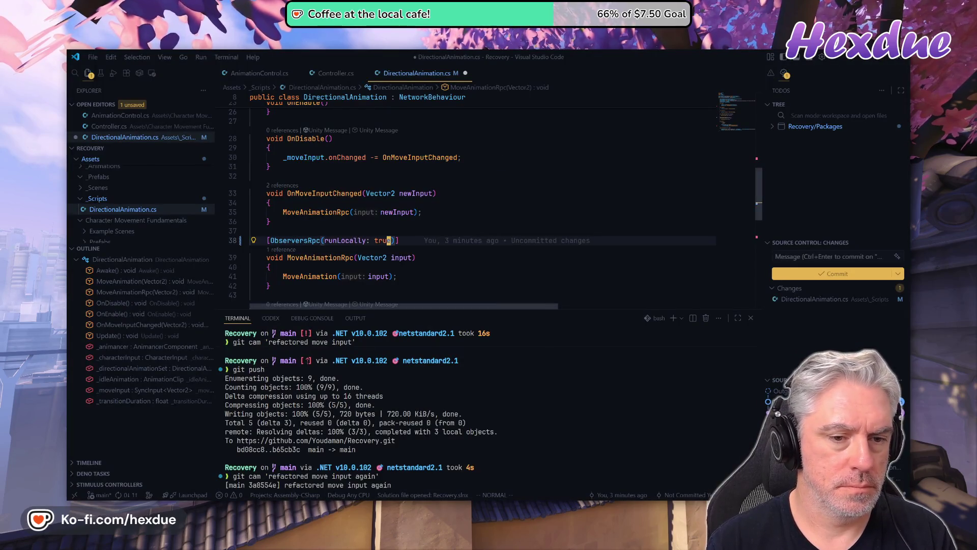
# Replace runLocally with bufferLast: true in the ObserversRpc attribute on line 38
pyautogui.press('h')
pyautogui.press('i')
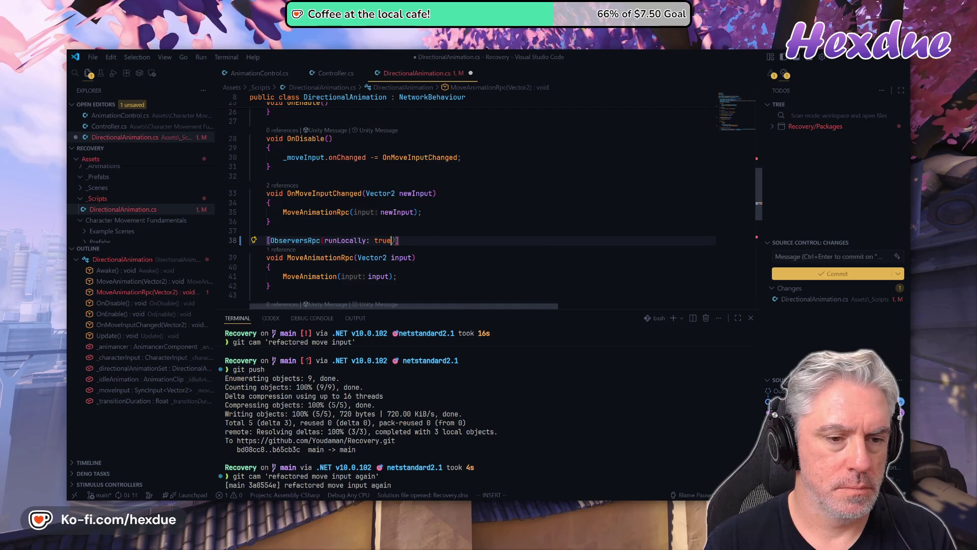
pyautogui.write('buff')
pyautogui.press('Tab')
pyautogui.write('true')
pyautogui.press('Escape')
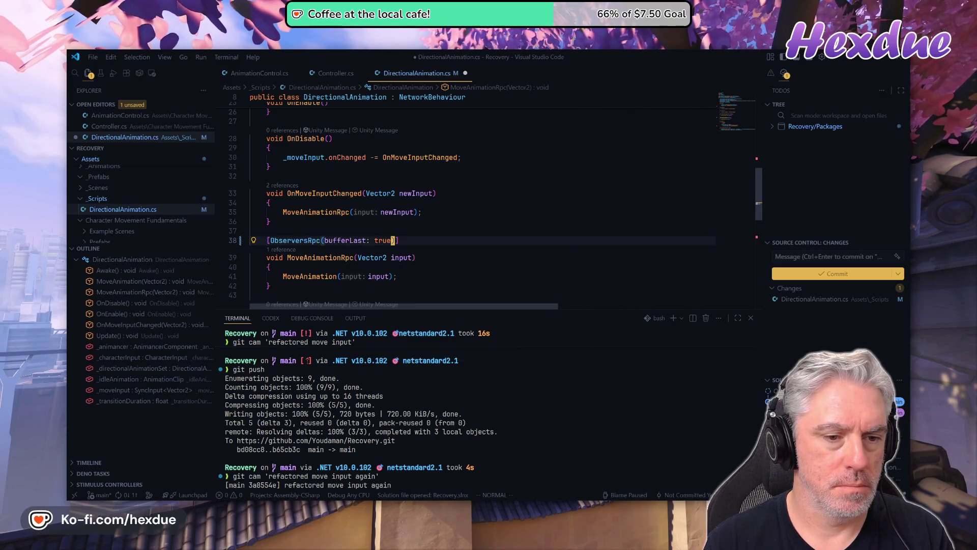
# Save DirectionalAnimation.cs with :w
pyautogui.press(':')
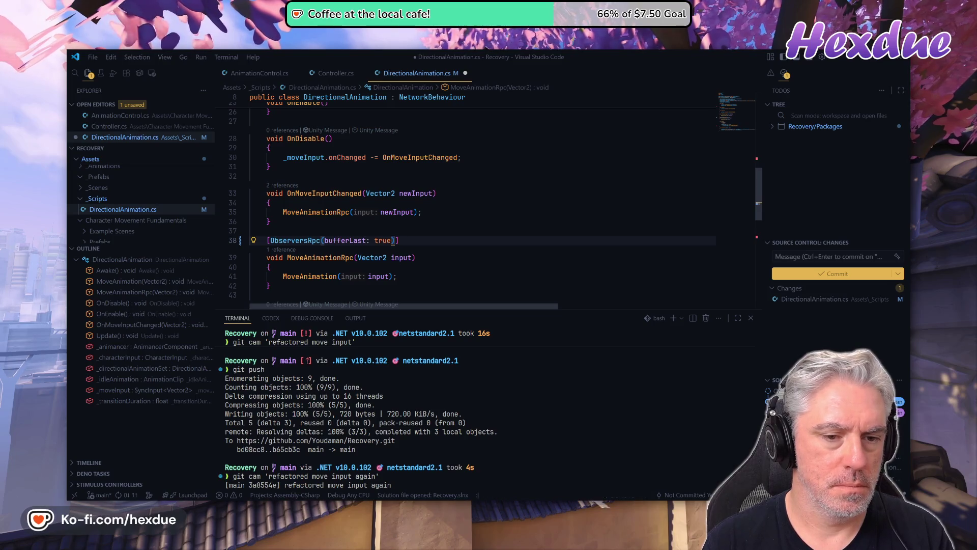
pyautogui.write('w')
pyautogui.press('Return')
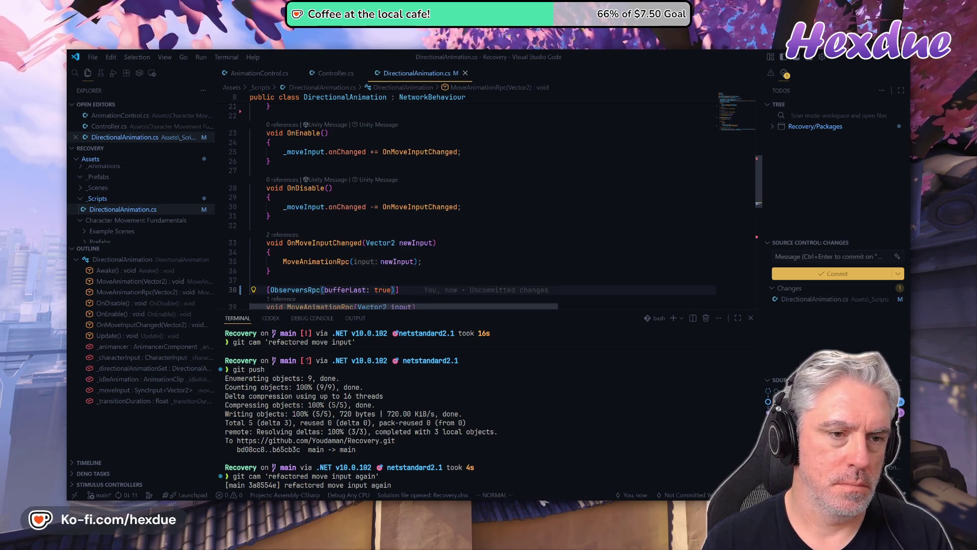
pyautogui.scroll(2, 326, 255)
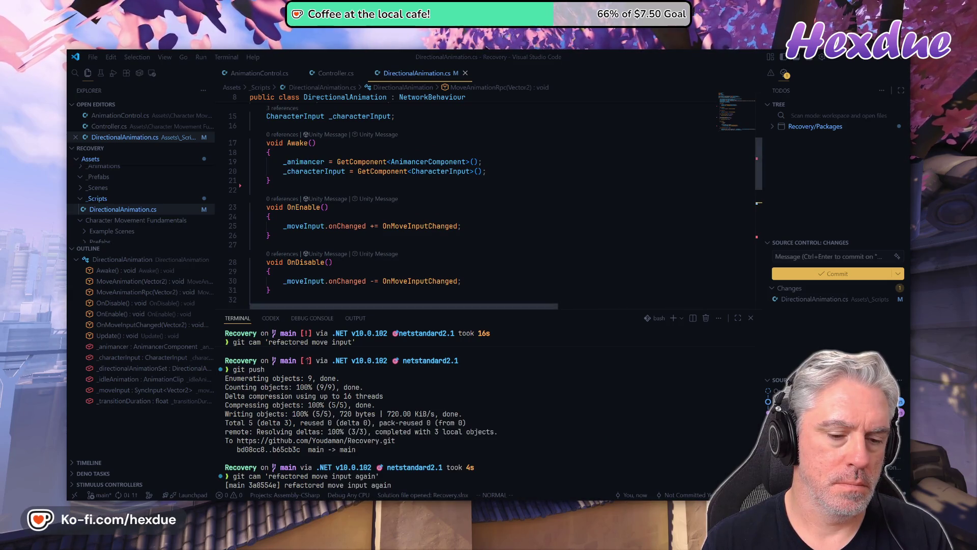
pyautogui.hotkey('alt', 'Tab')
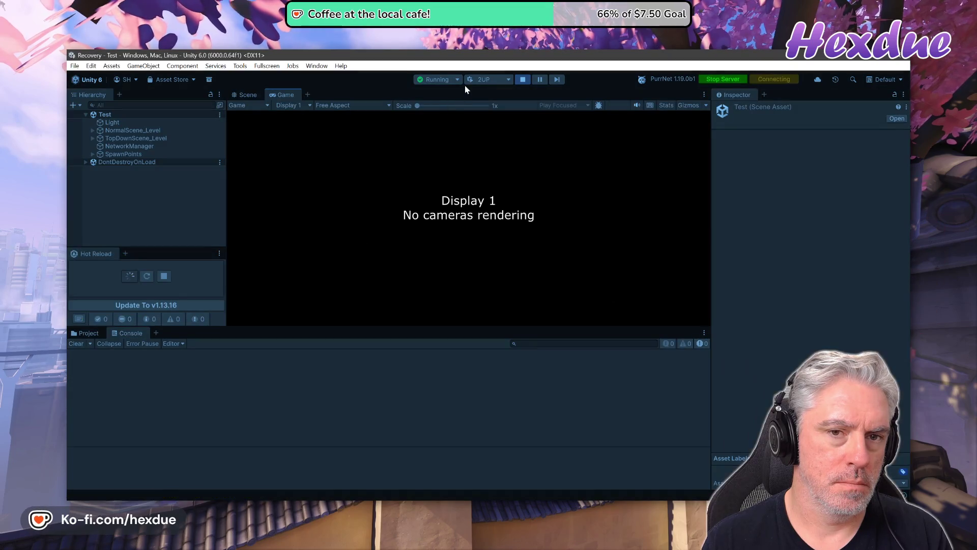
# Stop the game, close the leftover second player window, and briefly restart play mode
pyautogui.click(527, 81)
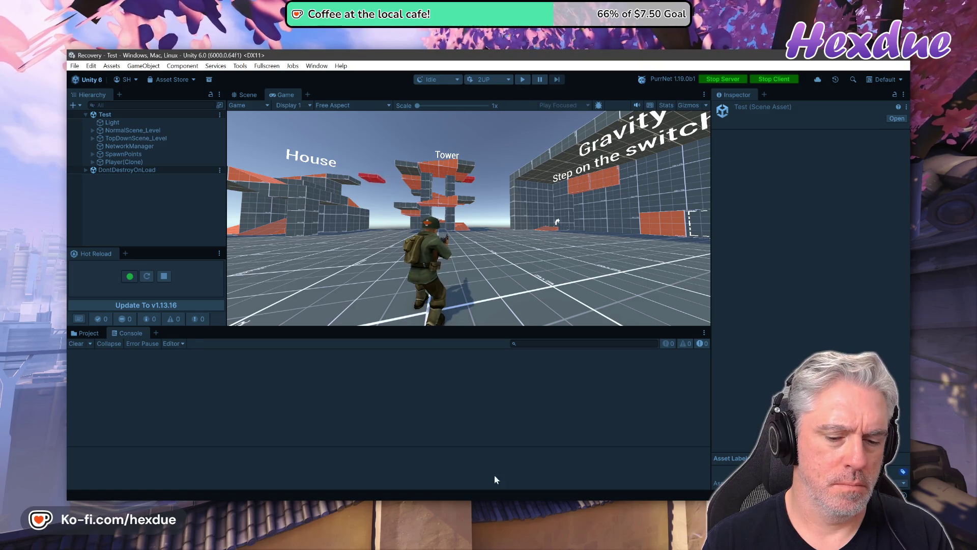
pyautogui.moveTo(467, 498)
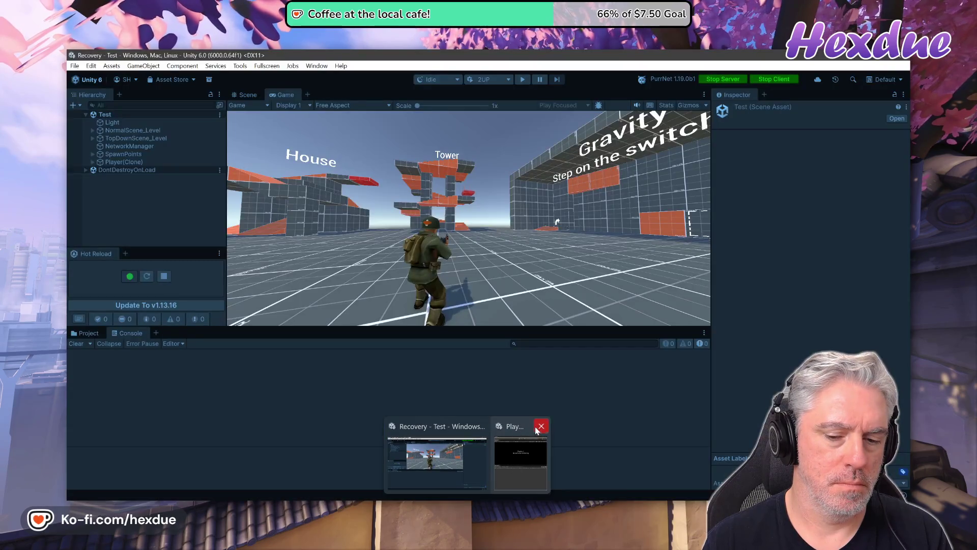
pyautogui.click(540, 428)
pyautogui.click(491, 82)
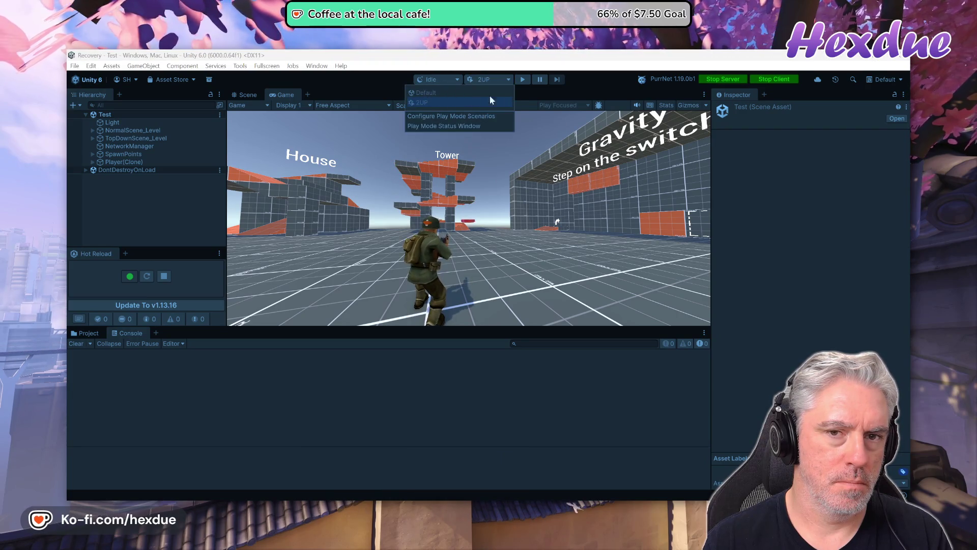
pyautogui.click(521, 83)
pyautogui.click(540, 80)
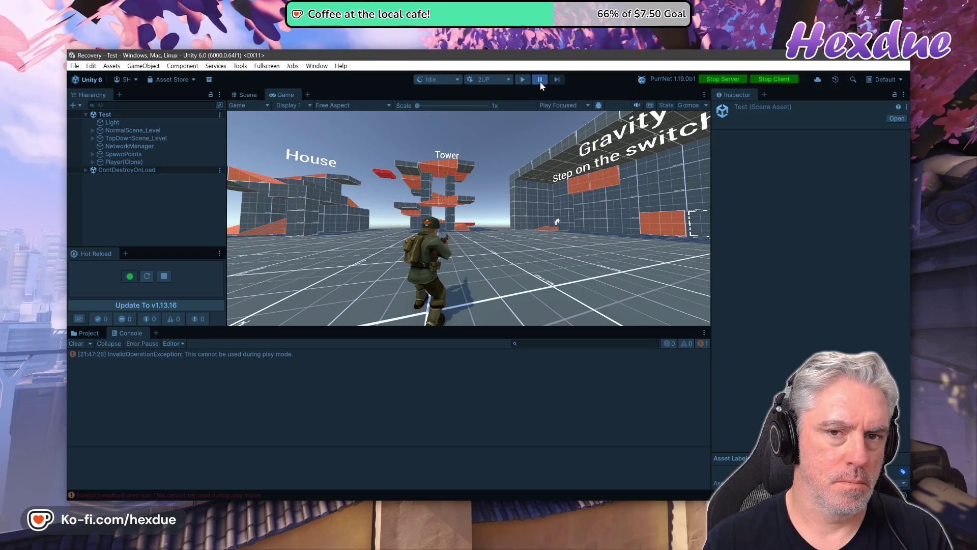
pyautogui.click(540, 80)
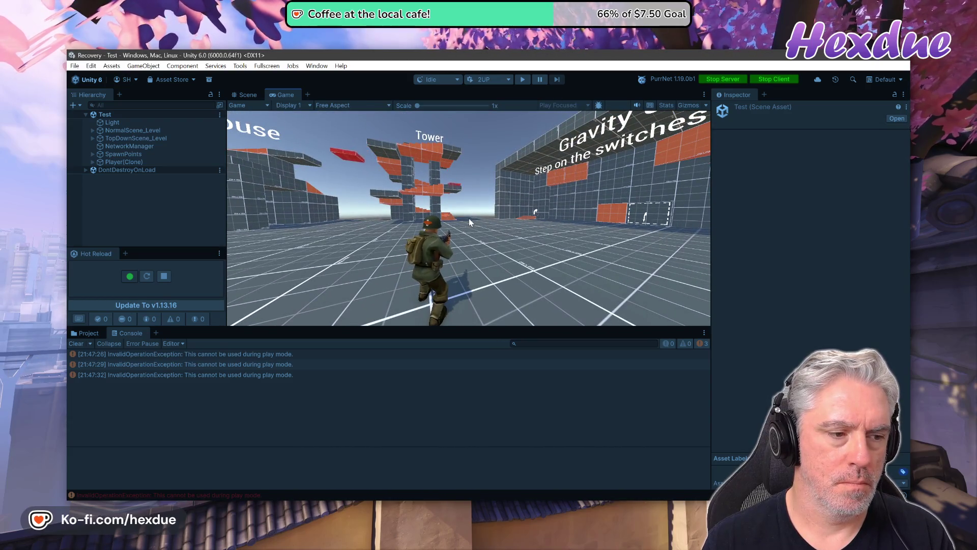
# Stop play mode to recompile the changed scripts, then clear the console errors
pyautogui.click(147, 276)
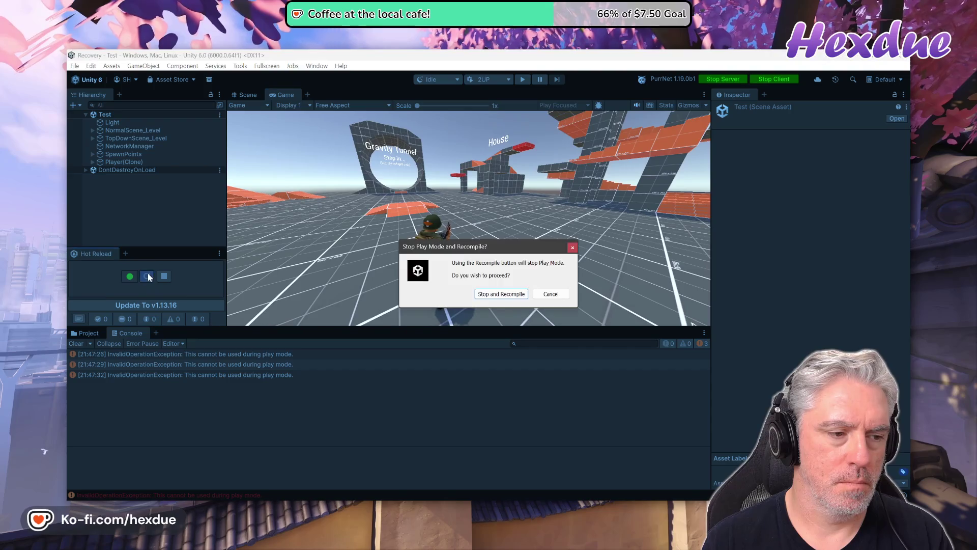
pyautogui.click(495, 295)
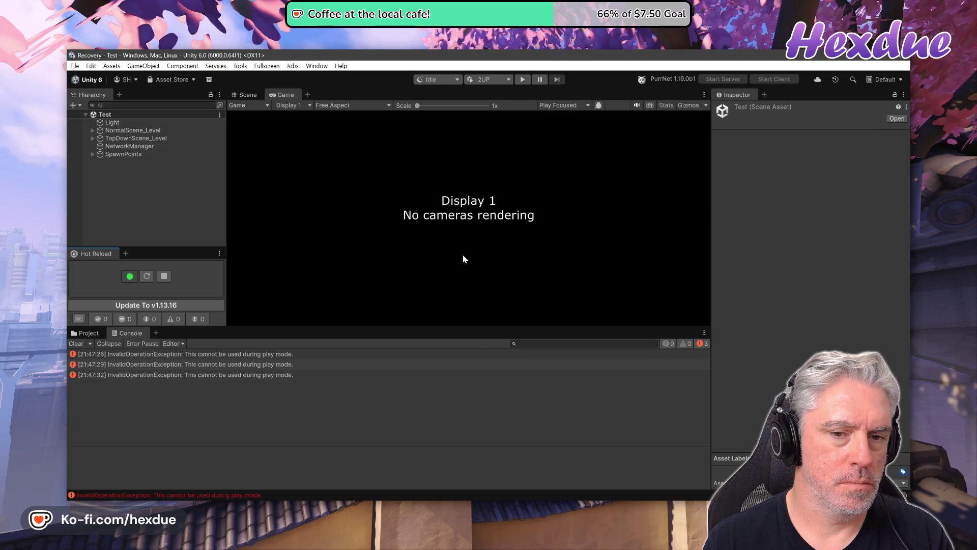
pyautogui.click(76, 344)
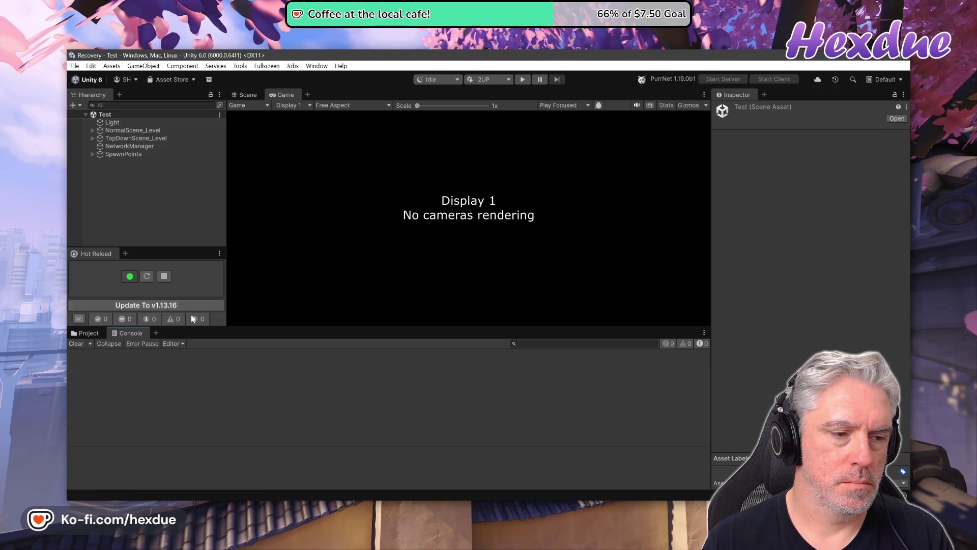
# Run the 2UP two-player test, check the Player 2 window, then return to the main editor
pyautogui.click(525, 80)
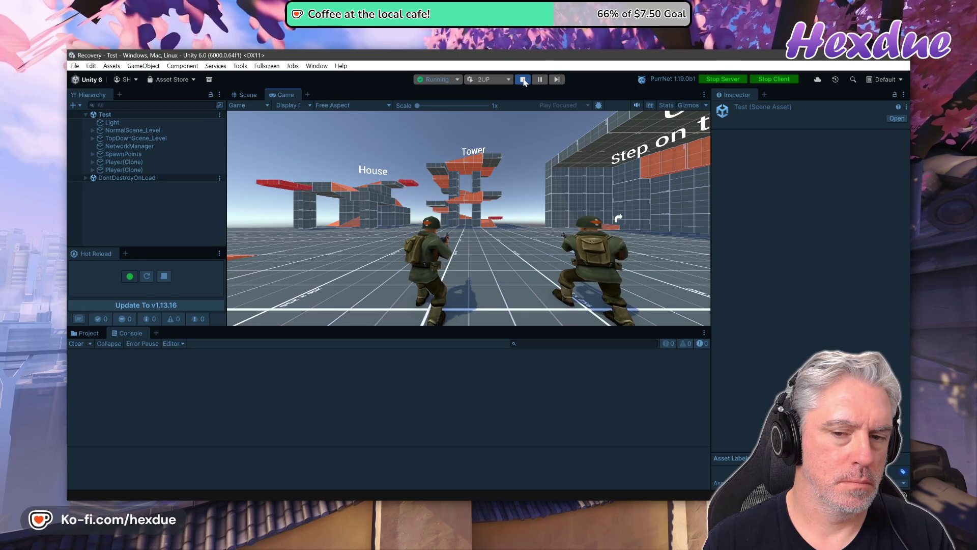
pyautogui.hotkey('alt', 'Tab')
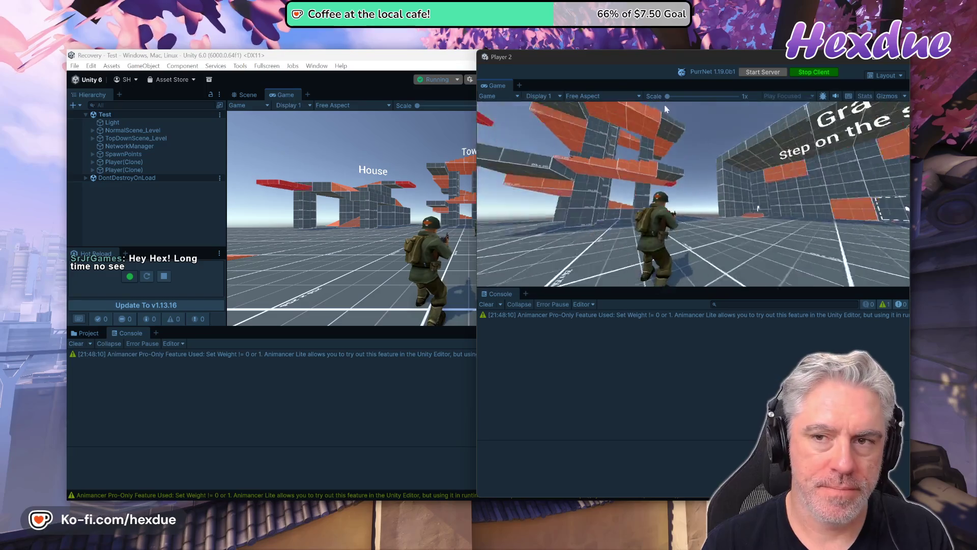
pyautogui.click(447, 58)
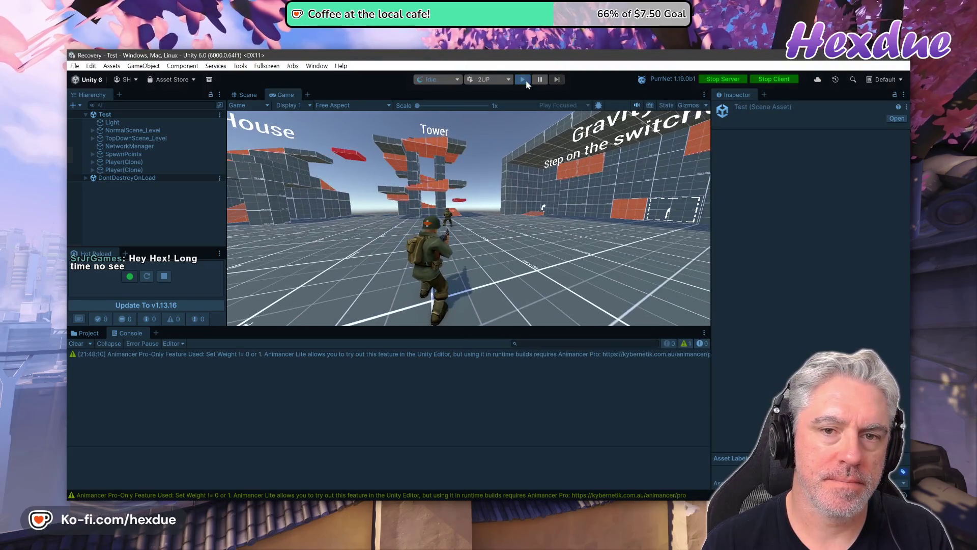
# Add runLocally: true after bufferLast: true in the ObserversRpc attribute
pyautogui.hotkey('ctrl', 'p')
pyautogui.hotkey('alt', 'Tab')
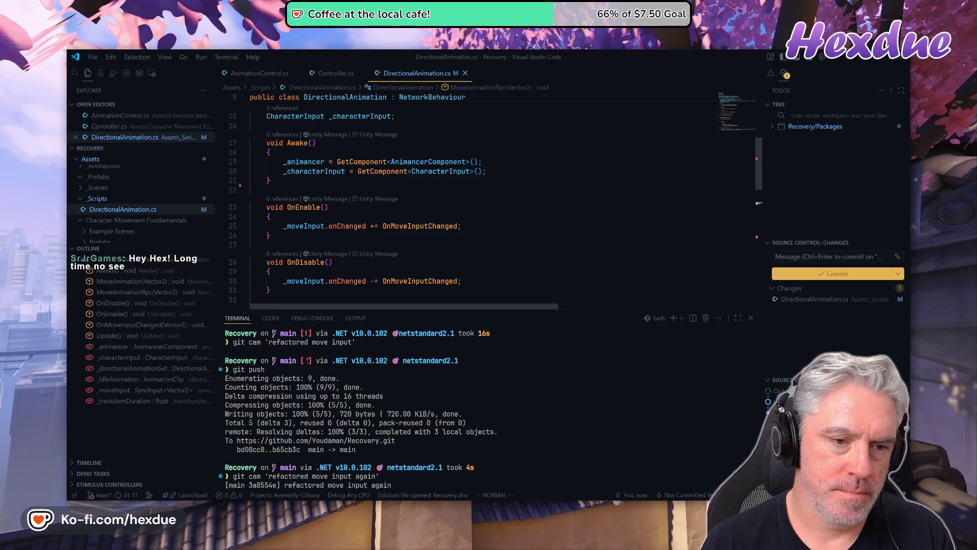
pyautogui.scroll(-3, 358, 268)
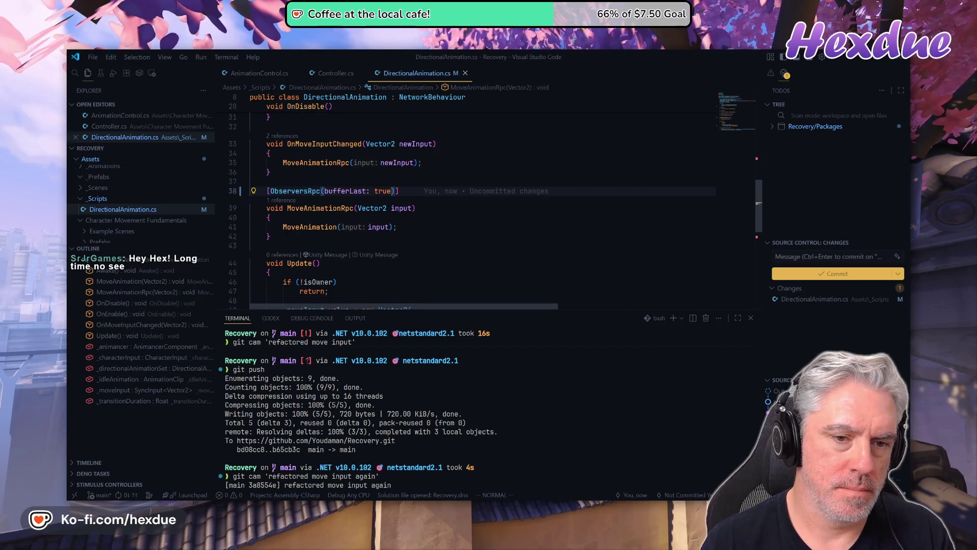
pyautogui.write(',')
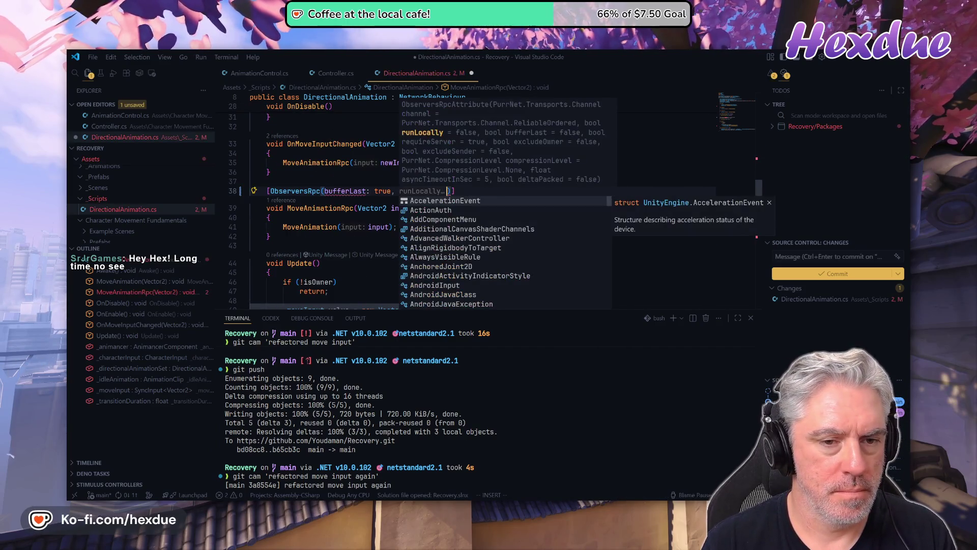
pyautogui.press('Tab')
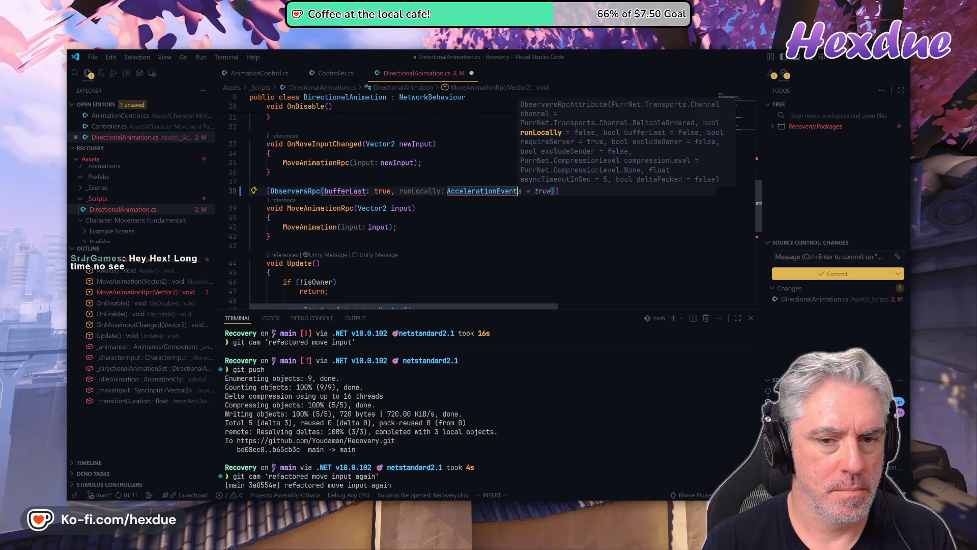
pyautogui.hotkey('ctrl', 'BackSpace')
pyautogui.hotkey('ctrl', 'BackSpace')
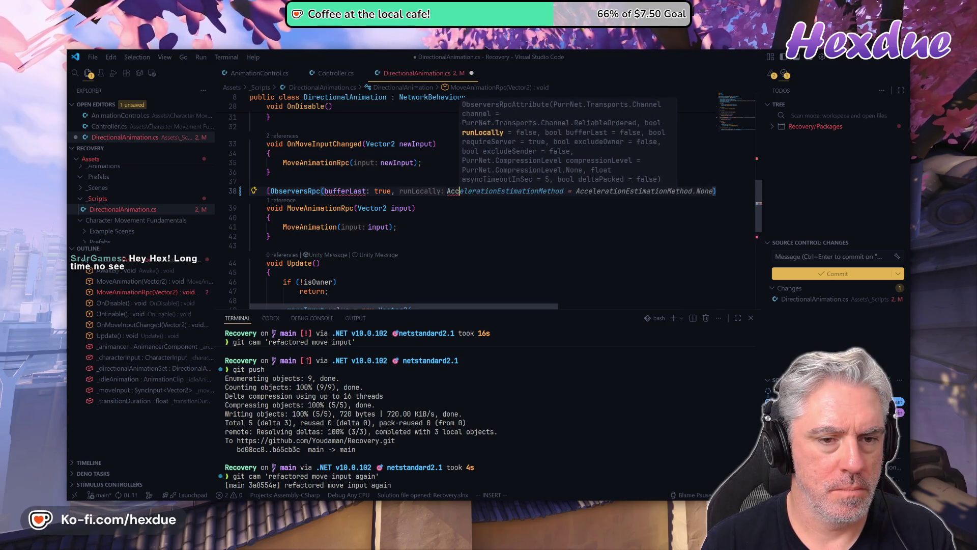
pyautogui.write(', runLocally:')
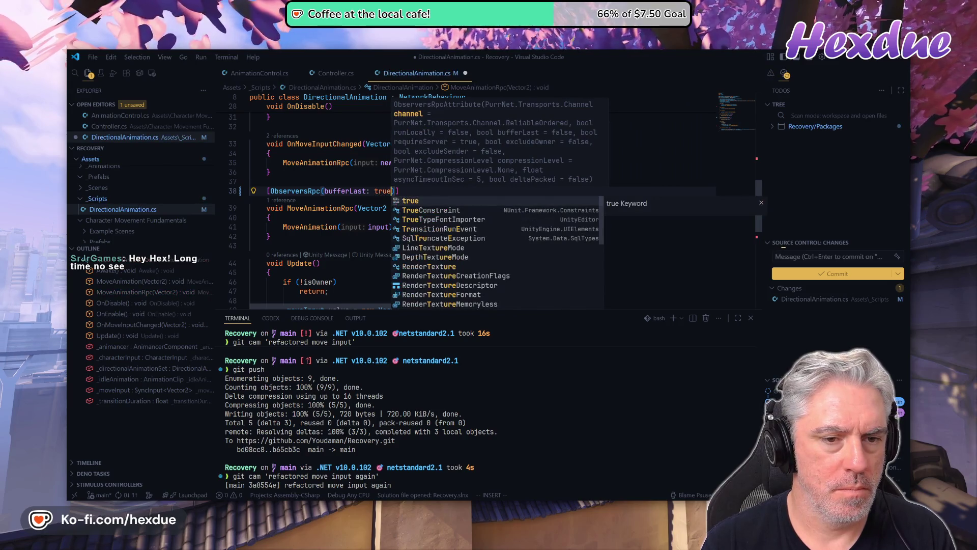
pyautogui.press('BackSpace')
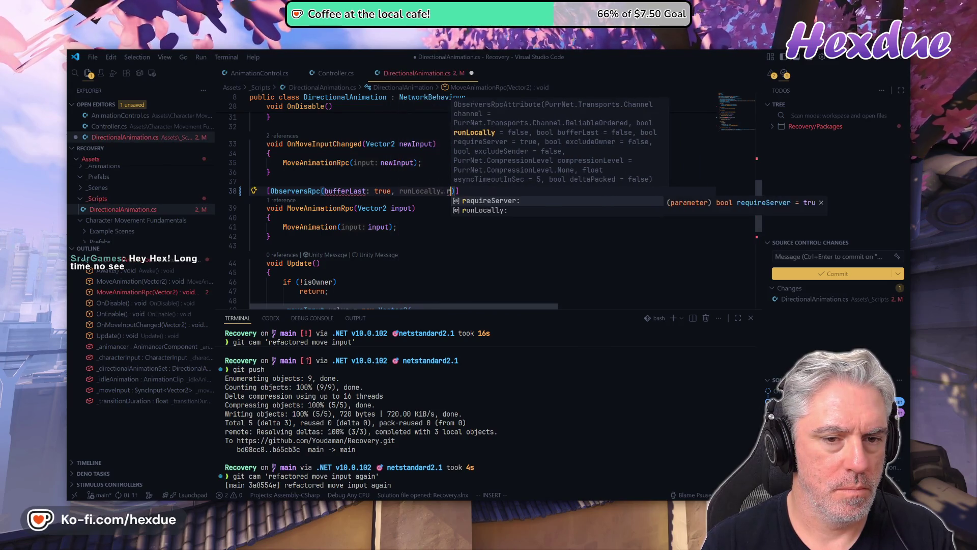
pyautogui.press('Tab')
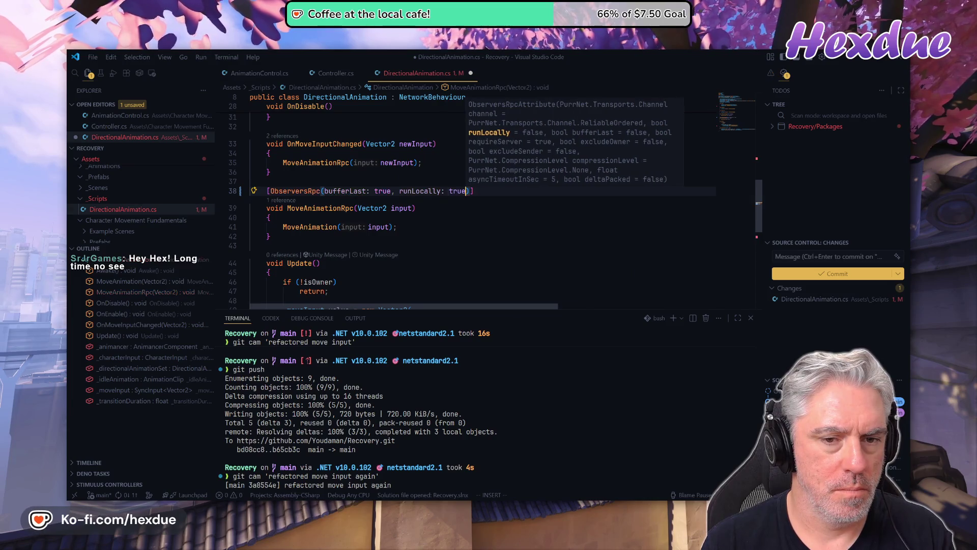
pyautogui.press('Escape')
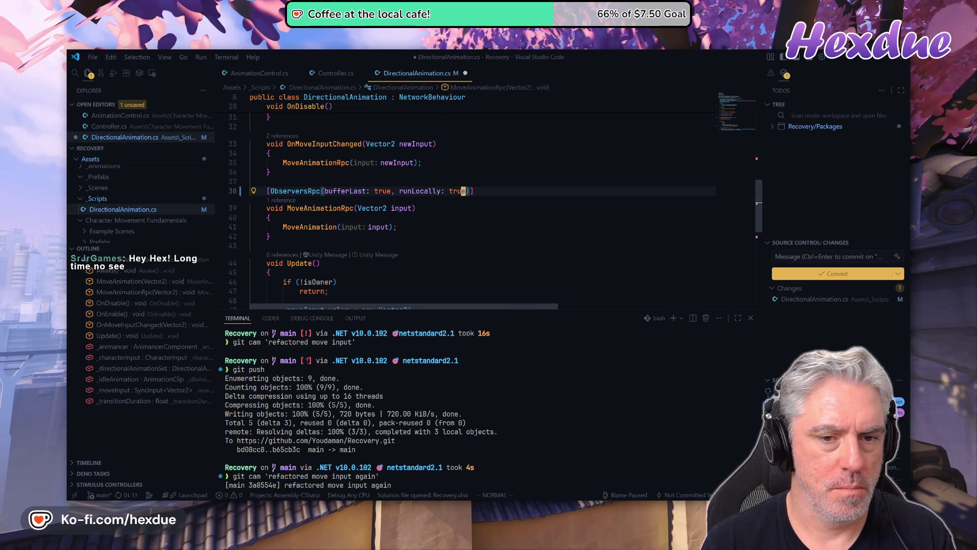
# Save DirectionalAnimation.cs
pyautogui.write('w')
pyautogui.press('Return')
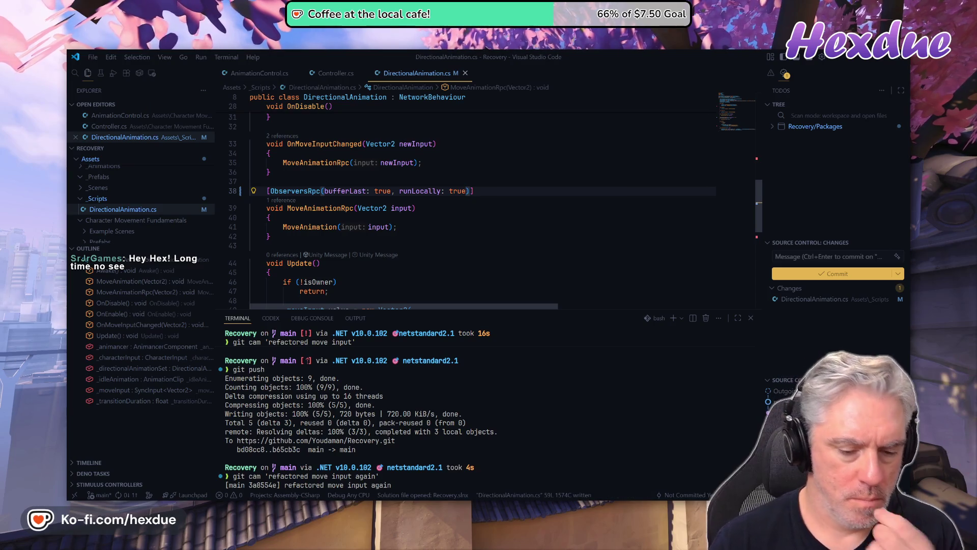
pyautogui.hotkey('alt', 'Tab')
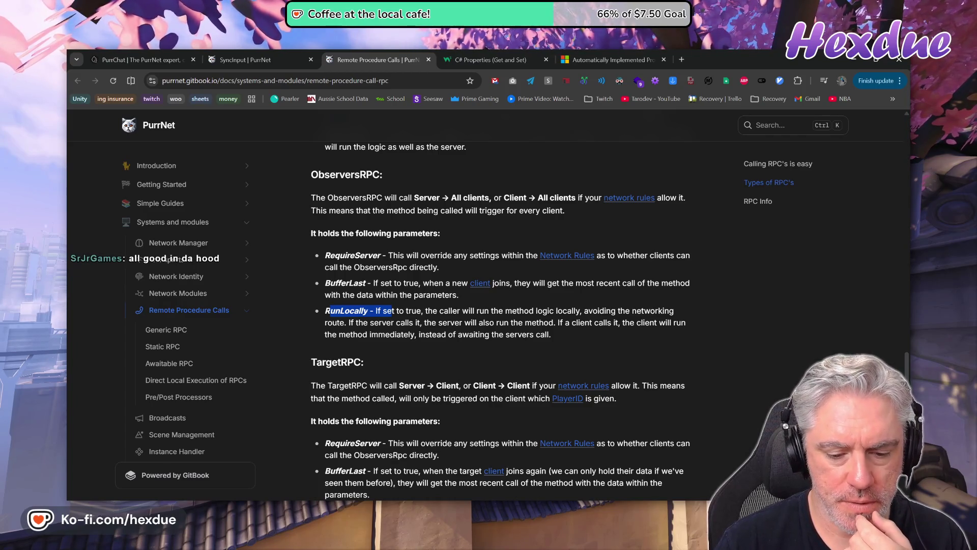
# Start the 2UP test, walk the host soldier forward, and bring up the Player 2 window
pyautogui.hotkey('alt', 'Tab')
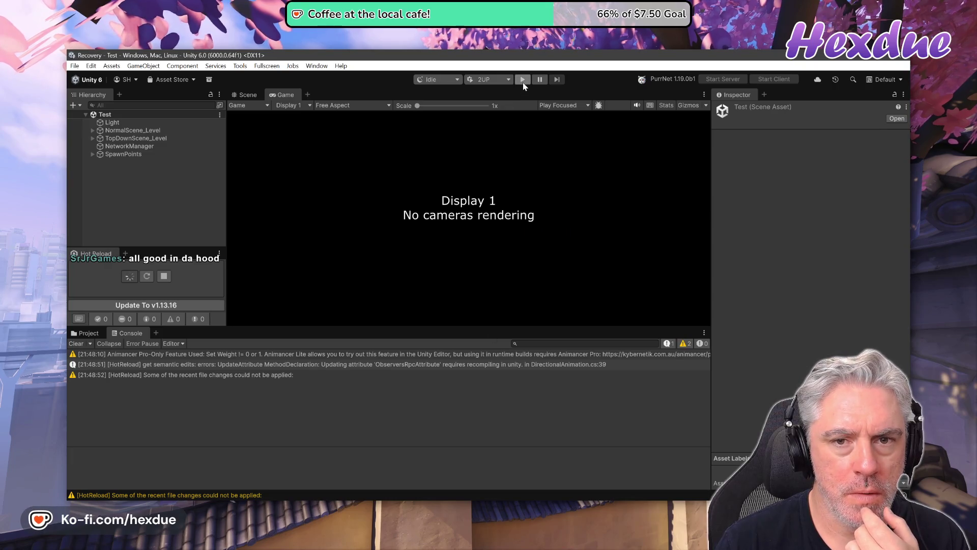
pyautogui.click(522, 80)
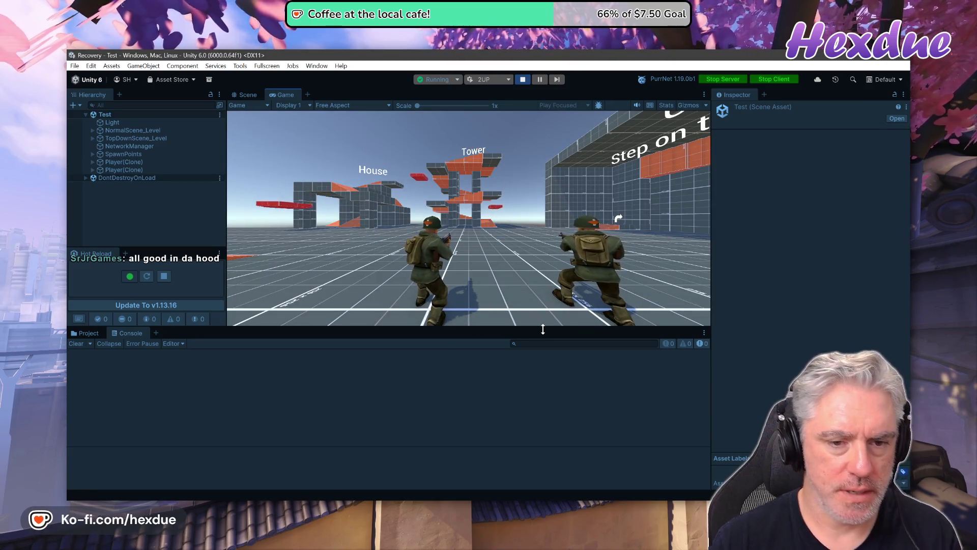
pyautogui.click(554, 319)
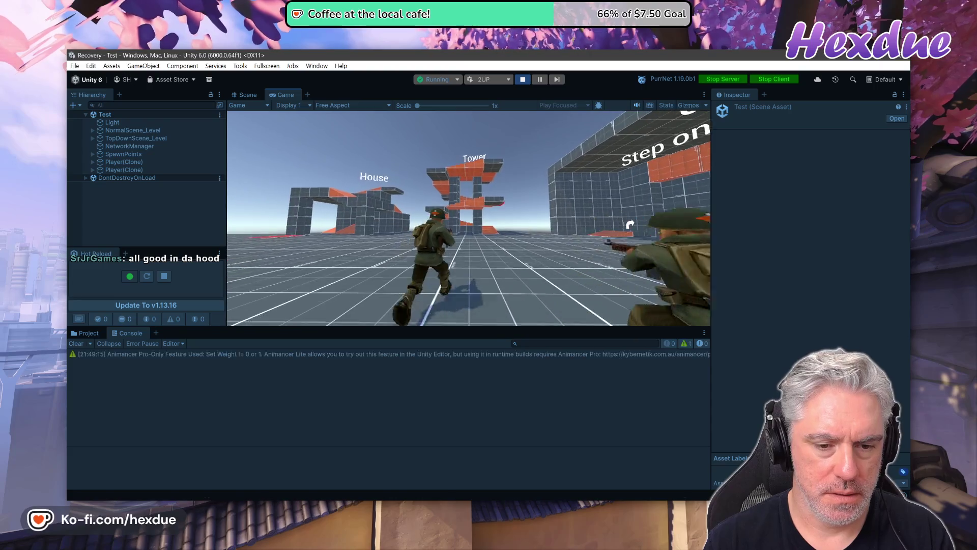
pyautogui.press('w')
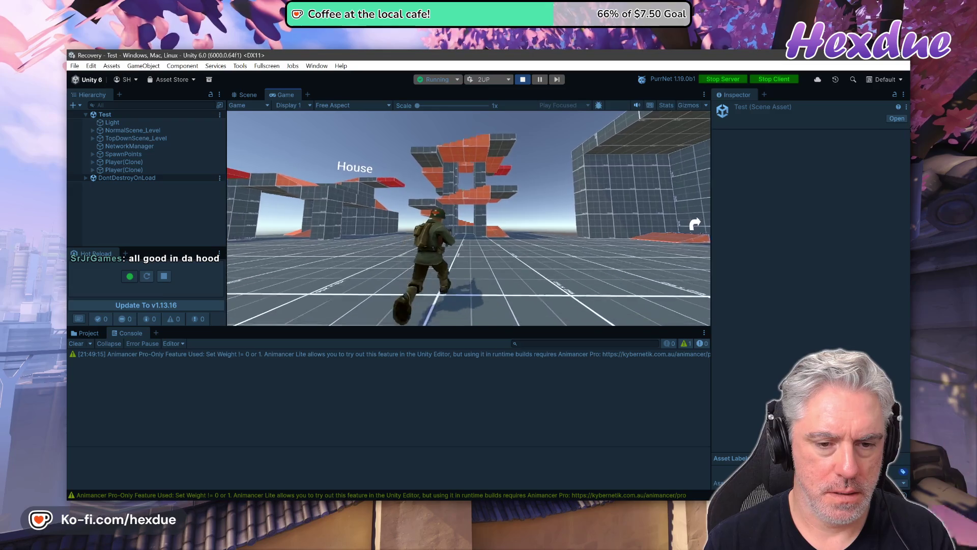
pyautogui.hotkey('alt', 'Tab')
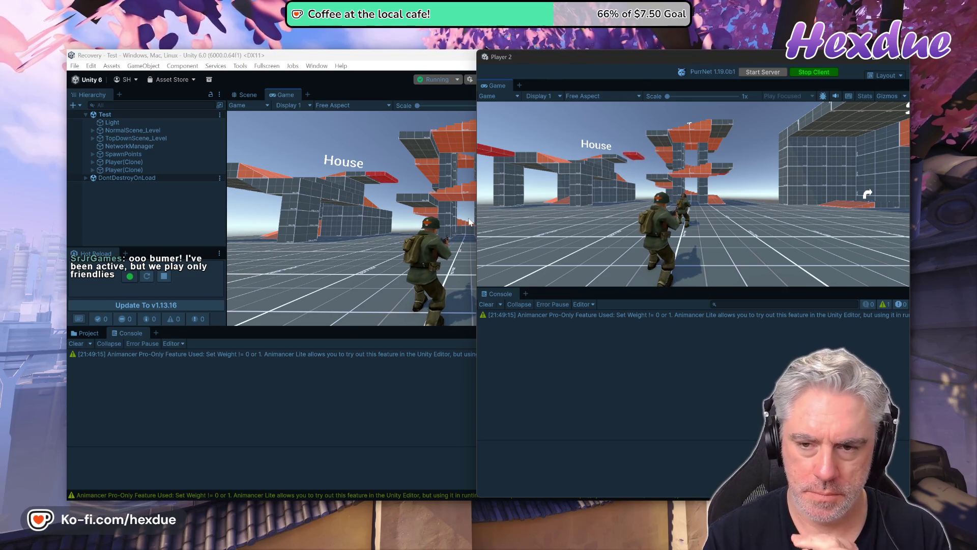
# Walk Player 2's soldier past the other soldier and turn to face the House
pyautogui.press('w')
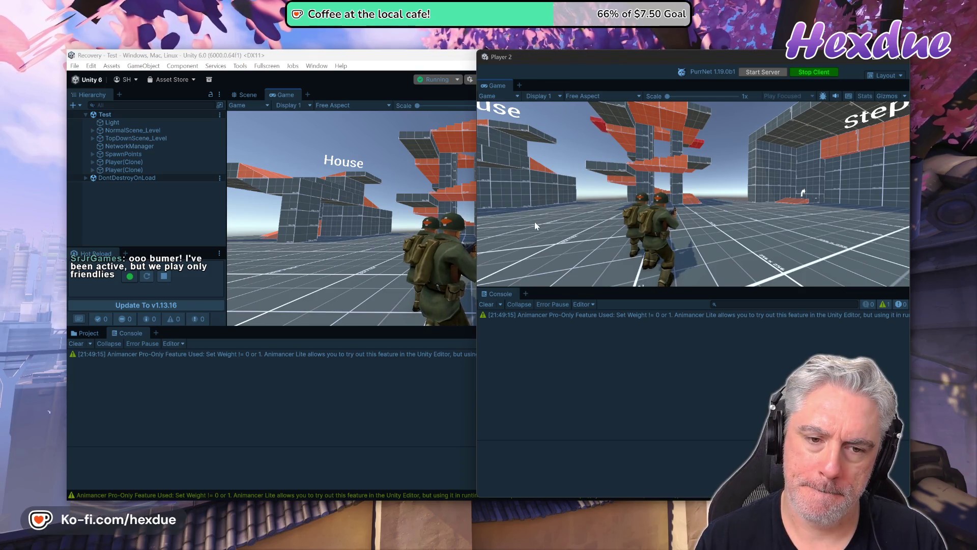
pyautogui.press('w')
pyautogui.press('w')
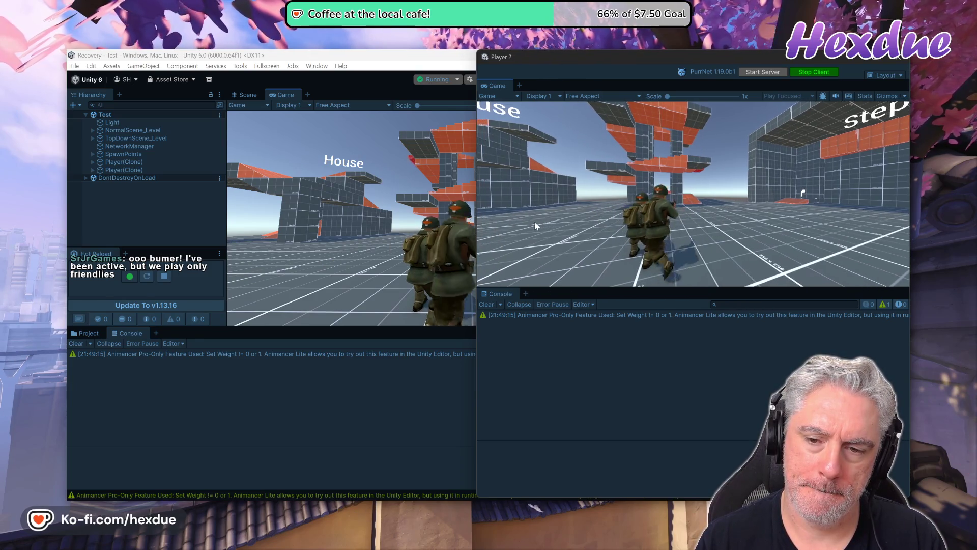
pyautogui.press('a')
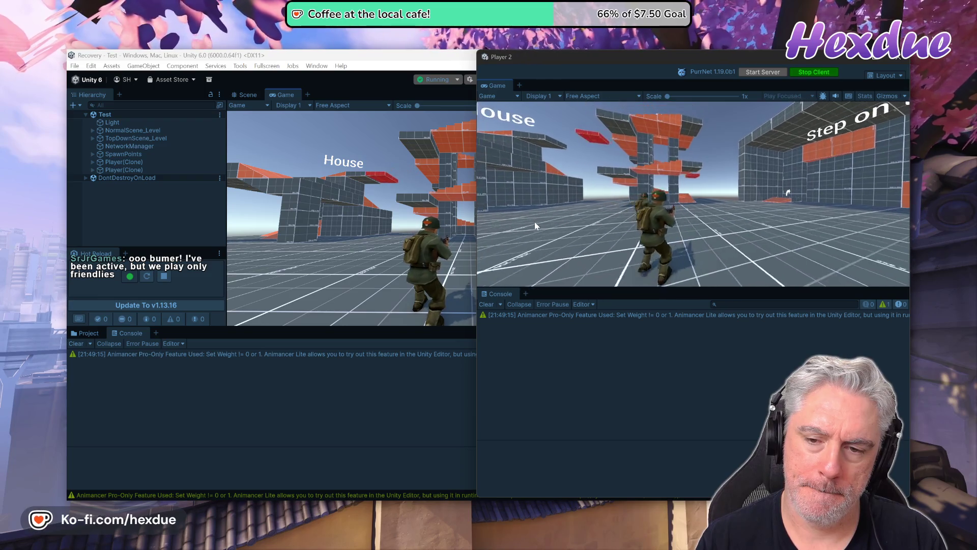
pyautogui.press('d')
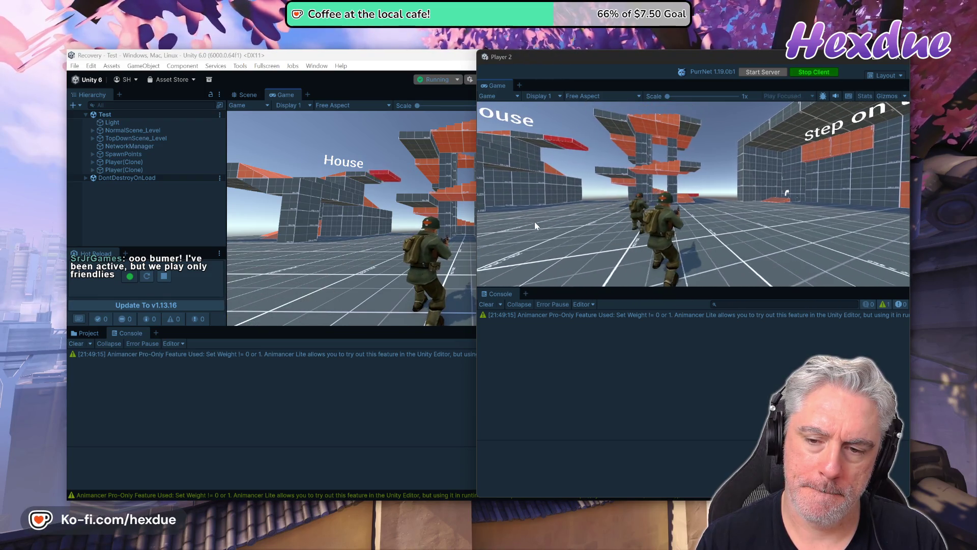
pyautogui.press('a')
pyautogui.click(478, 209)
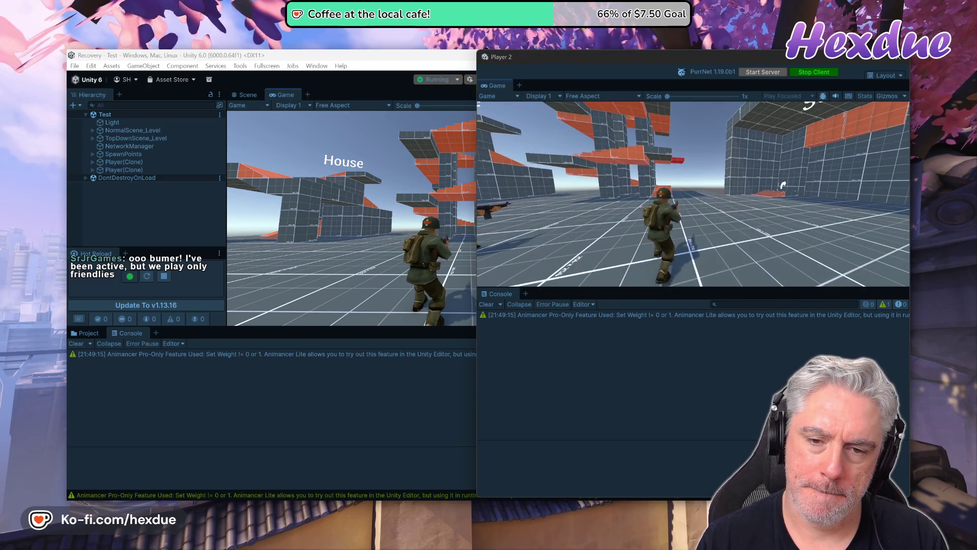
pyautogui.press('w')
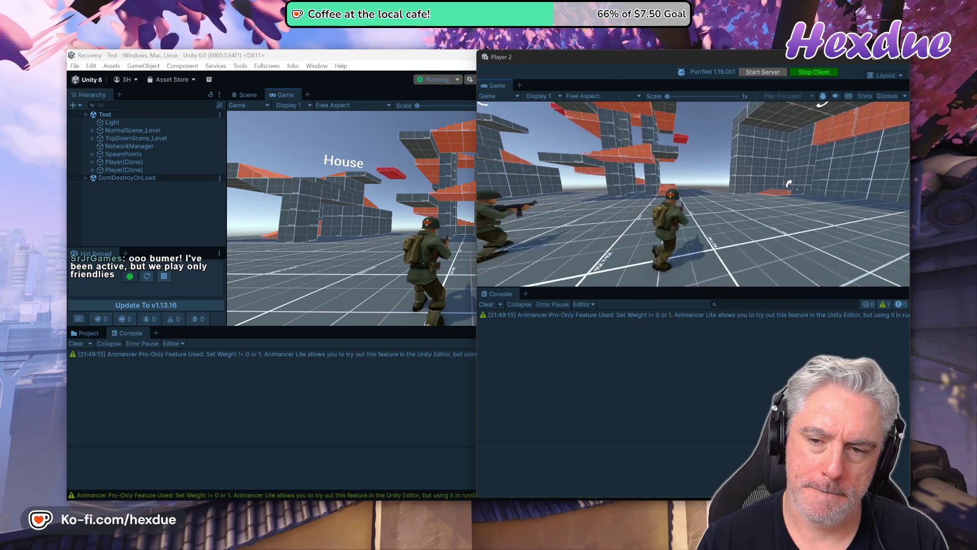
pyautogui.press('w')
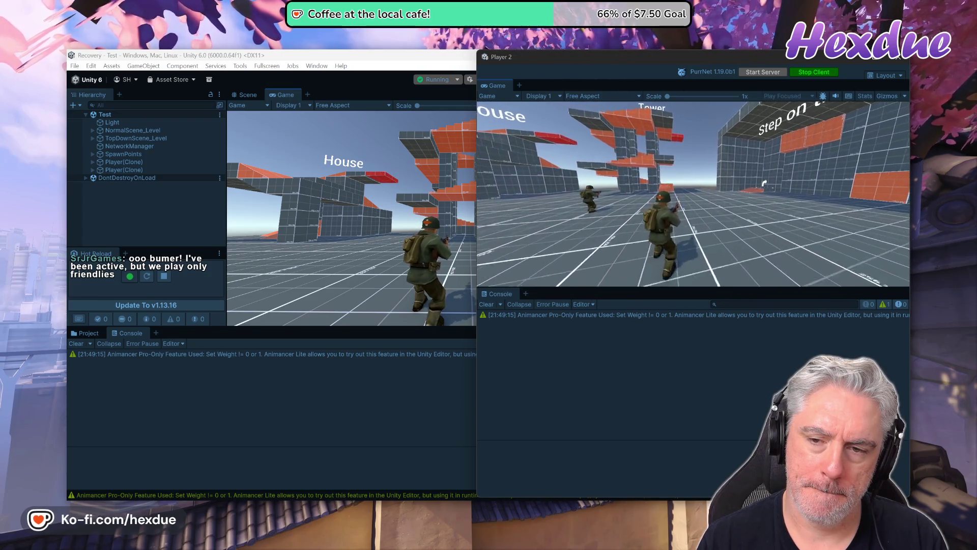
pyautogui.press('w')
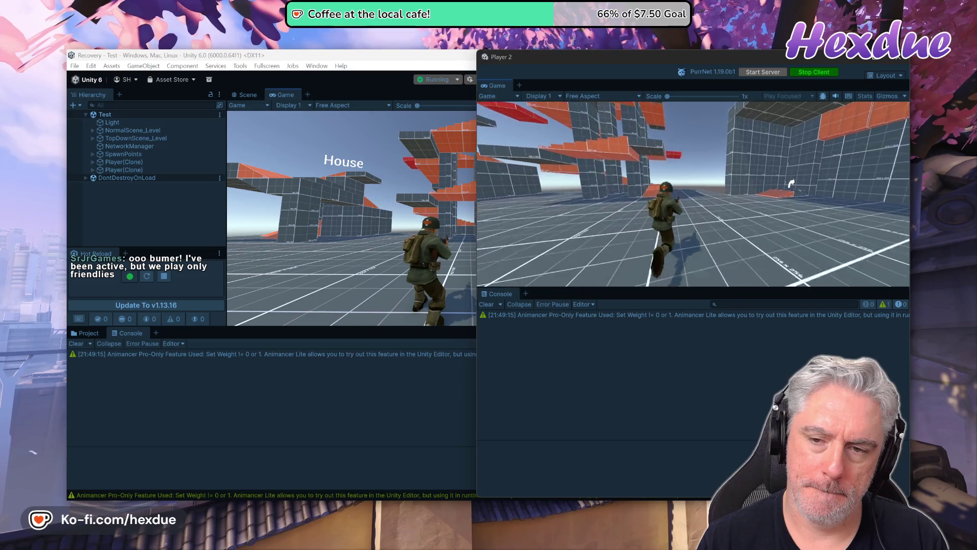
pyautogui.press('w')
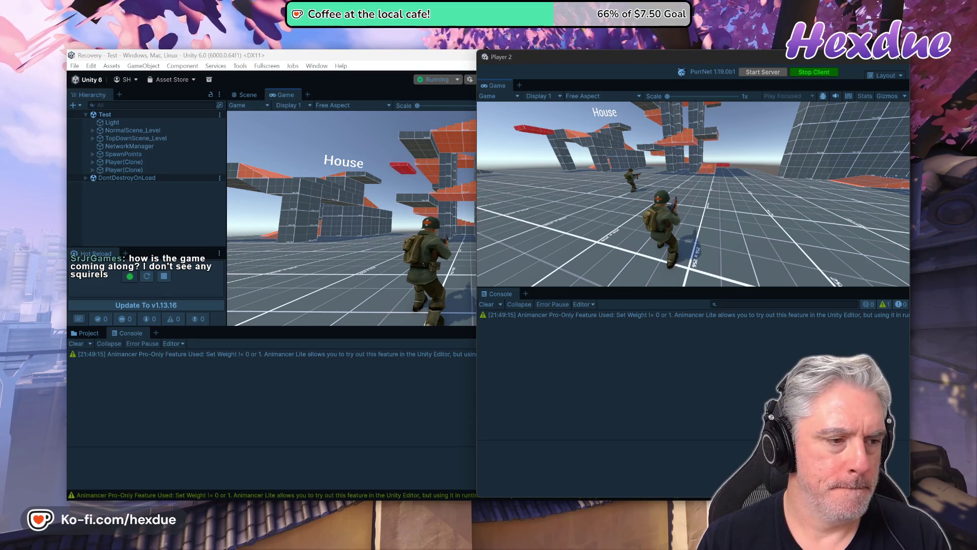
# Run the host soldier toward the House and around, then stop the play test
pyautogui.hotkey('alt', 'Tab')
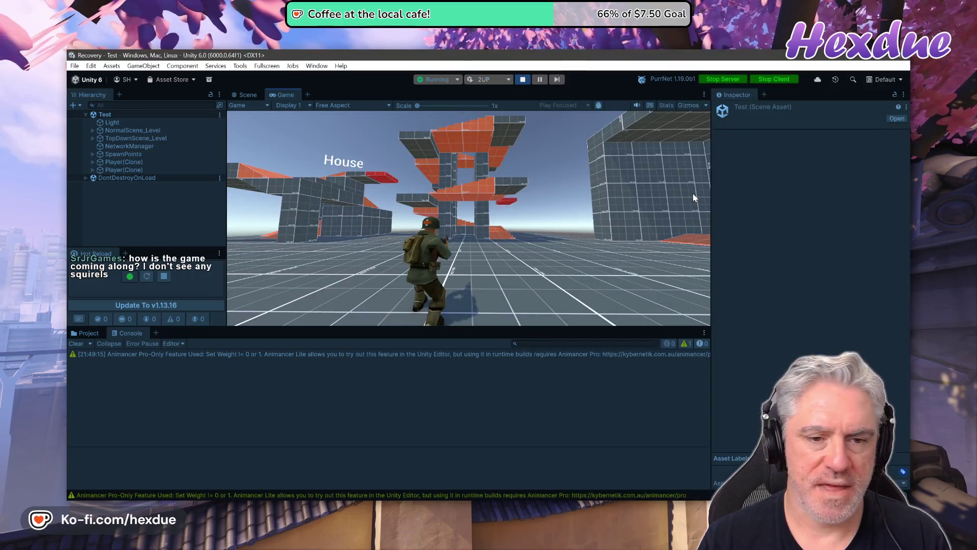
pyautogui.press('w')
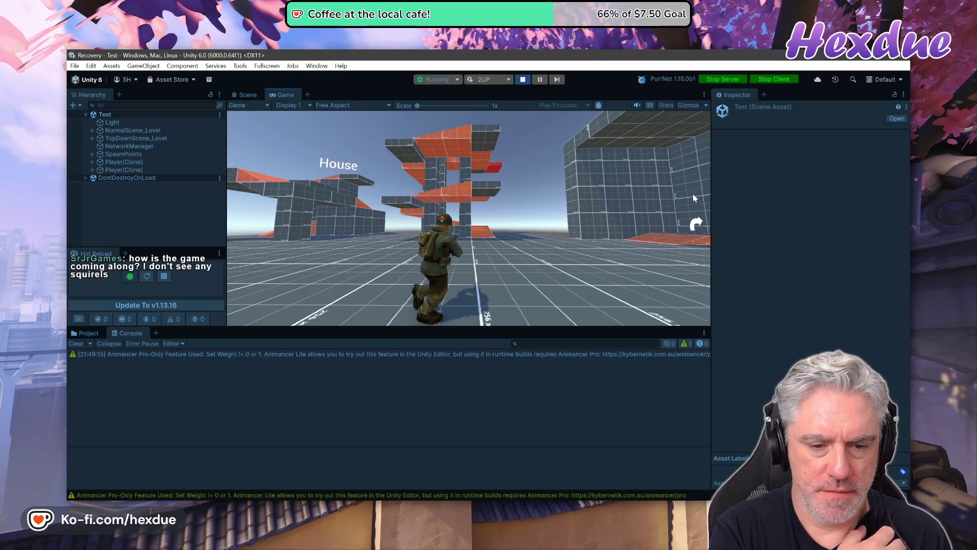
pyautogui.press('a')
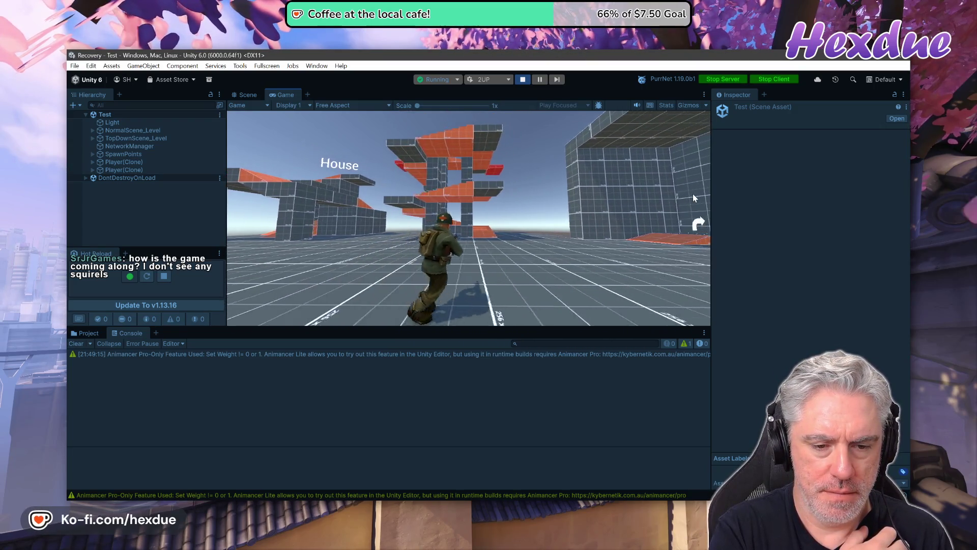
pyautogui.press('w')
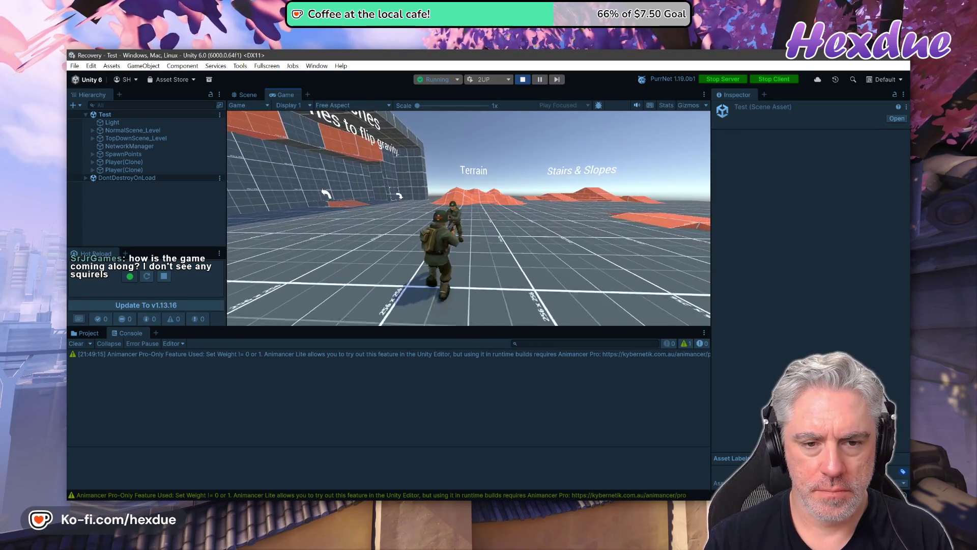
pyautogui.click(522, 79)
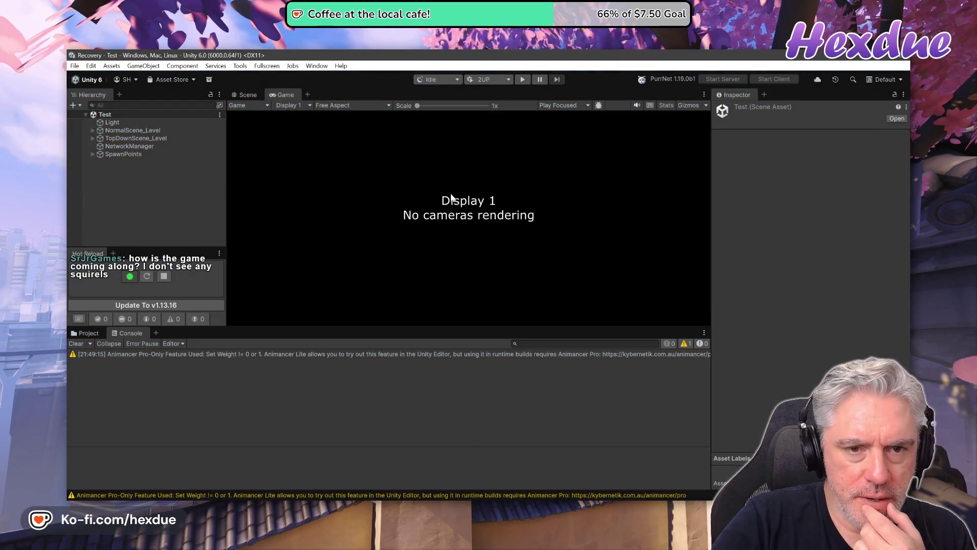
# Read the Movement example code on the SyncInput docs page
pyautogui.hotkey('alt', 'Tab')
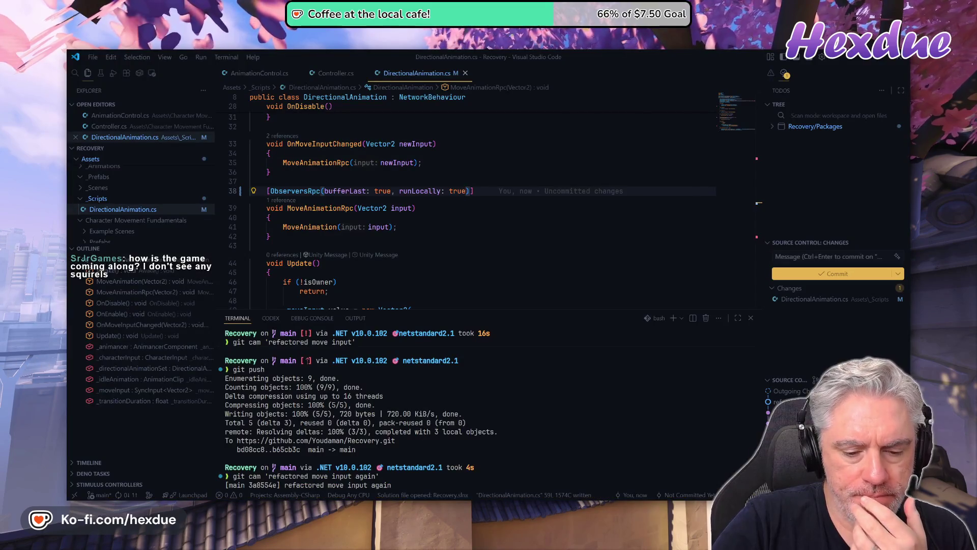
pyautogui.hotkey('alt', 'Tab')
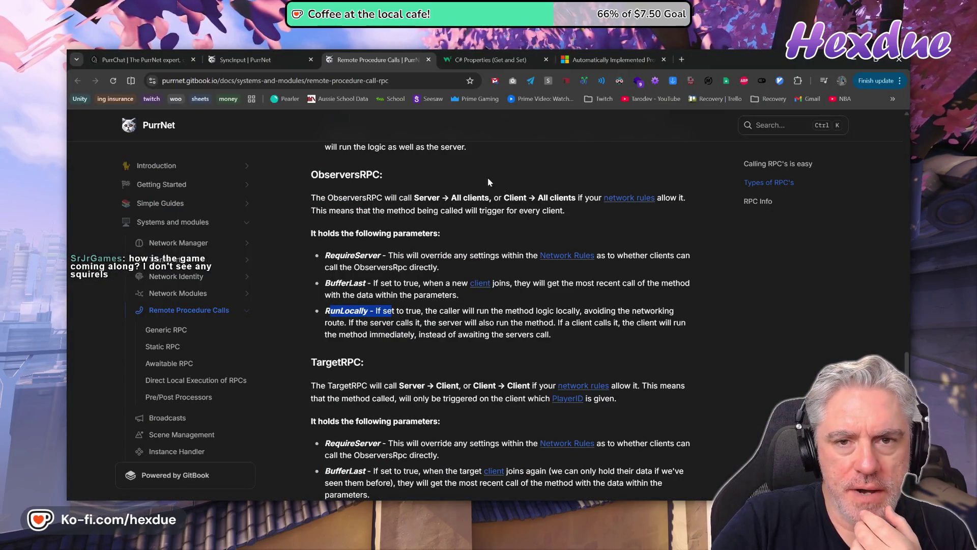
pyautogui.click(270, 57)
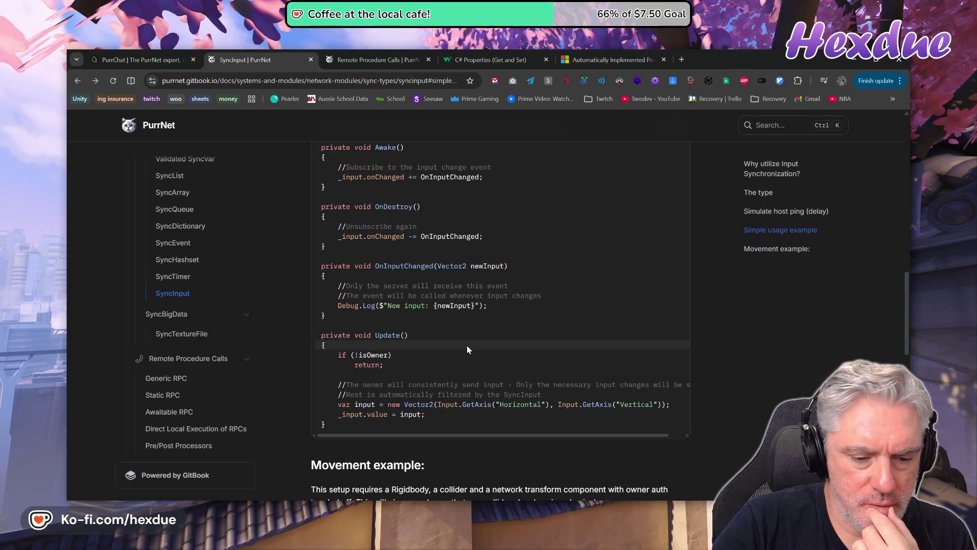
pyautogui.scroll(-5, 467, 348)
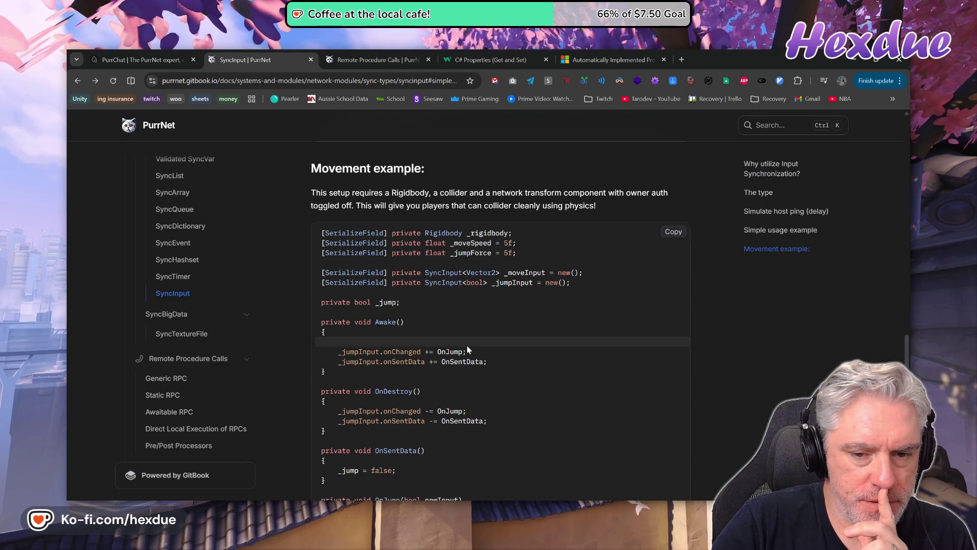
pyautogui.scroll(-3, 467, 348)
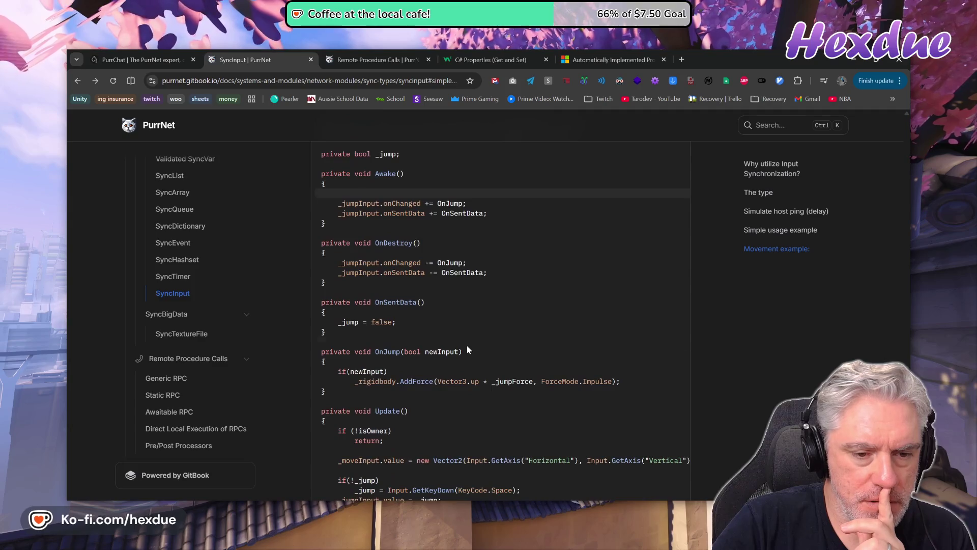
pyautogui.scroll(-3, 466, 345)
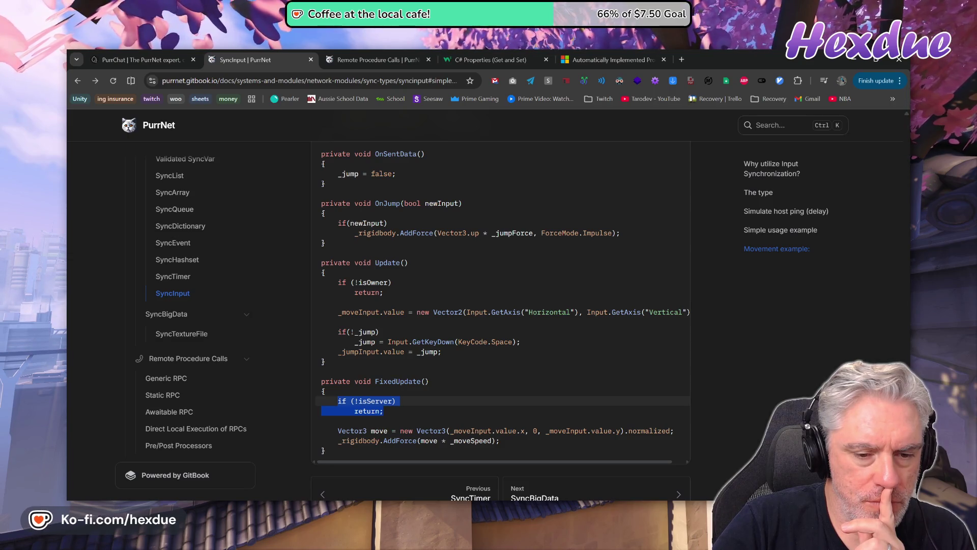
pyautogui.hotkey('alt', 'Tab')
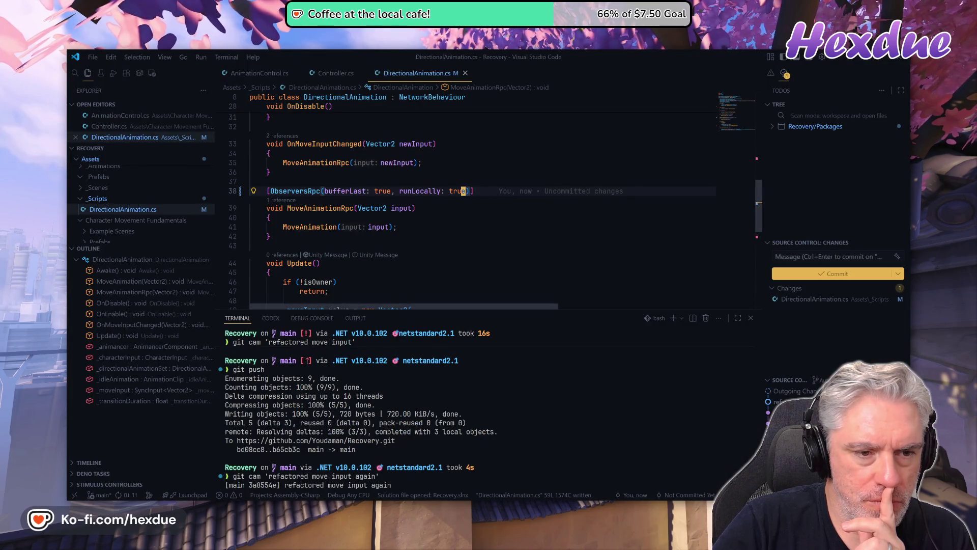
# Replace runLocally: true with excludeOwner: true in the ObserversRpc attribute on line 38
pyautogui.press('Down')
pyautogui.press('Down')
pyautogui.press('Down')
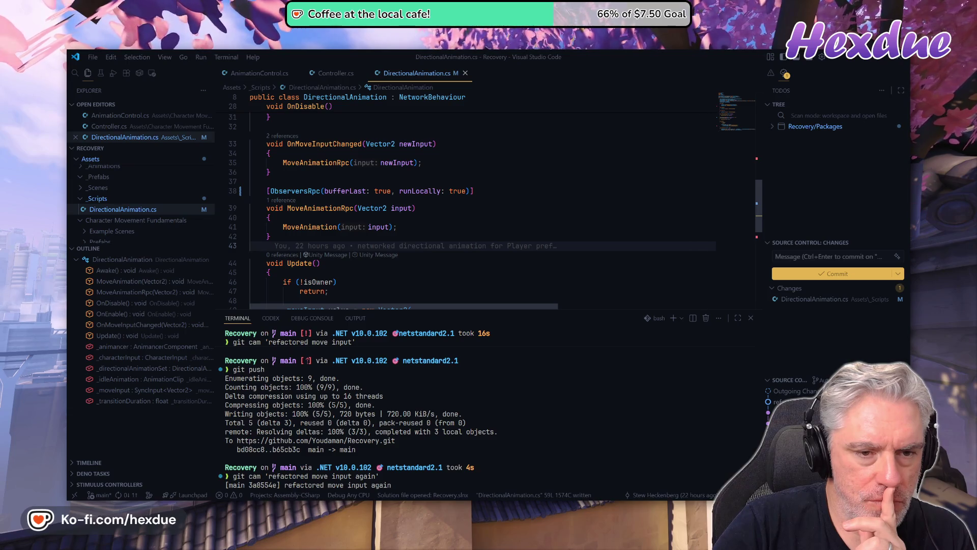
pyautogui.click(363, 191)
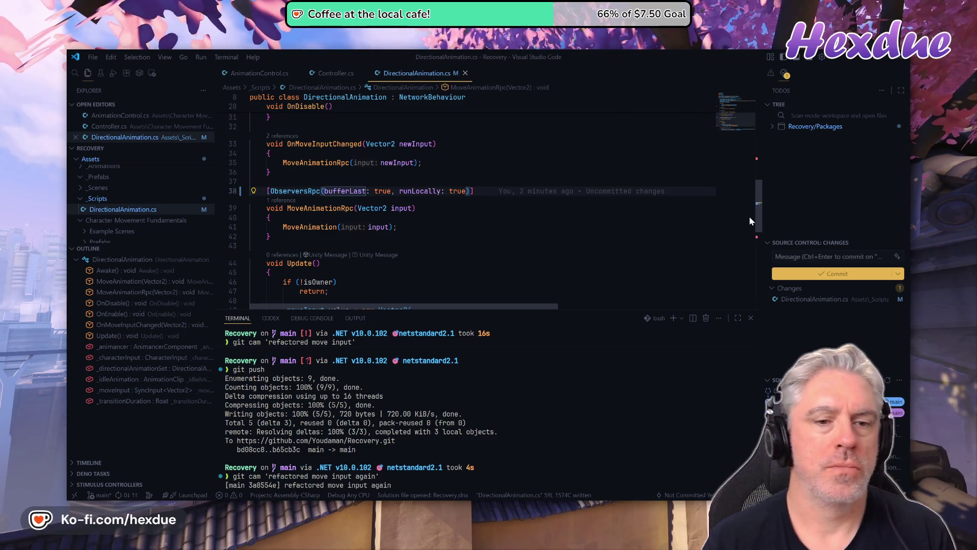
pyautogui.press('f')
pyautogui.press(',')
pyautogui.press('v')
pyautogui.press('l')
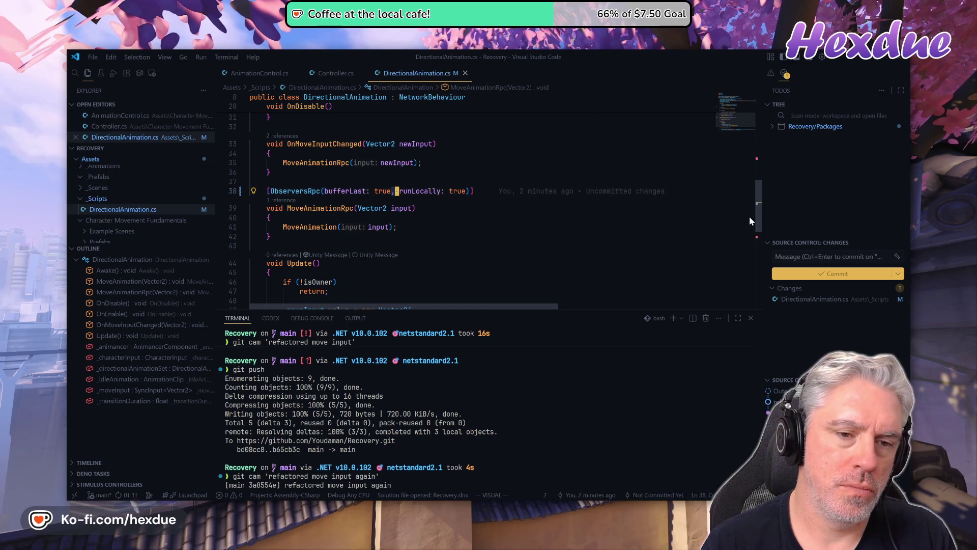
pyautogui.press('e')
pyautogui.press('e')
pyautogui.press('e')
pyautogui.press('d')
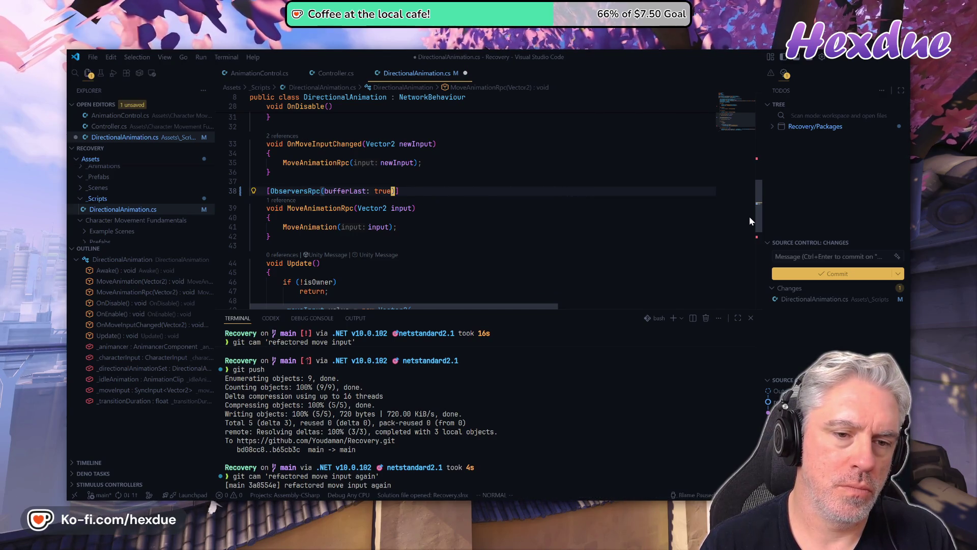
pyautogui.write('jki, e')
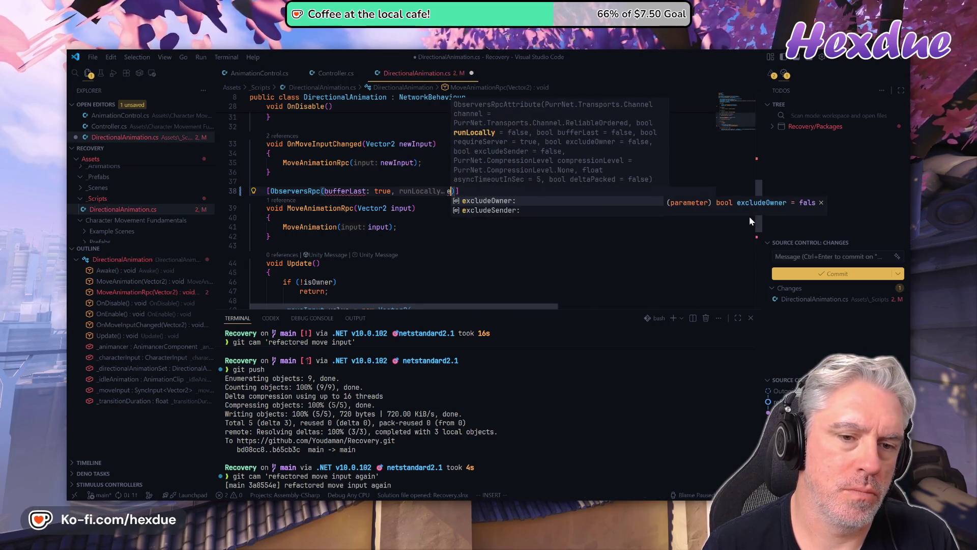
pyautogui.press('Tab')
pyautogui.write('true')
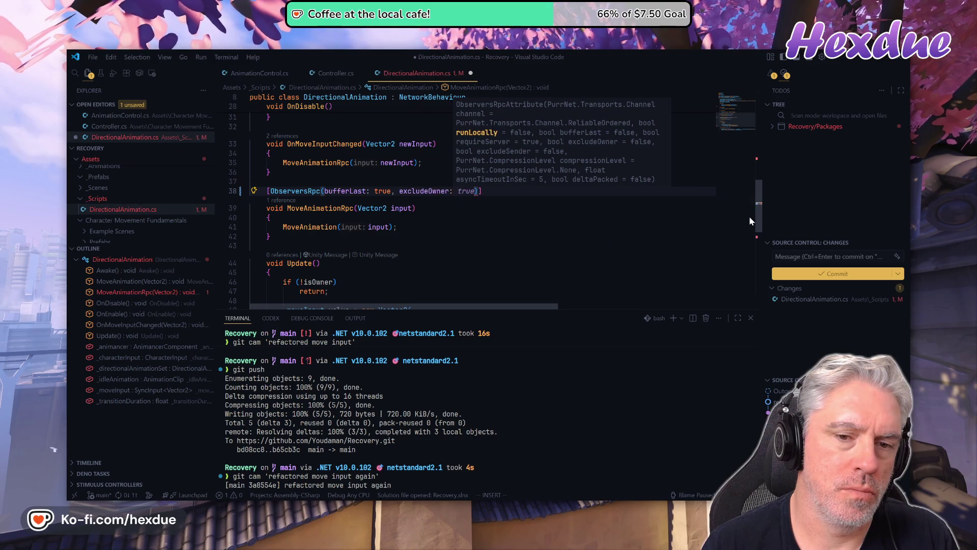
pyautogui.press('Escape')
# Call MoveAnimation(_moveInput.value) in Update, right after the _moveInput assignment
pyautogui.press('j')
pyautogui.press('j')
pyautogui.press('j')
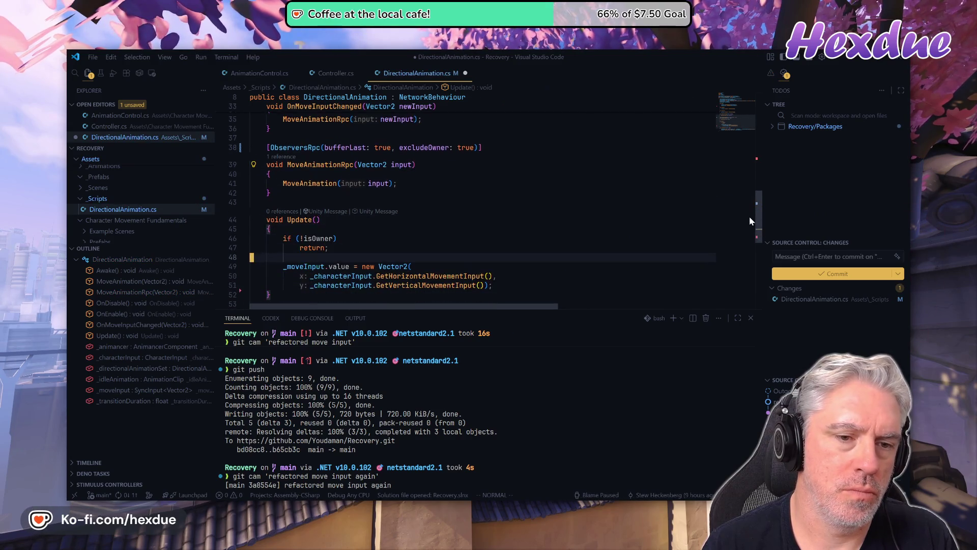
pyautogui.press('j')
pyautogui.press('j')
pyautogui.press('j')
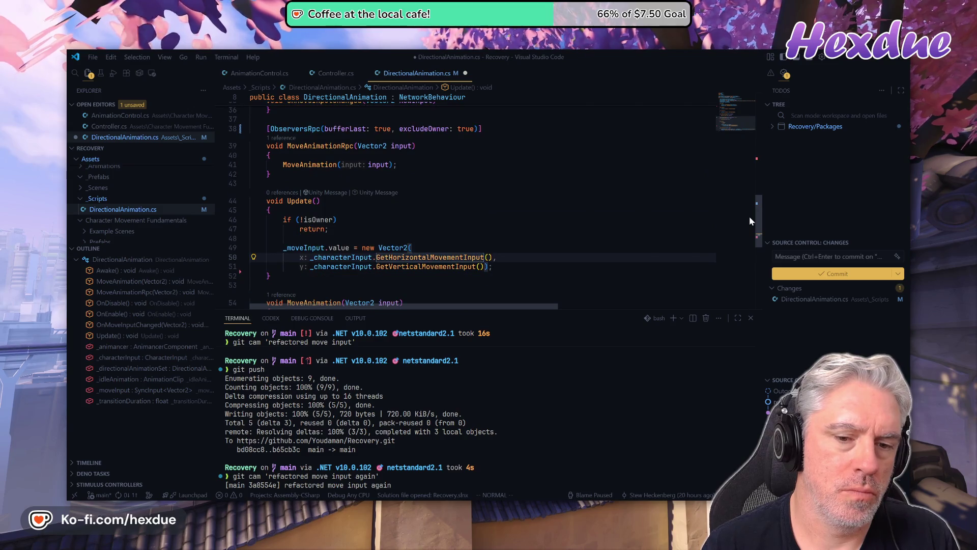
pyautogui.press('o')
pyautogui.press('Return')
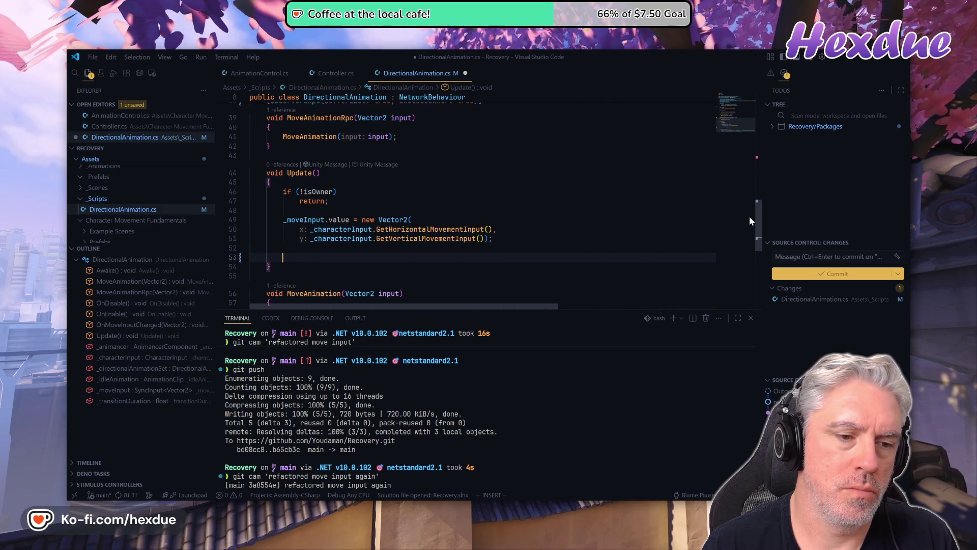
pyautogui.write('Mo')
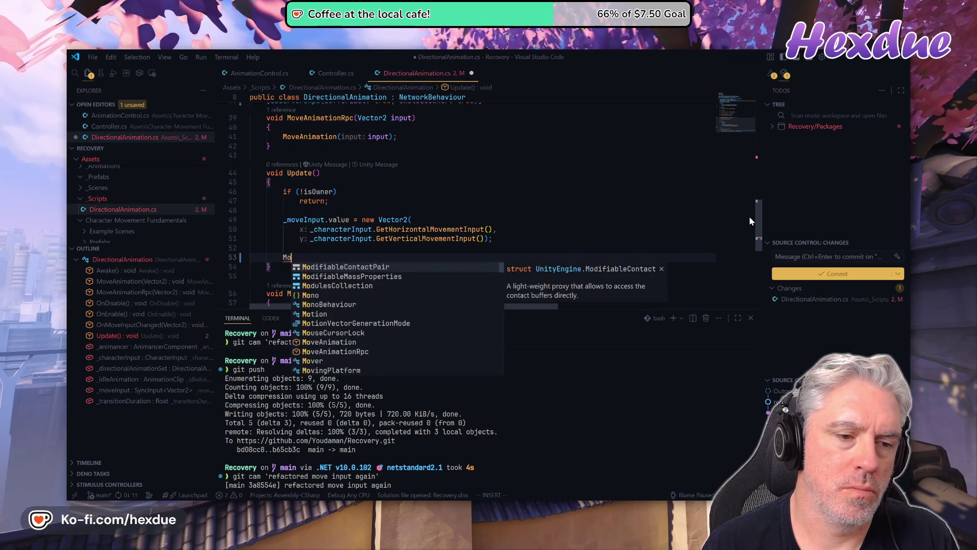
pyautogui.write('veA')
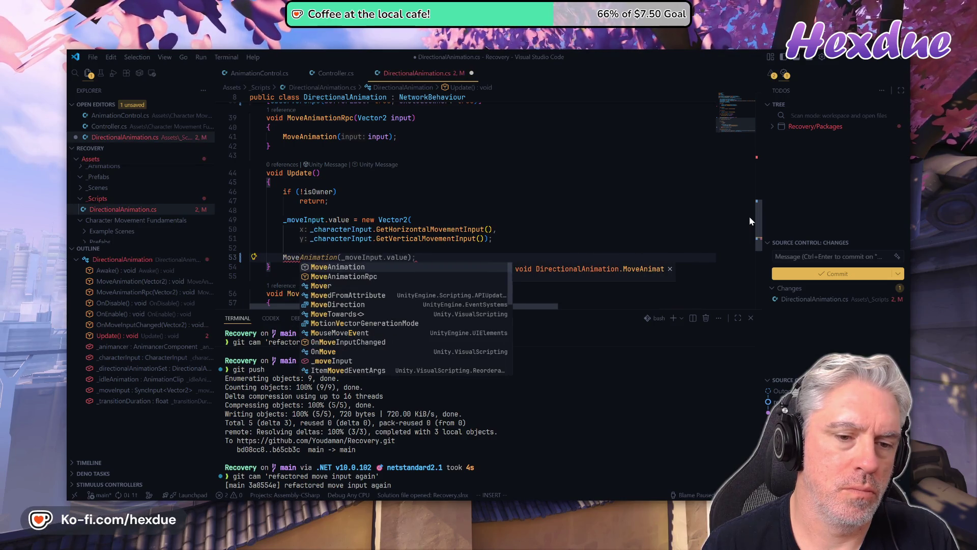
pyautogui.press('Return')
pyautogui.press('Tab')
pyautogui.press('Escape')
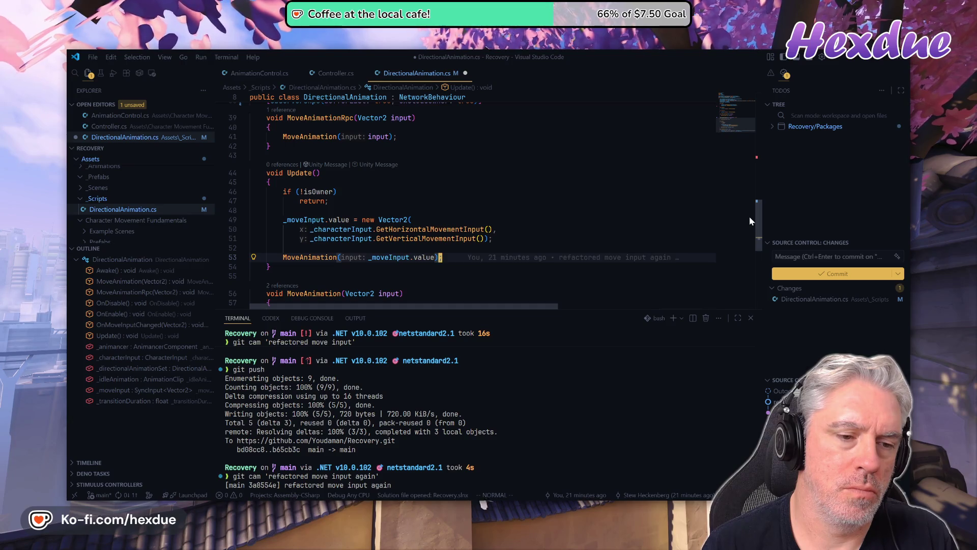
pyautogui.hotkey('alt', 'Tab')
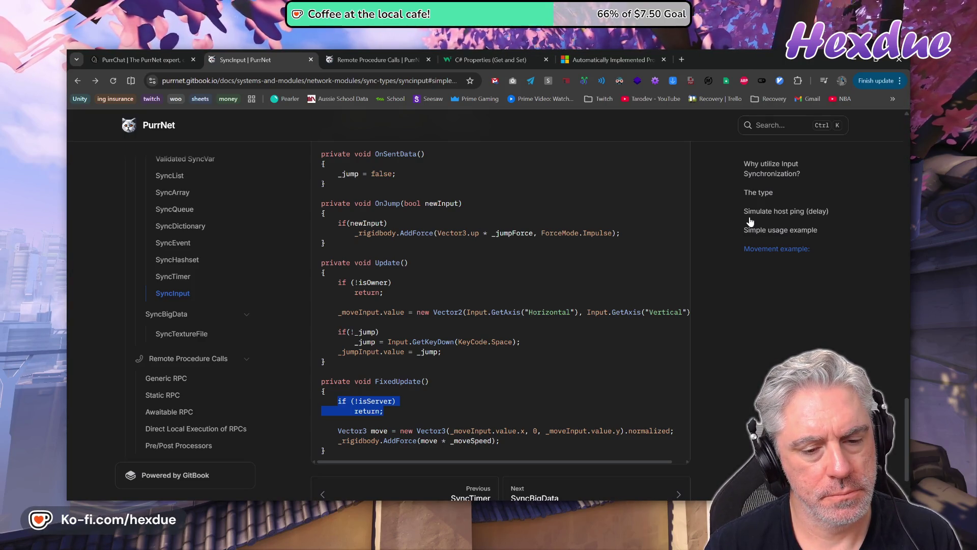
# Glance between Unity and the SyncInput docs, then save DirectionalAnimation.cs with :w
pyautogui.hotkey('alt', 'Tab')
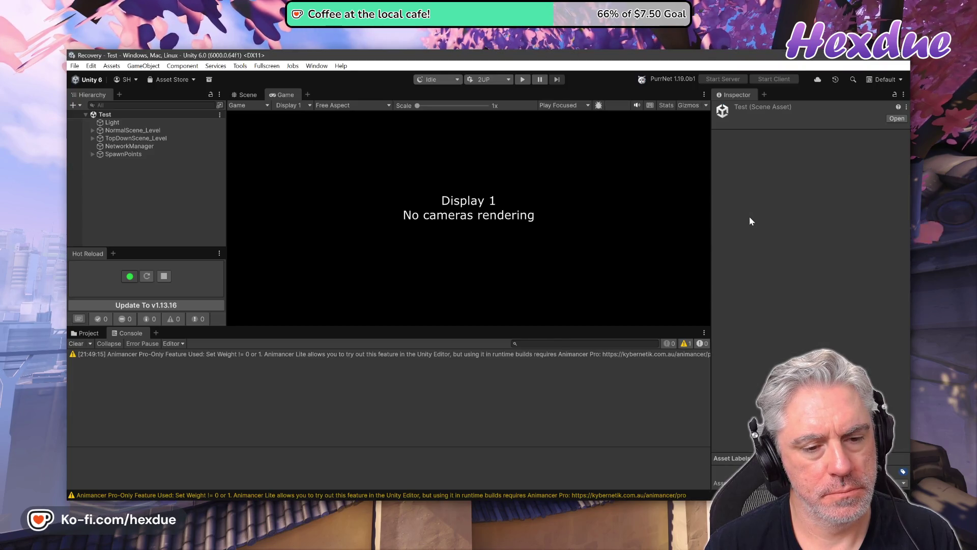
pyautogui.hotkey('alt', 'Tab')
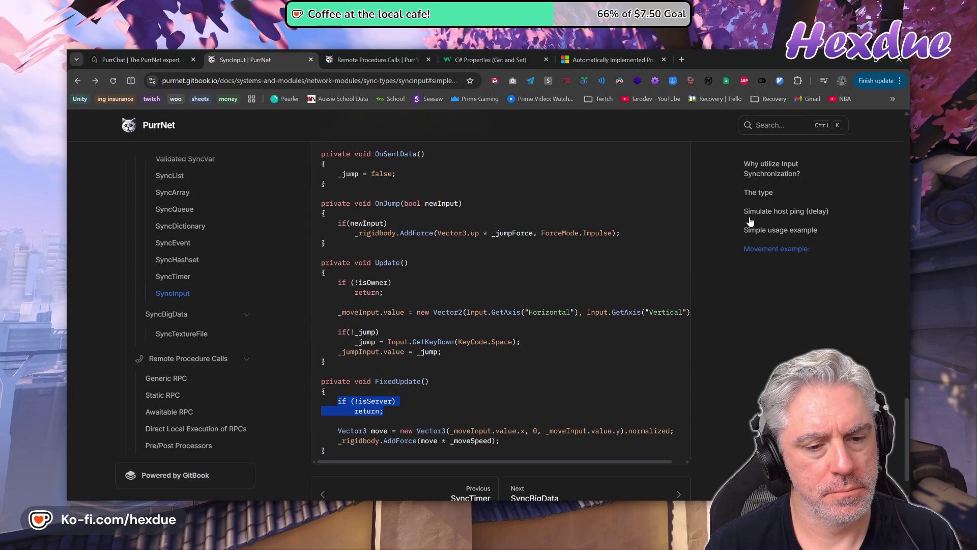
pyautogui.hotkey('alt', 'Tab')
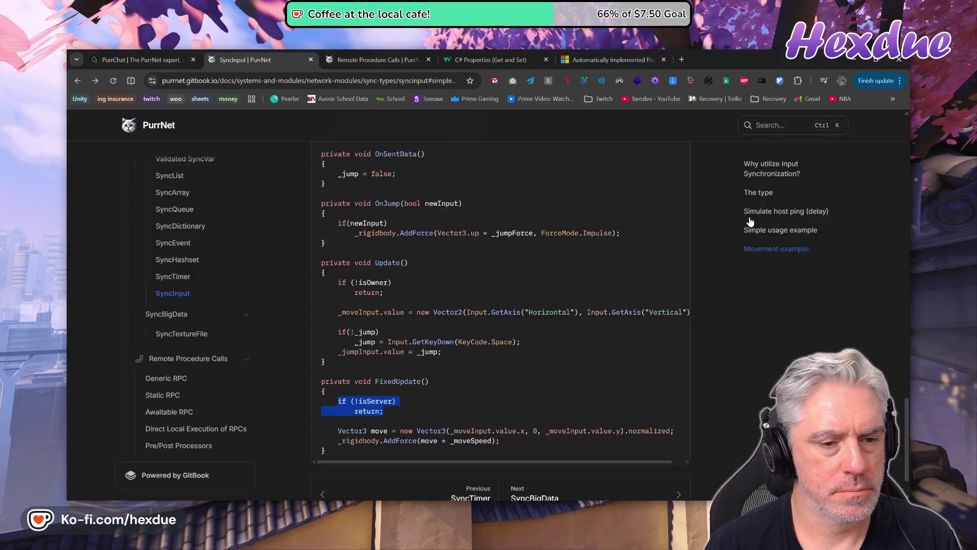
pyautogui.hotkey('alt', 'Tab')
pyautogui.hotkey('alt', 'Tab')
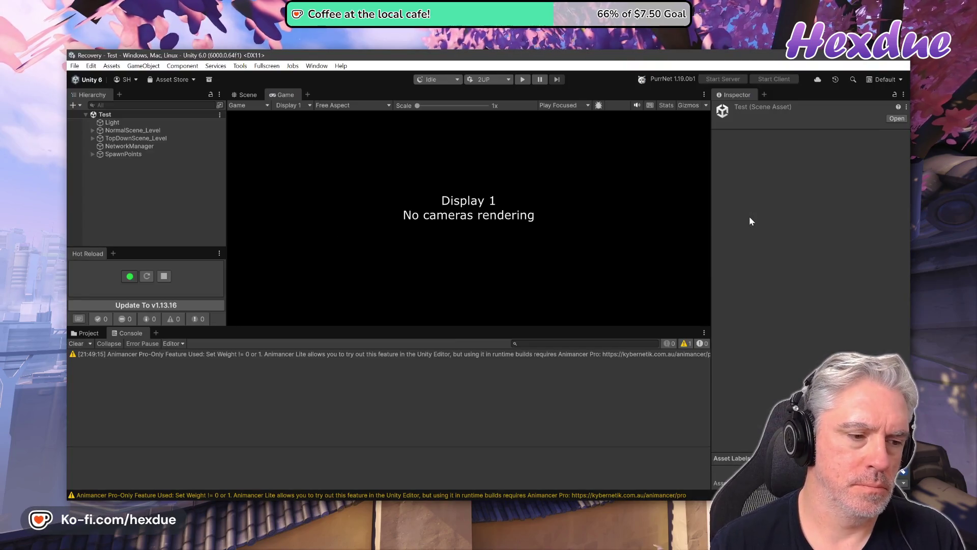
pyautogui.hotkey('alt', 'Tab')
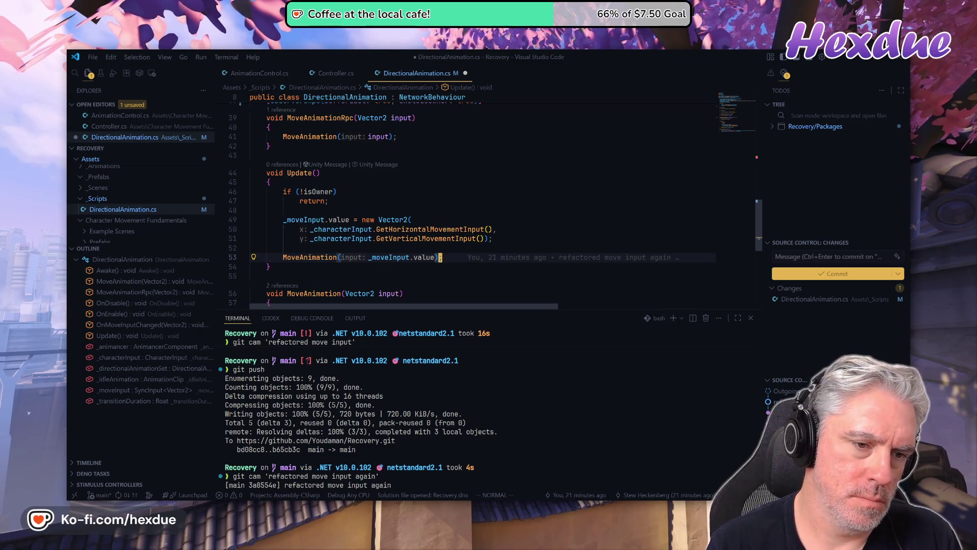
pyautogui.write(':w')
pyautogui.press('Return')
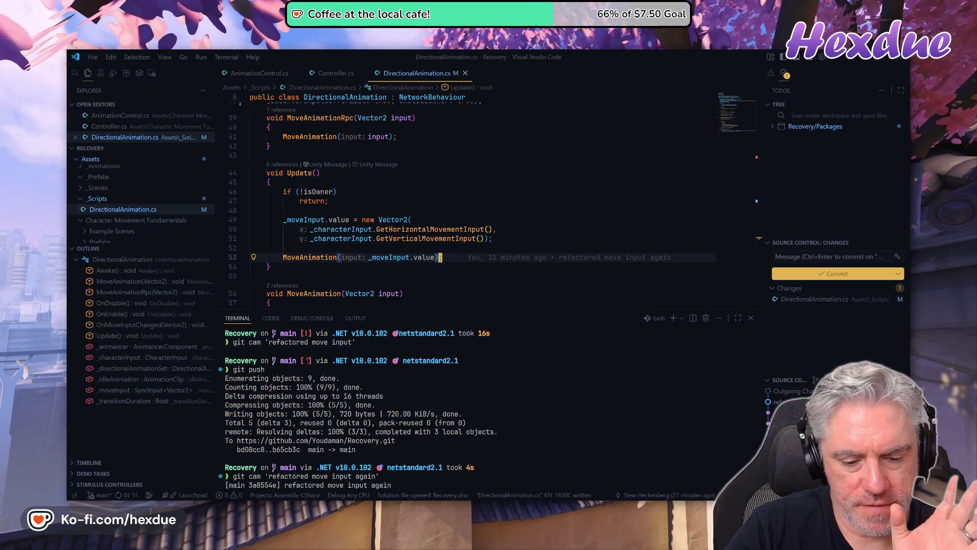
pyautogui.hotkey('alt', 'Tab')
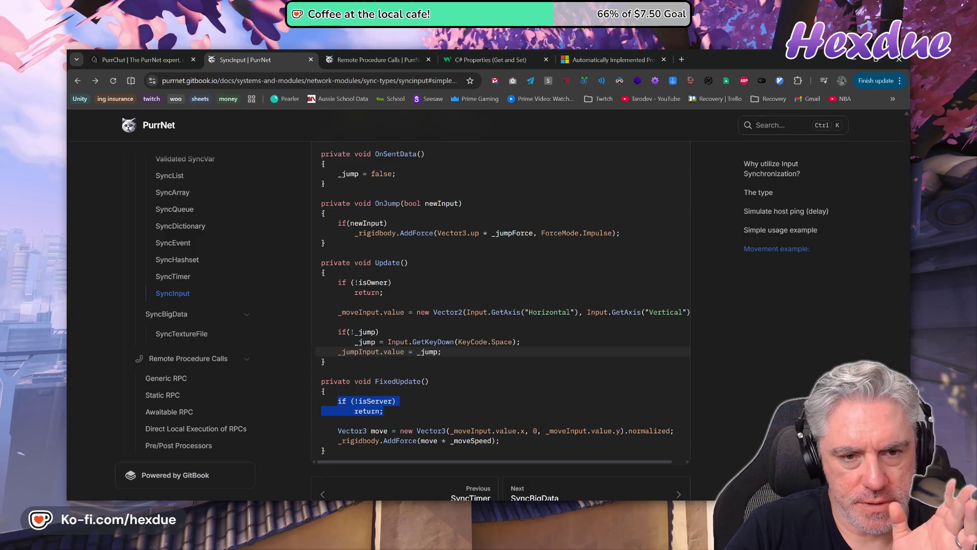
# Read the SyncInput<Vector2> field declarations in the docs' simple usage example
pyautogui.scroll(5, 500, 305)
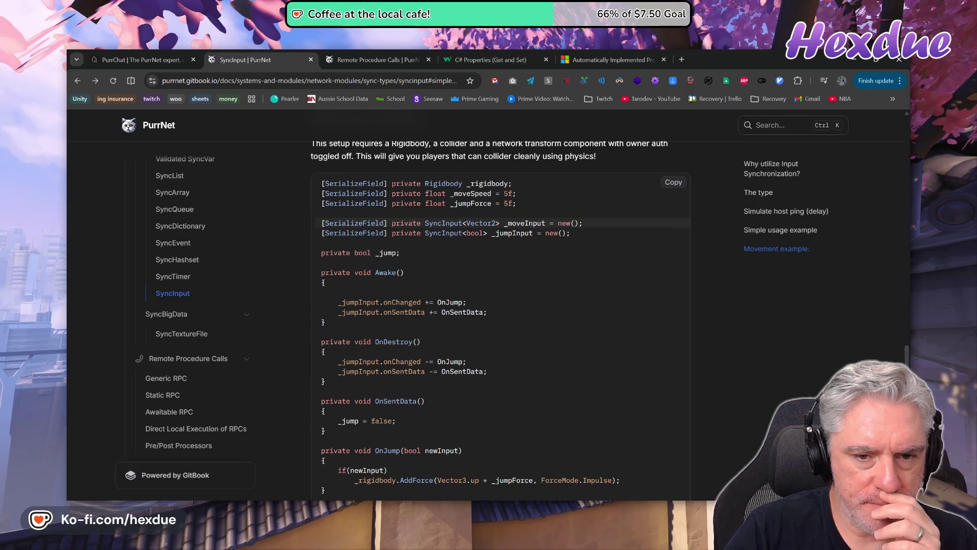
pyautogui.scroll(-2, 427, 221)
pyautogui.scroll(2, 426, 222)
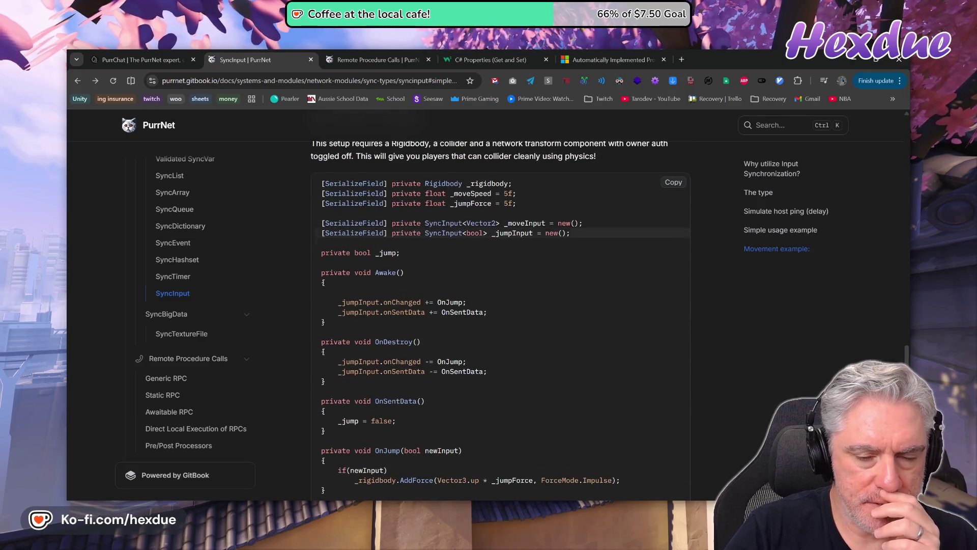
pyautogui.moveTo(384, 223)
pyautogui.mouseDown()
pyautogui.moveTo(509, 233)
pyautogui.moveTo(570, 224)
pyautogui.mouseUp()
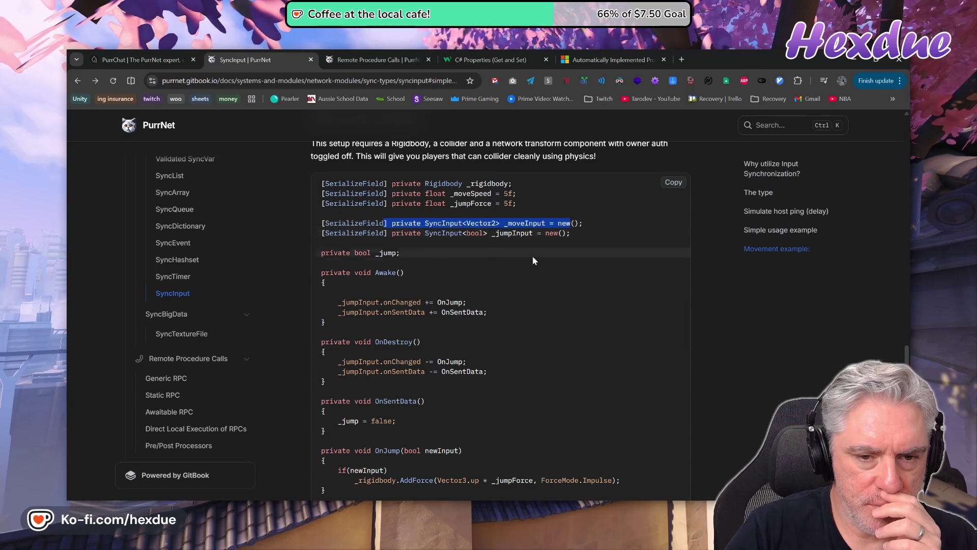
pyautogui.scroll(10, 534, 285)
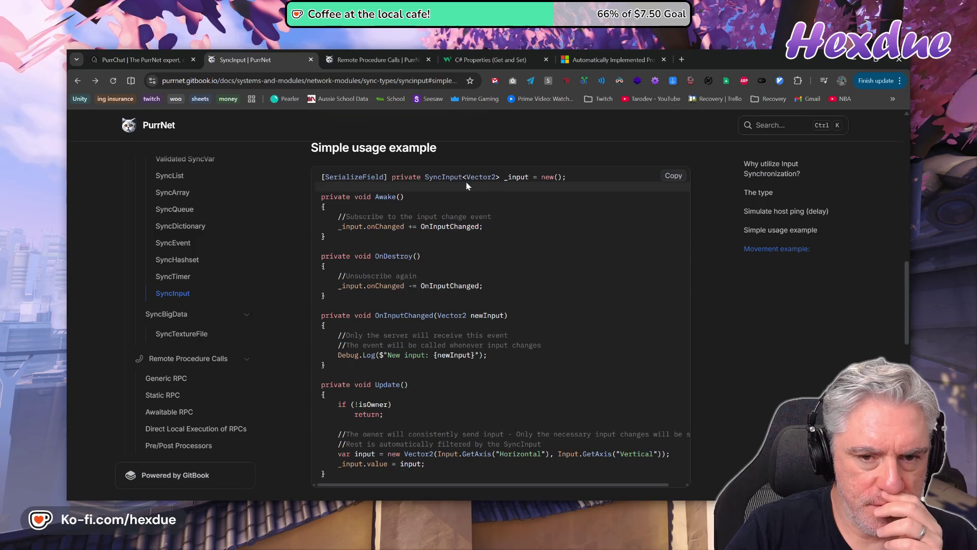
pyautogui.moveTo(412, 177); pyautogui.dragTo(537, 178)
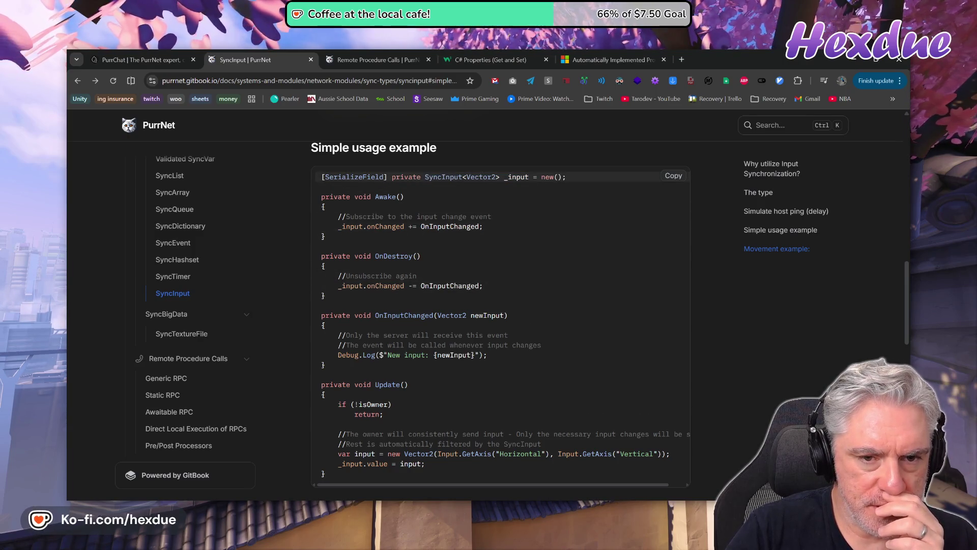
pyautogui.tripleClick(529, 178)
pyautogui.doubleClick(443, 177)
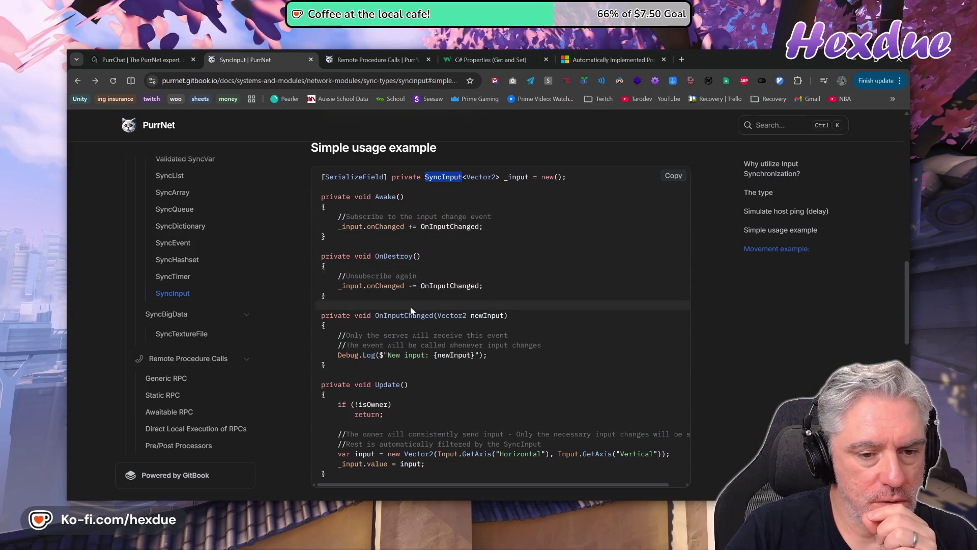
# Study the OnInputChanged subscription and handler where the server receives _input.value
pyautogui.moveTo(424, 226)
pyautogui.mouseDown()
pyautogui.moveTo(469, 217)
pyautogui.moveTo(485, 235)
pyautogui.mouseUp()
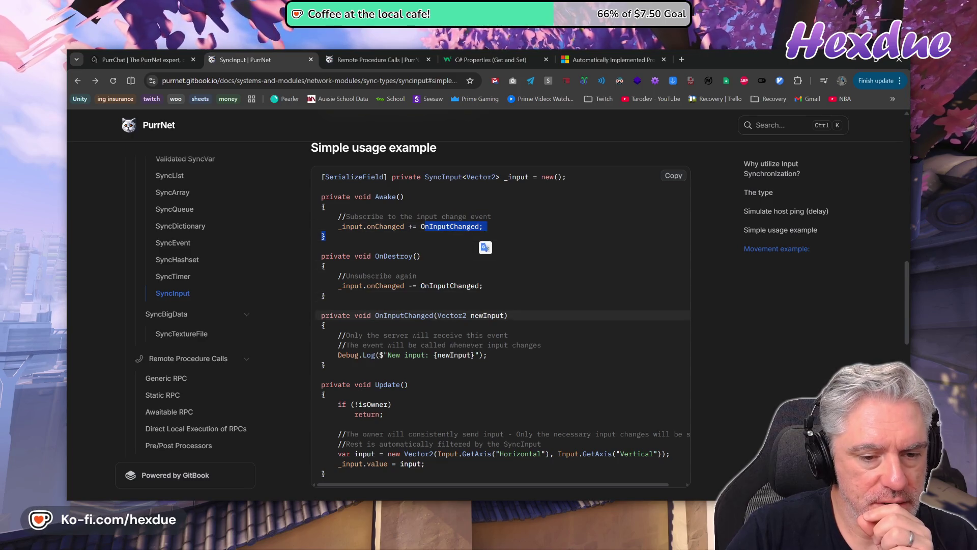
pyautogui.moveTo(378, 315); pyautogui.dragTo(429, 316)
pyautogui.moveTo(365, 335)
pyautogui.mouseDown()
pyautogui.moveTo(450, 336)
pyautogui.moveTo(446, 345)
pyautogui.mouseUp()
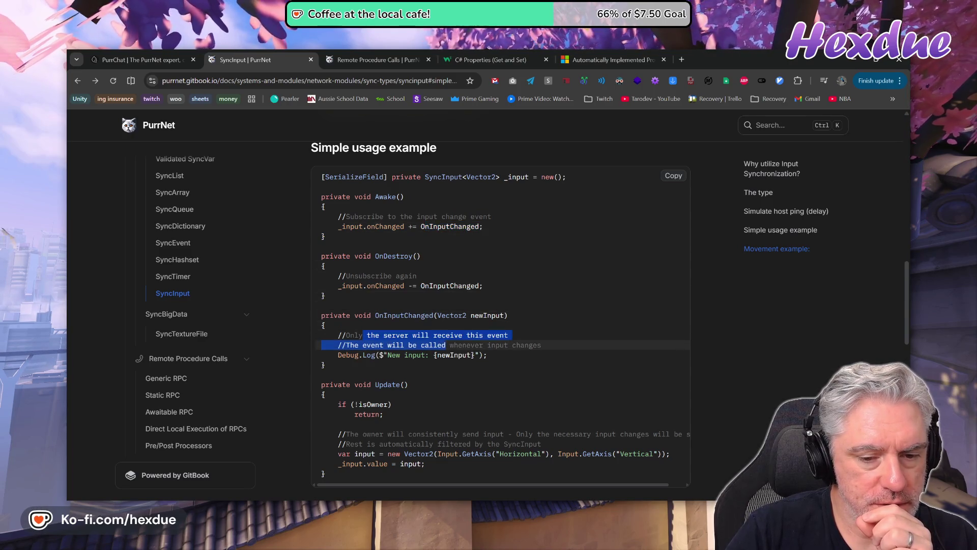
pyautogui.scroll(-1, 505, 355)
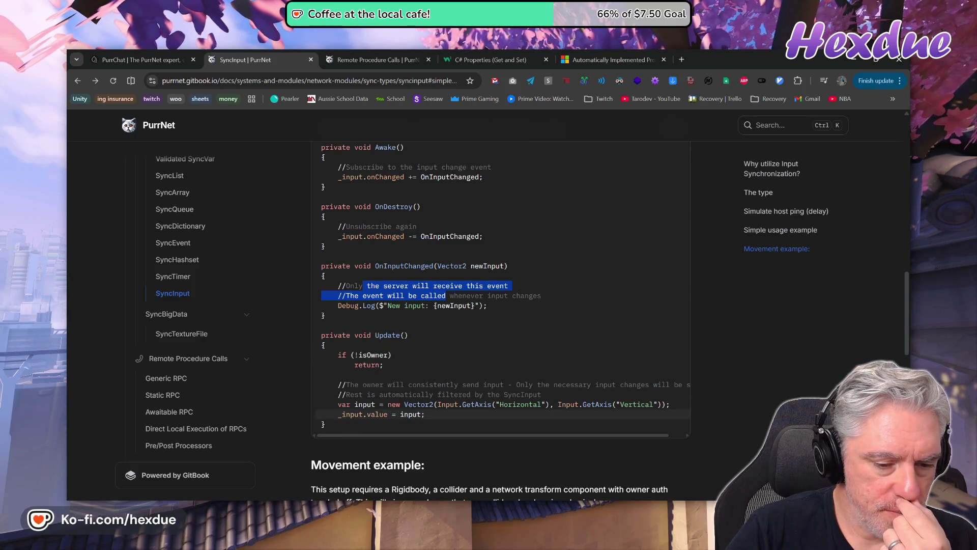
pyautogui.moveTo(342, 415); pyautogui.dragTo(433, 419)
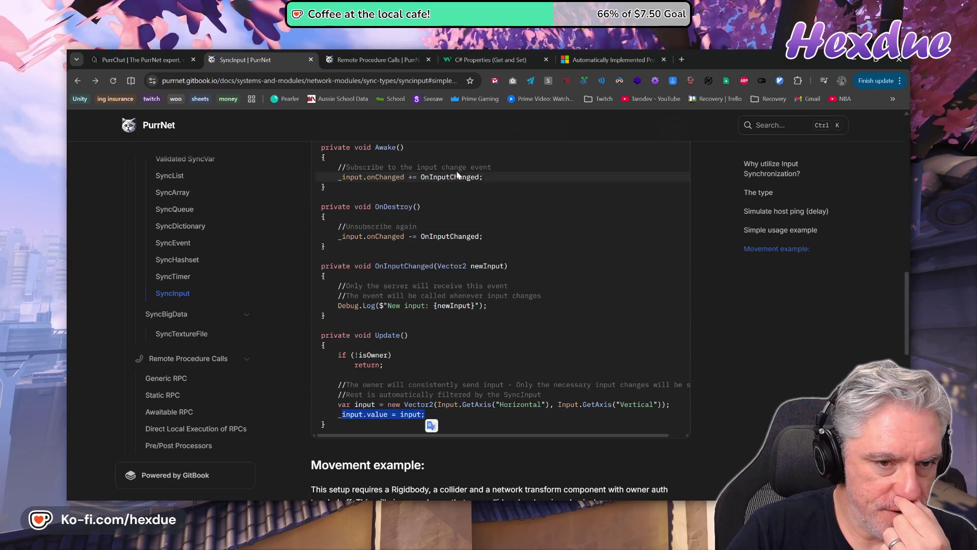
pyautogui.moveTo(379, 265); pyautogui.dragTo(460, 265)
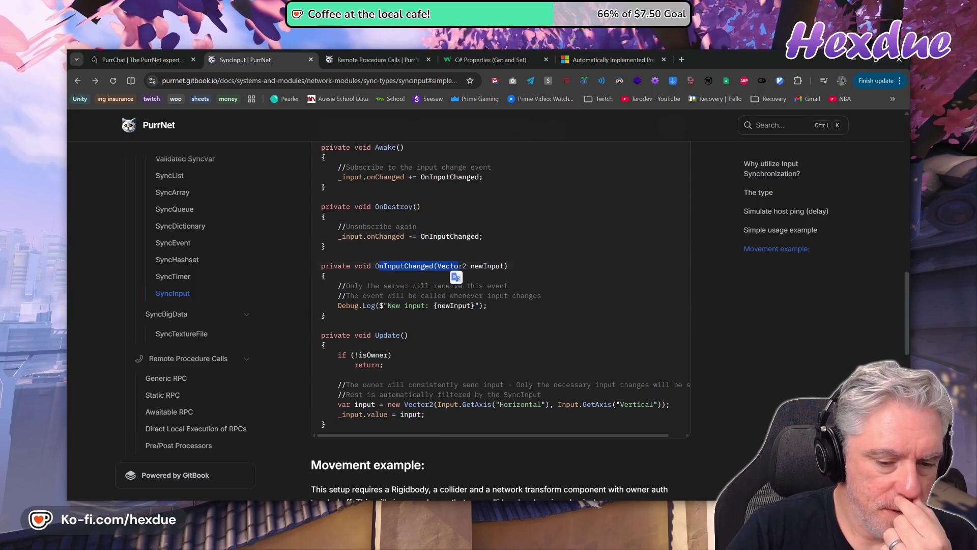
pyautogui.click(235, 505)
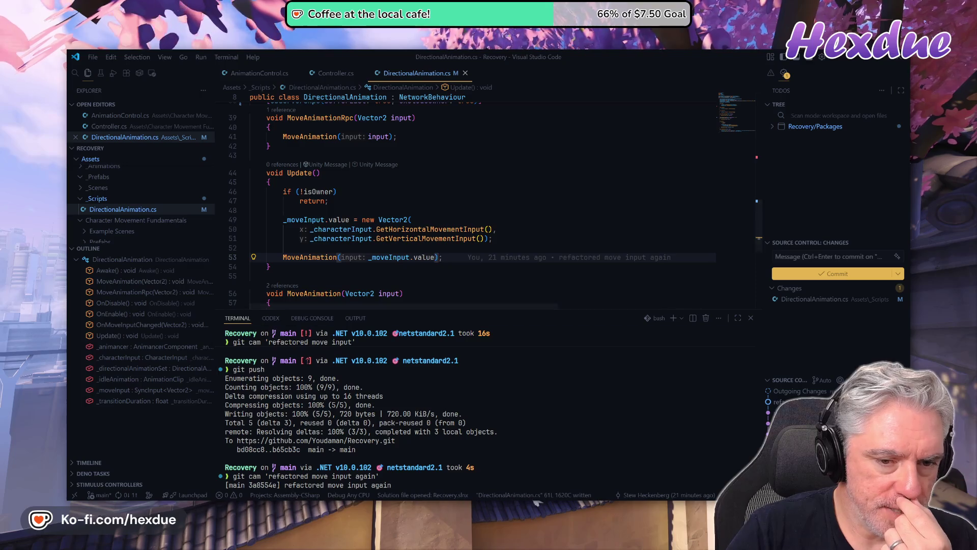
pyautogui.scroll(2, 484, 204)
pyautogui.scroll(1, 483, 204)
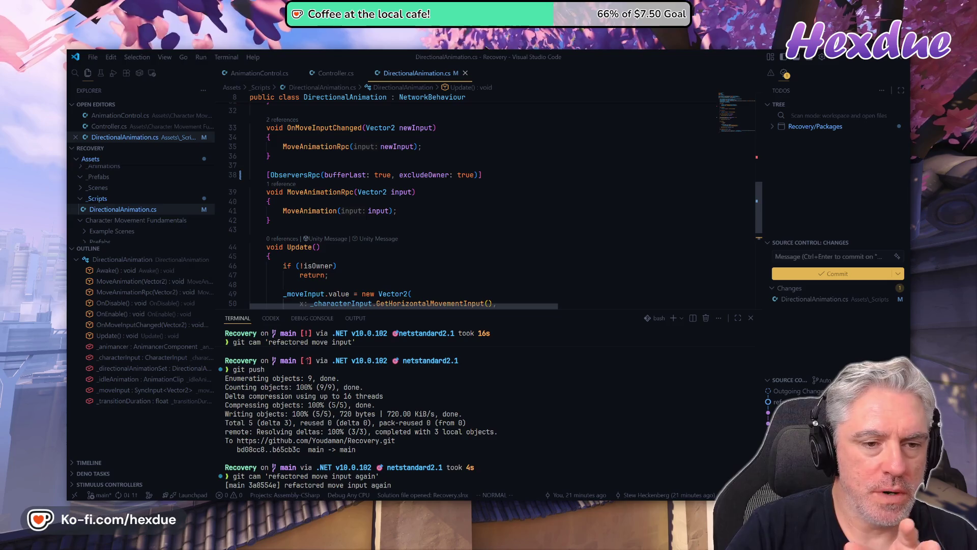
pyautogui.click(440, 280)
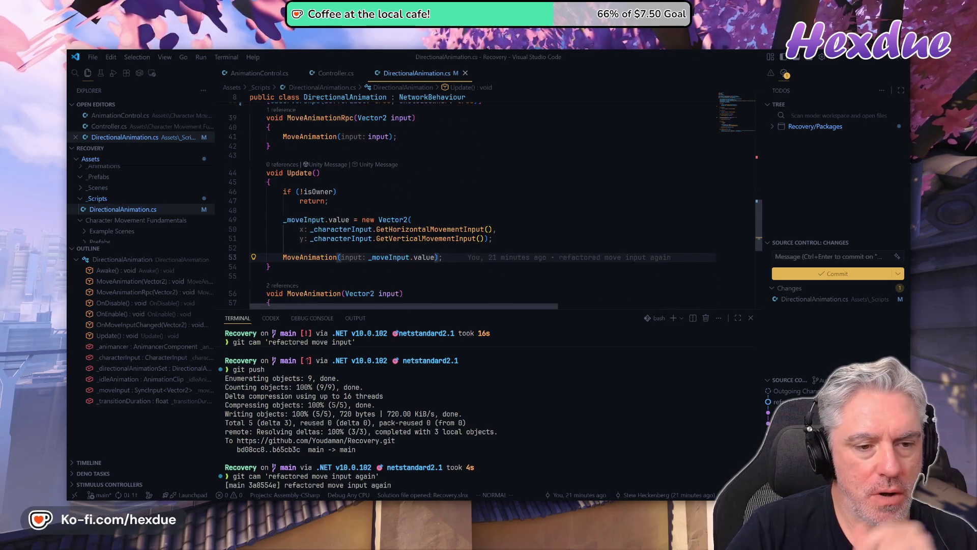
pyautogui.press('k')
pyautogui.press('k')
pyautogui.press('k')
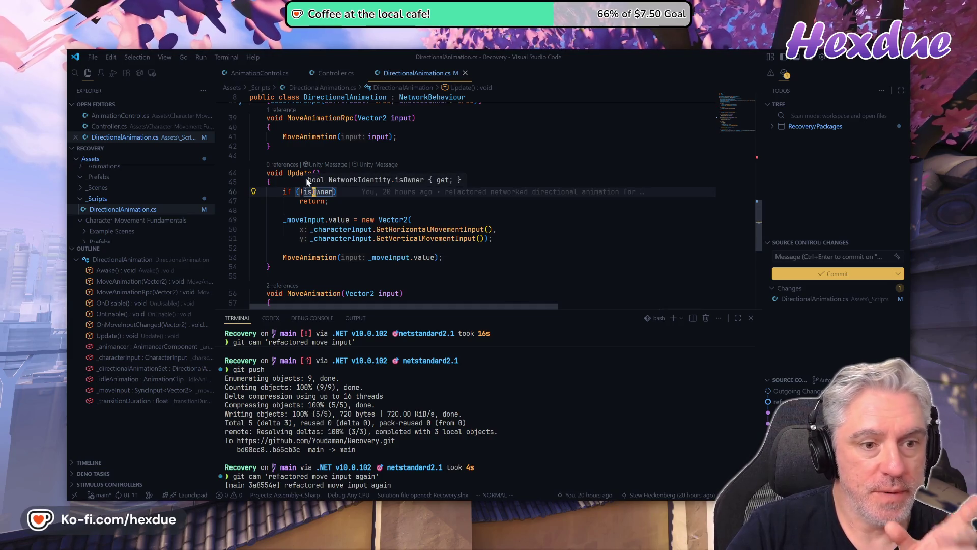
pyautogui.press('l')
pyautogui.press('l')
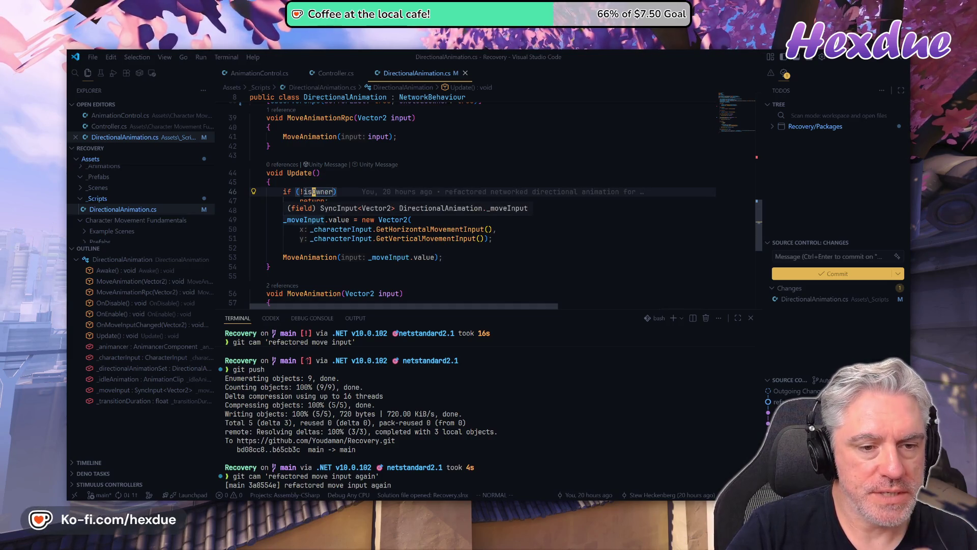
pyautogui.press('j')
pyautogui.press('j')
pyautogui.press('j')
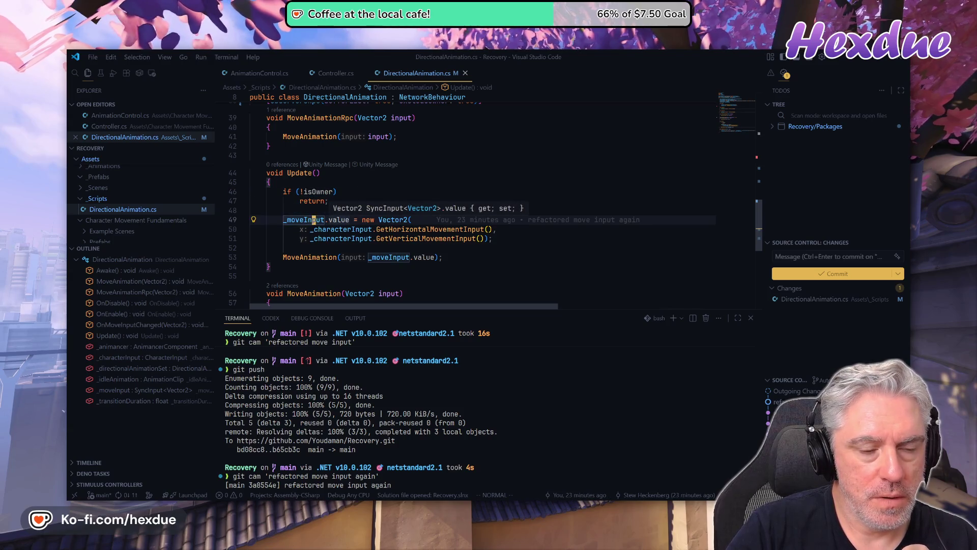
pyautogui.press('j')
pyautogui.press('j')
pyautogui.press('j')
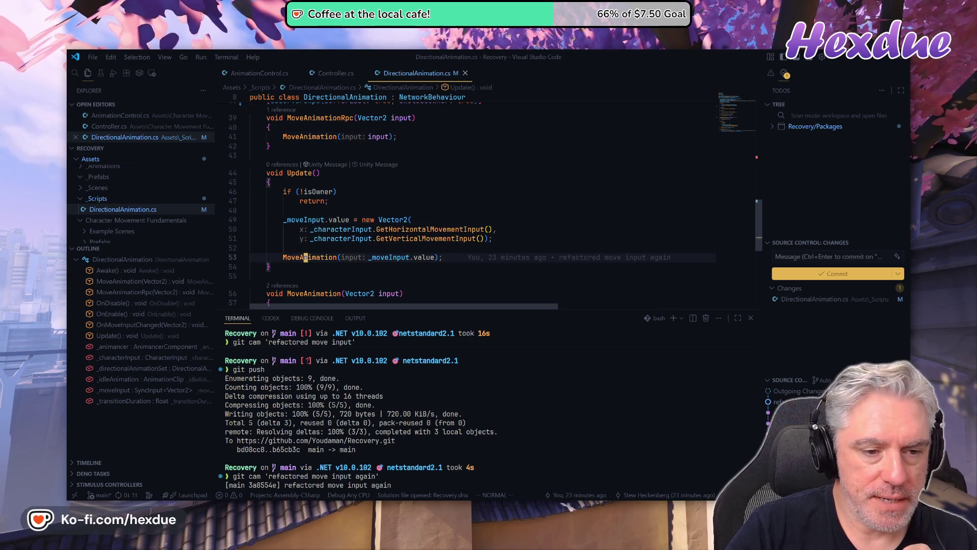
pyautogui.press('z')
pyautogui.press('z')
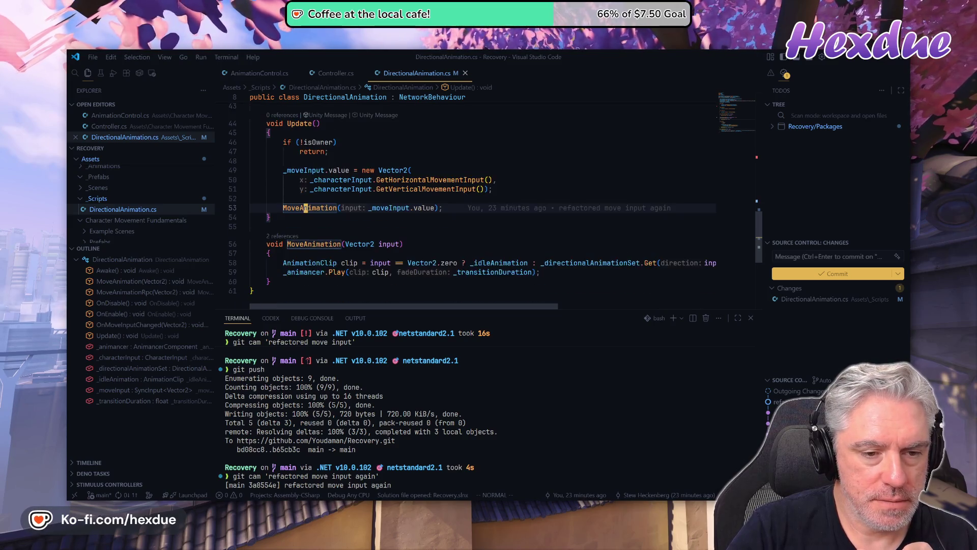
pyautogui.scroll(1, 274, 244)
pyautogui.scroll(5, 331, 263)
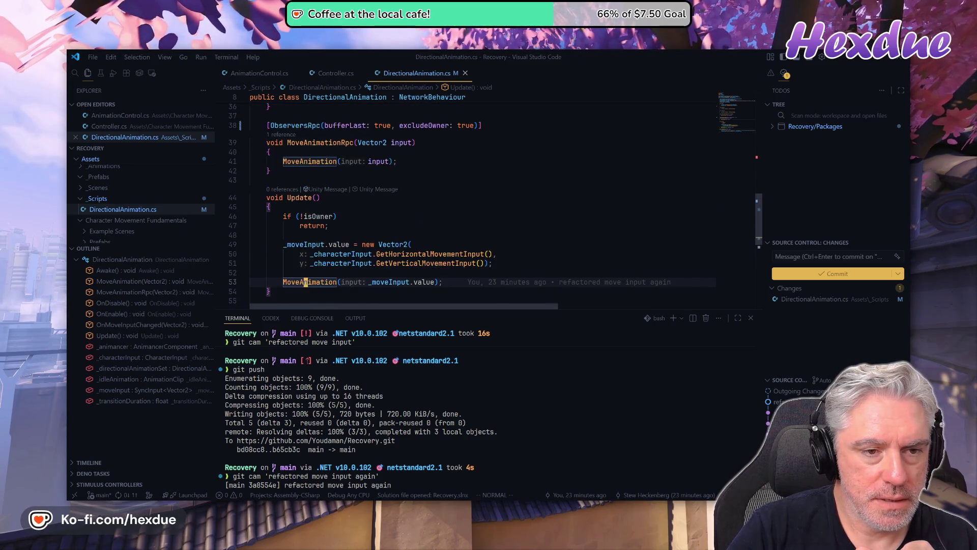
pyautogui.scroll(-3, 331, 263)
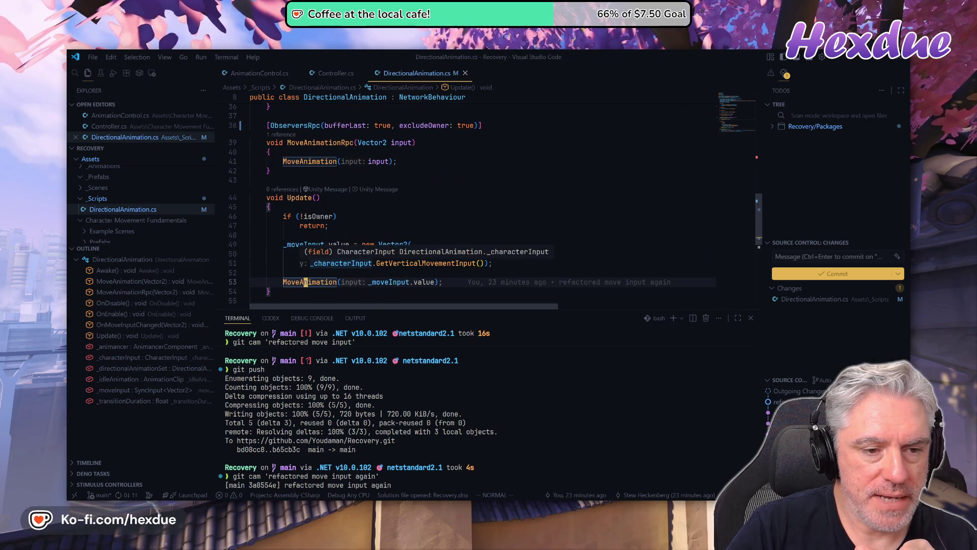
pyautogui.press('k')
pyautogui.press('k')
pyautogui.press('k')
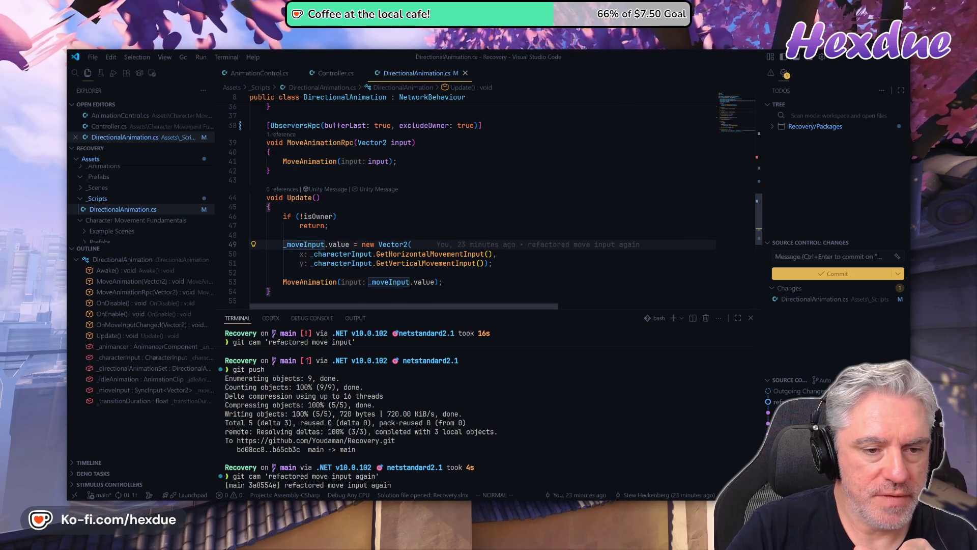
pyautogui.scroll(8, 484, 204)
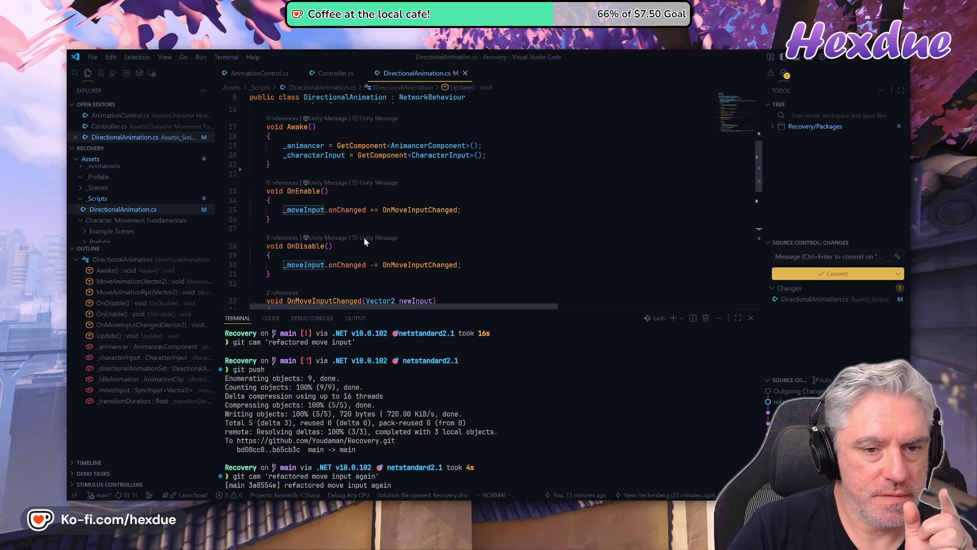
pyautogui.scroll(-3, 483, 204)
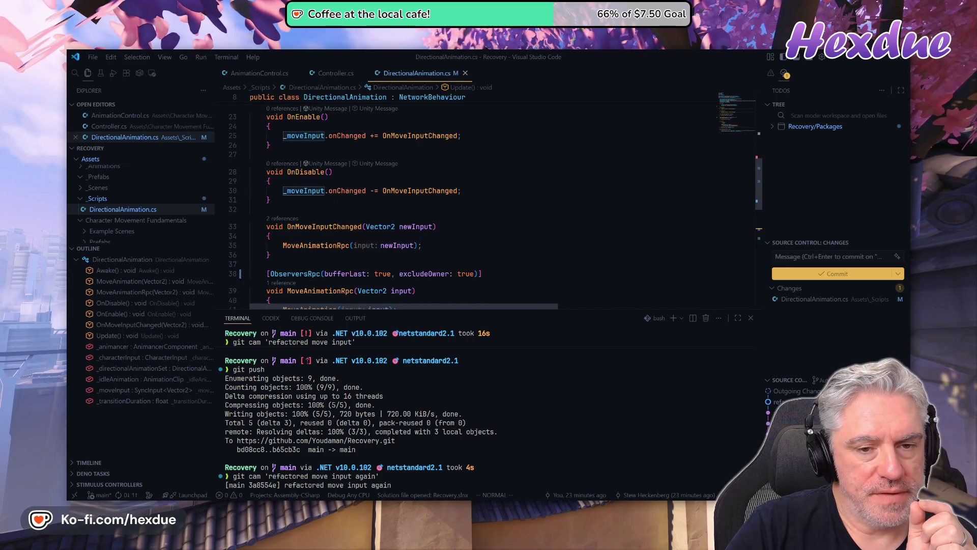
pyautogui.moveTo(326, 227)
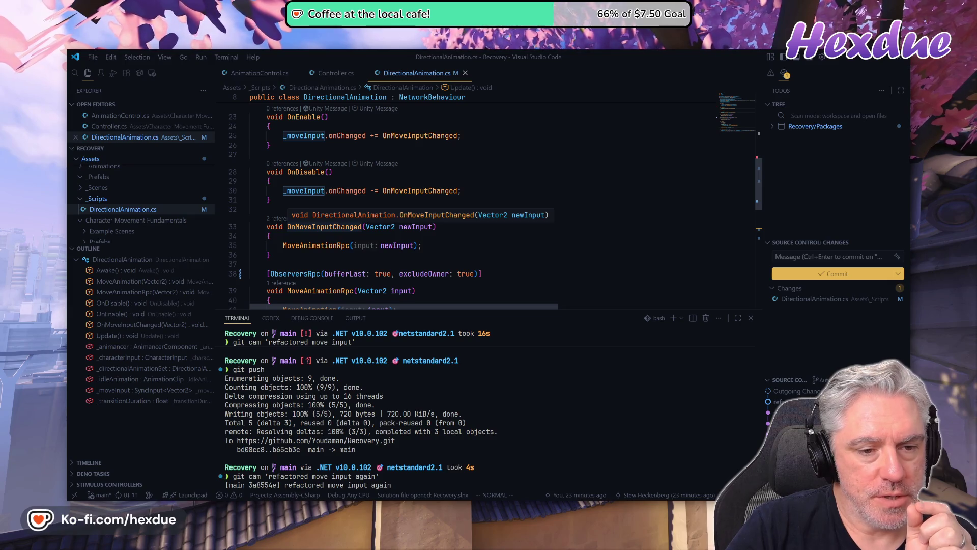
pyautogui.click(315, 245)
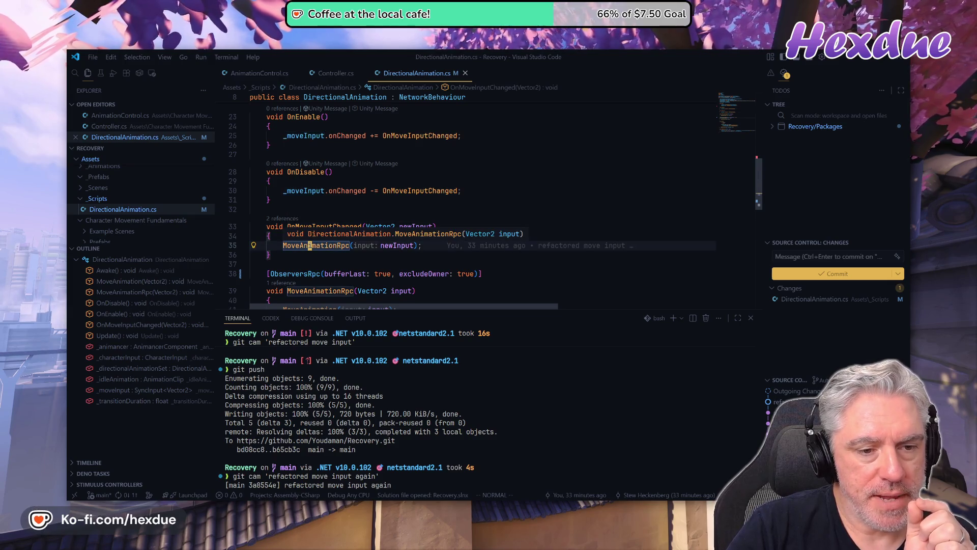
pyautogui.scroll(-2, 315, 246)
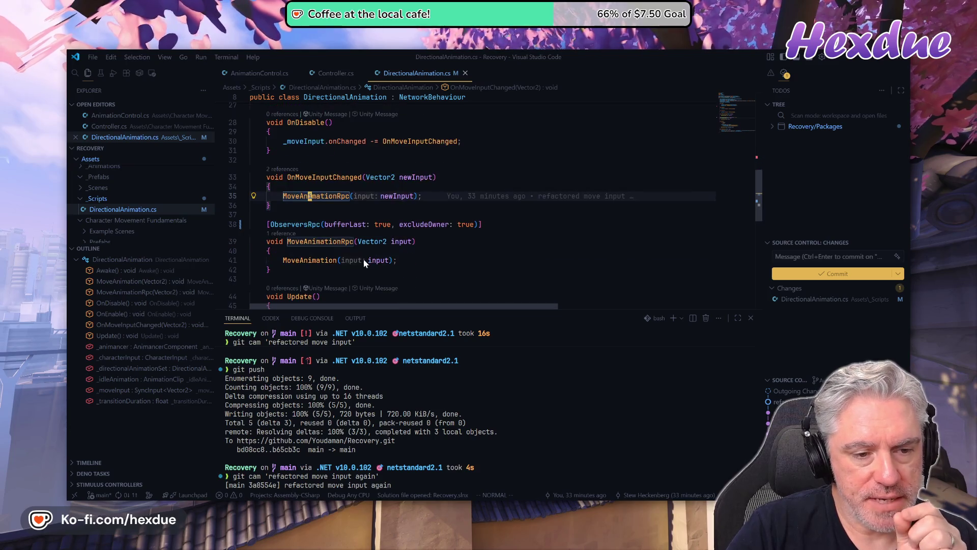
pyautogui.click(335, 260)
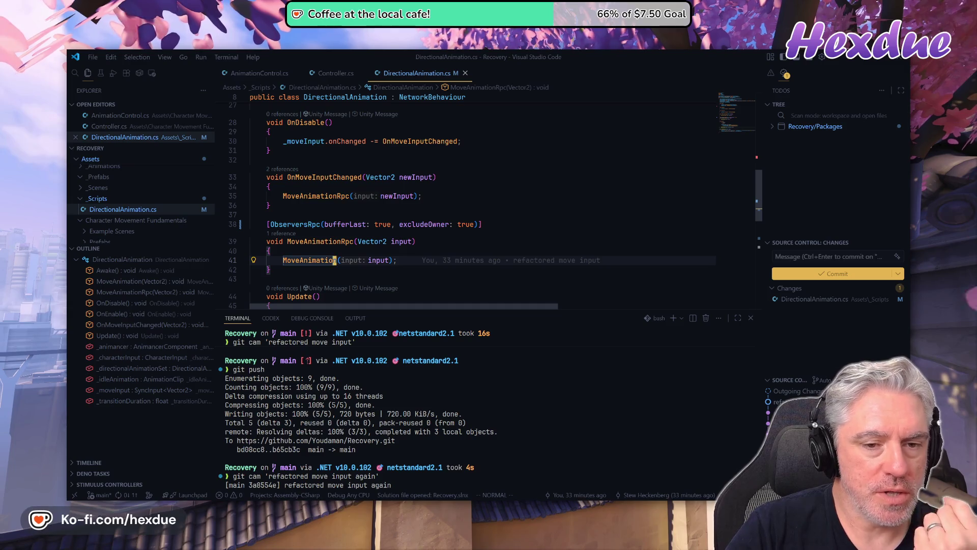
pyautogui.click(434, 224)
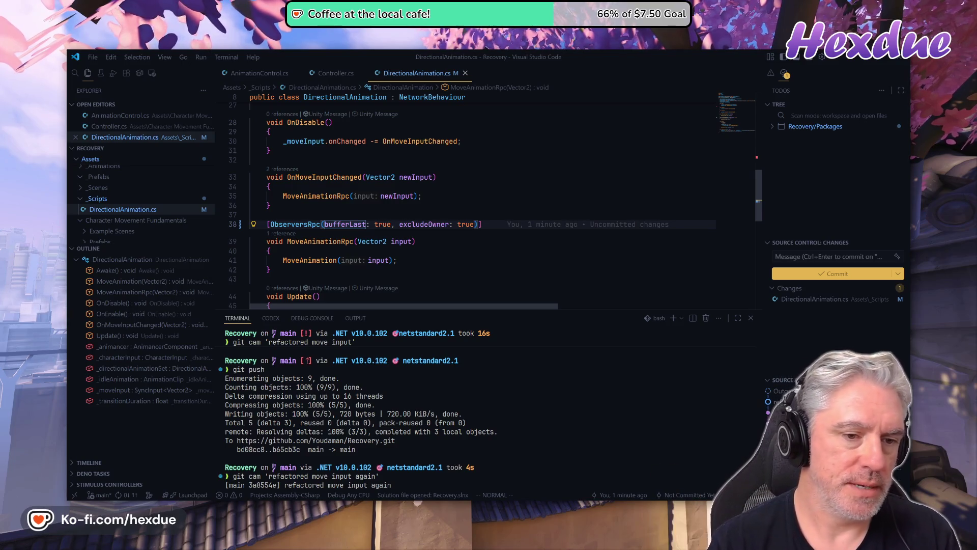
pyautogui.write(':')
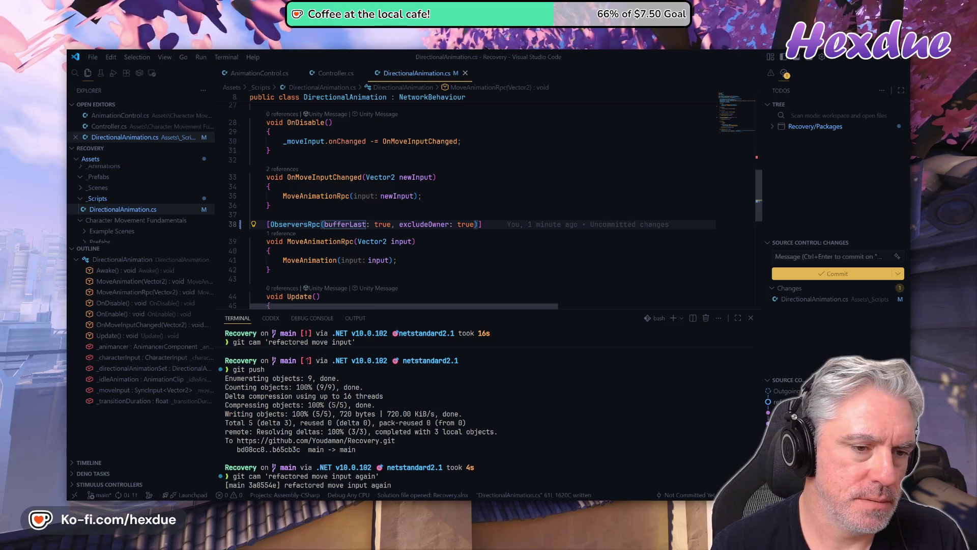
pyautogui.click(355, 224)
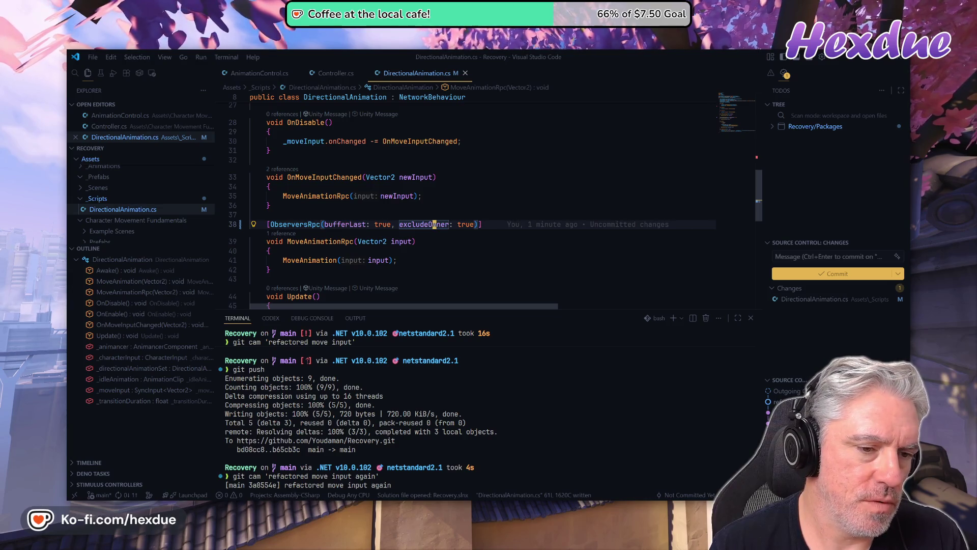
pyautogui.click(319, 260)
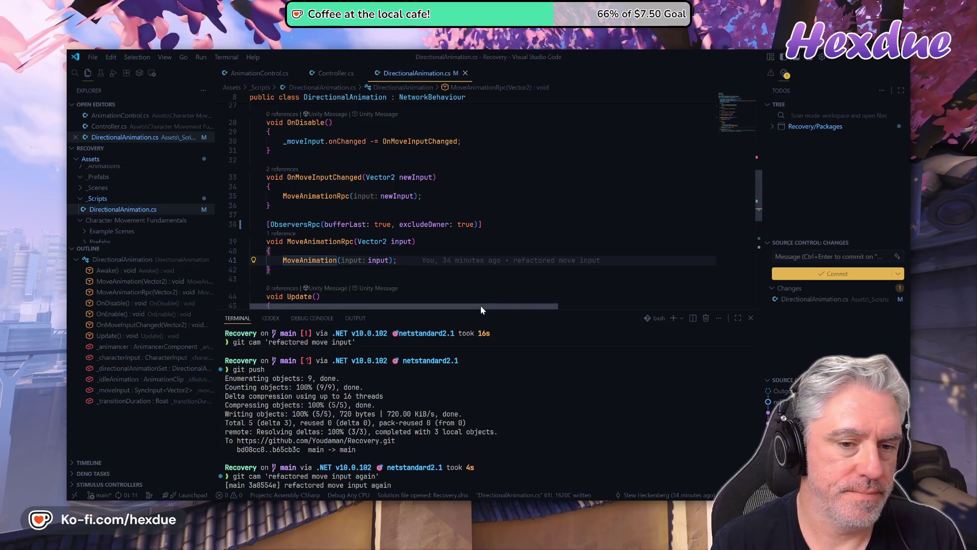
# Cut bufferLast: true from the ObserversRpc attribute and paste it after excludeOwner's value
pyautogui.press('k')
pyautogui.scroll(-1, 480, 305)
pyautogui.press('k')
pyautogui.press('k')
pyautogui.press('w')
pyautogui.press('w')
pyautogui.press('w')
pyautogui.press('v')
pyautogui.press('e')
pyautogui.press('e')
pyautogui.press('e')
pyautogui.press('e')
pyautogui.press('l')
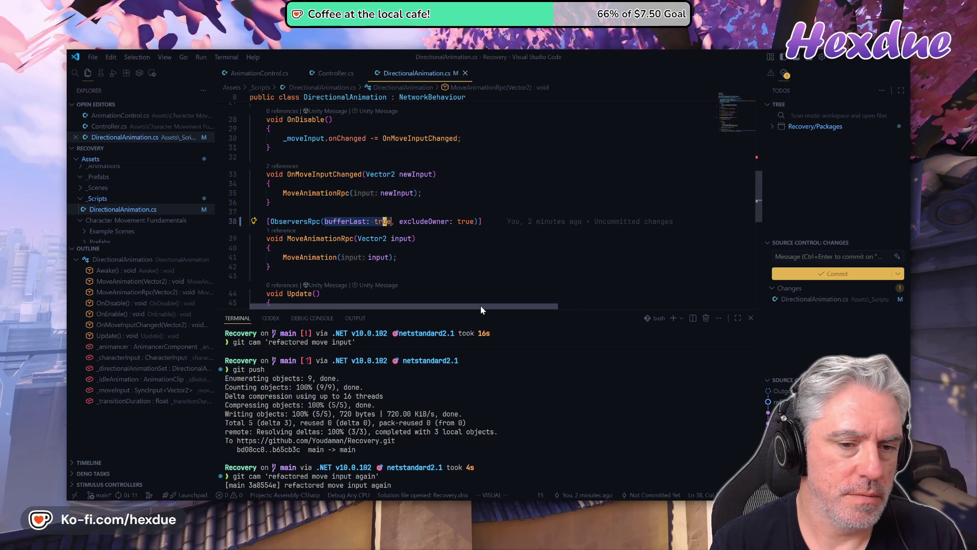
pyautogui.press('d')
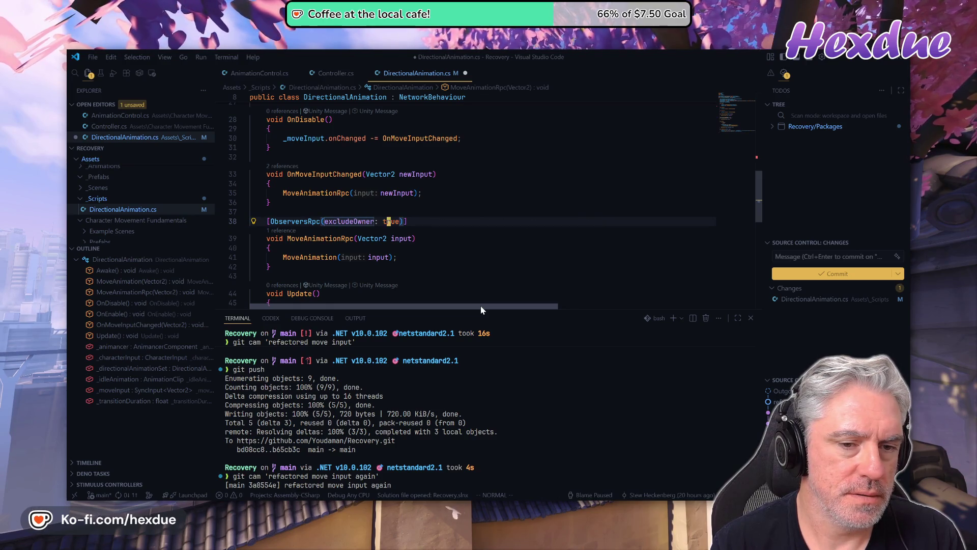
pyautogui.press('p')
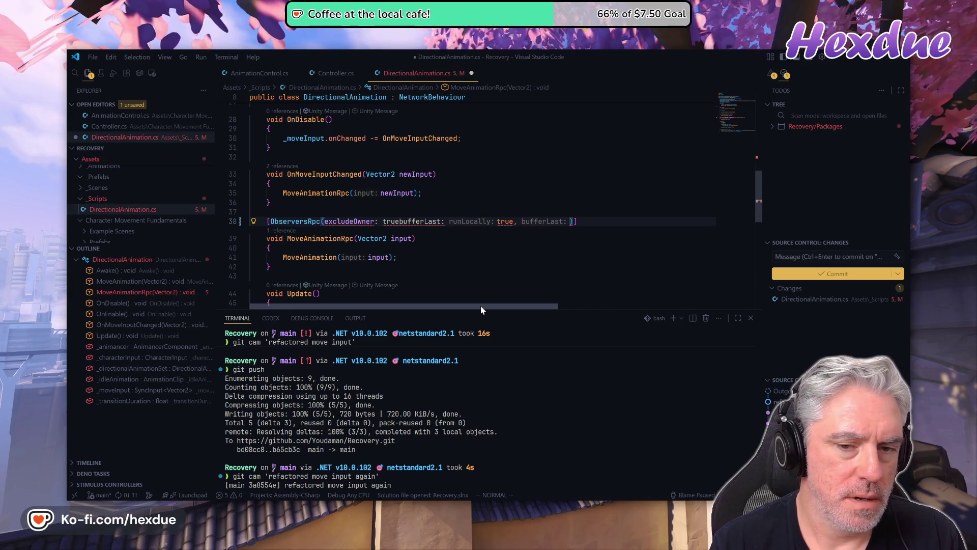
# Fix the comma and spacing to read excludeOwner: true, bufferLast: true, and save
pyautogui.press('x')
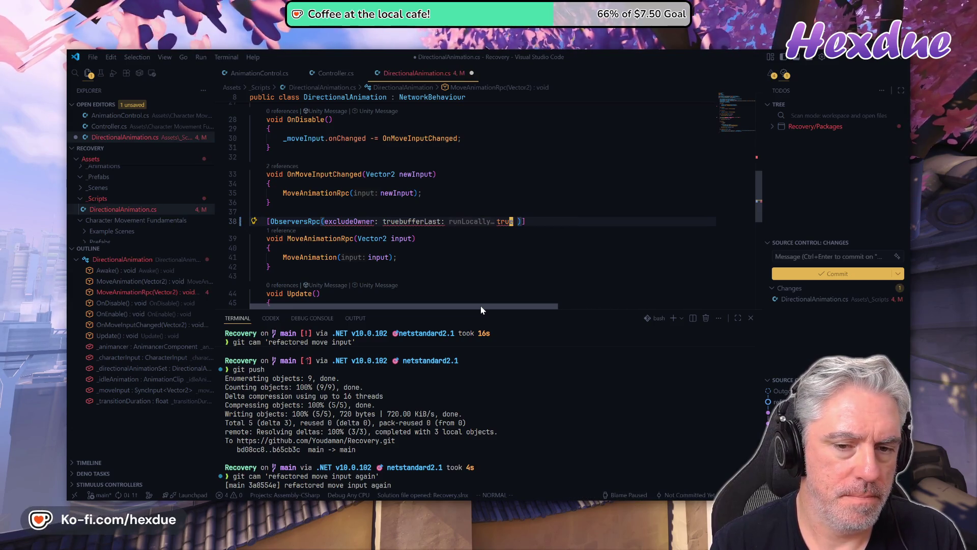
pyautogui.press('l')
pyautogui.press('l')
pyautogui.press('l')
pyautogui.write('i,')
pyautogui.press('Escape')
pyautogui.press('l')
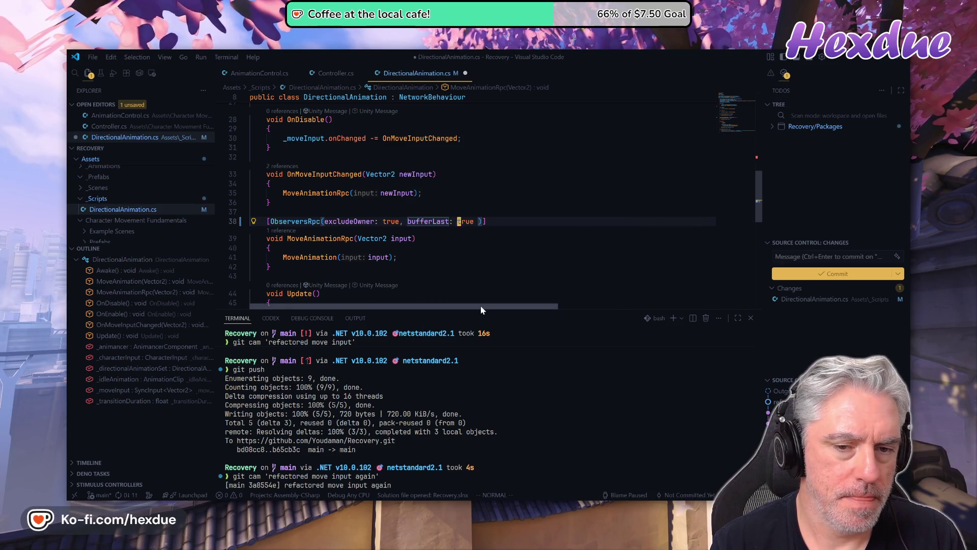
pyautogui.press('l')
pyautogui.press('x')
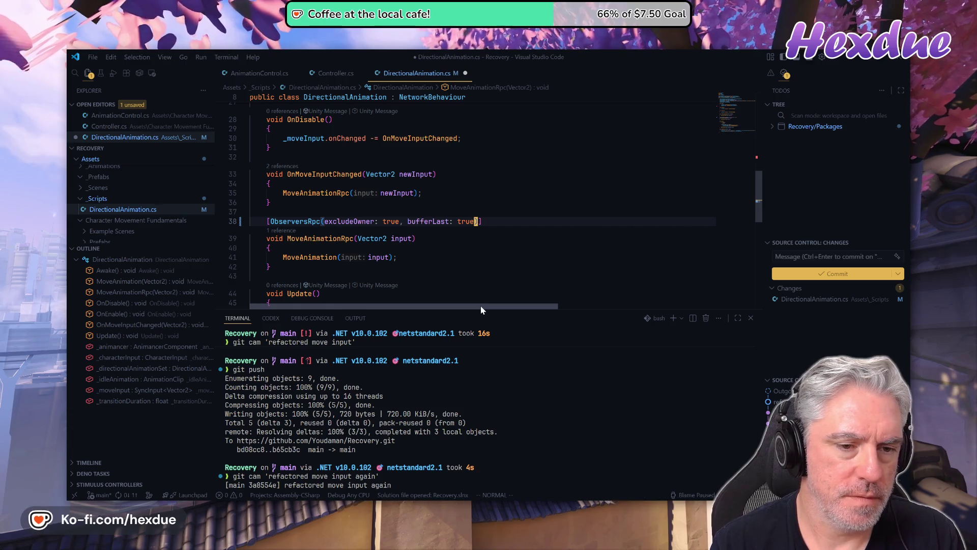
pyautogui.write(':w')
pyautogui.press('Return')
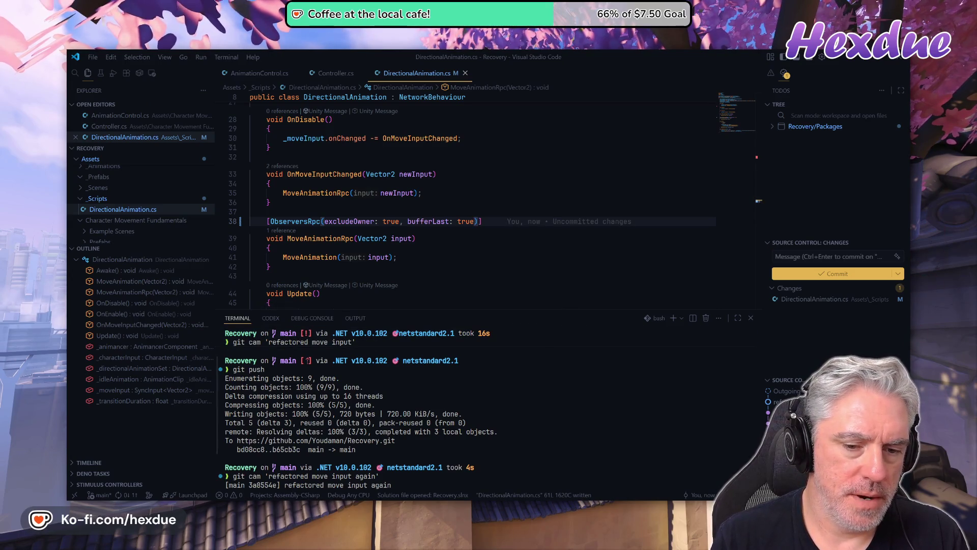
pyautogui.hotkey('alt', 'Tab')
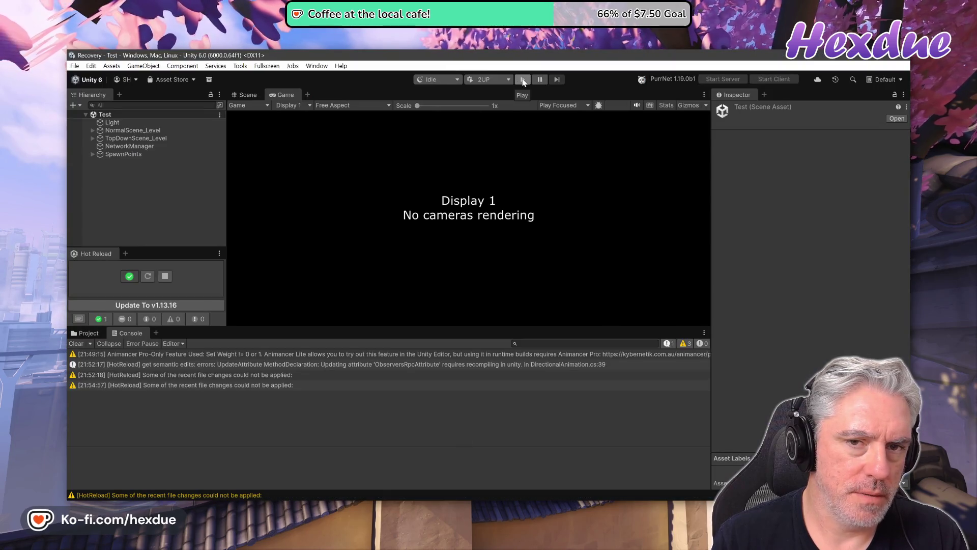
pyautogui.click(523, 80)
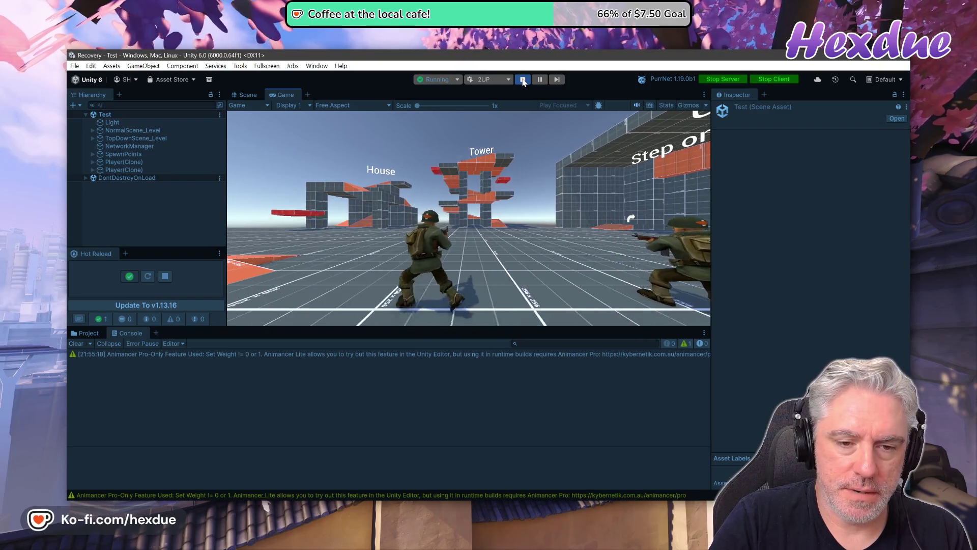
pyautogui.hotkey('alt', 'Tab')
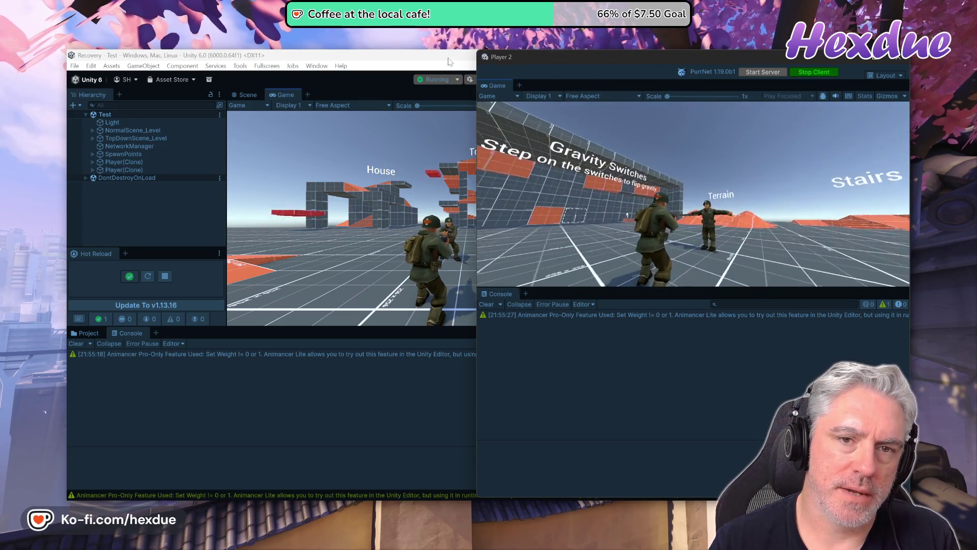
pyautogui.click(494, 69)
pyautogui.hotkey('ctrl', 'p')
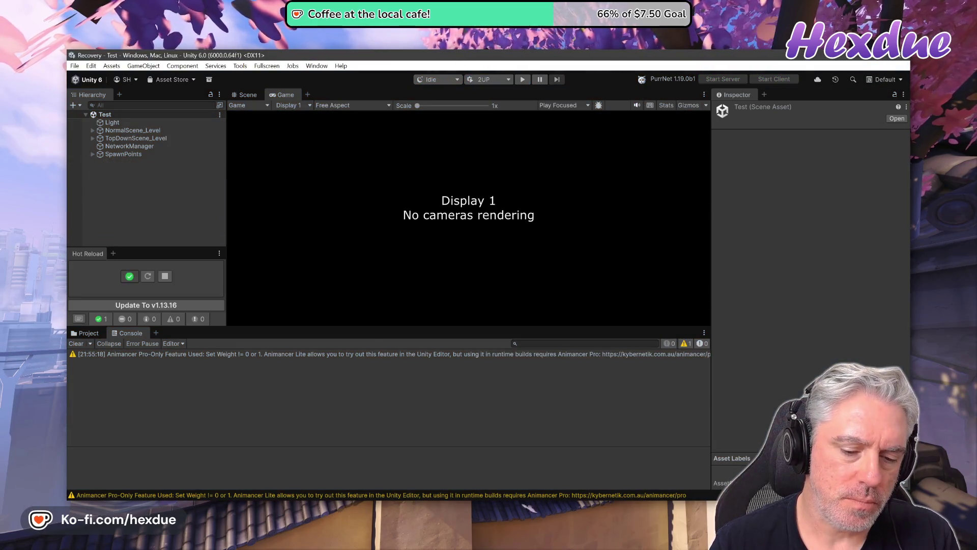
# Delete excludeOwner: true from line 38, leaving [ObserversRpc(bufferLast: true)]
pyautogui.hotkey('alt', 'Tab')
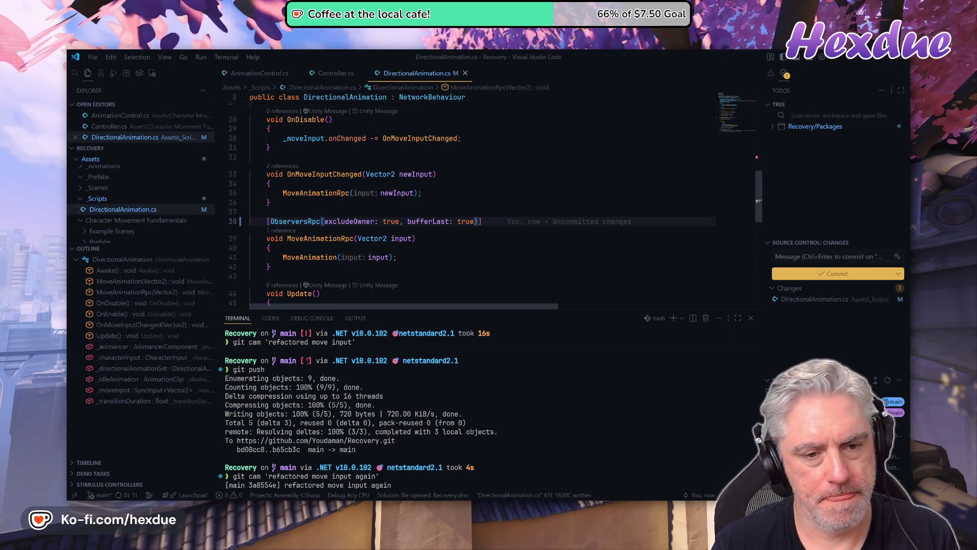
pyautogui.click(473, 221)
pyautogui.click(409, 222)
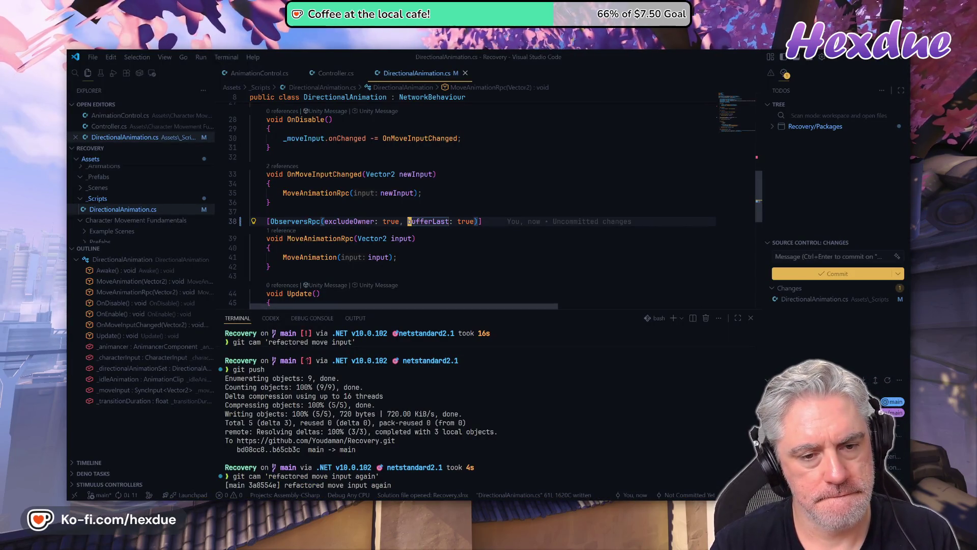
pyautogui.press('BackSpace')
pyautogui.press('BackSpace')
pyautogui.press('BackSpace')
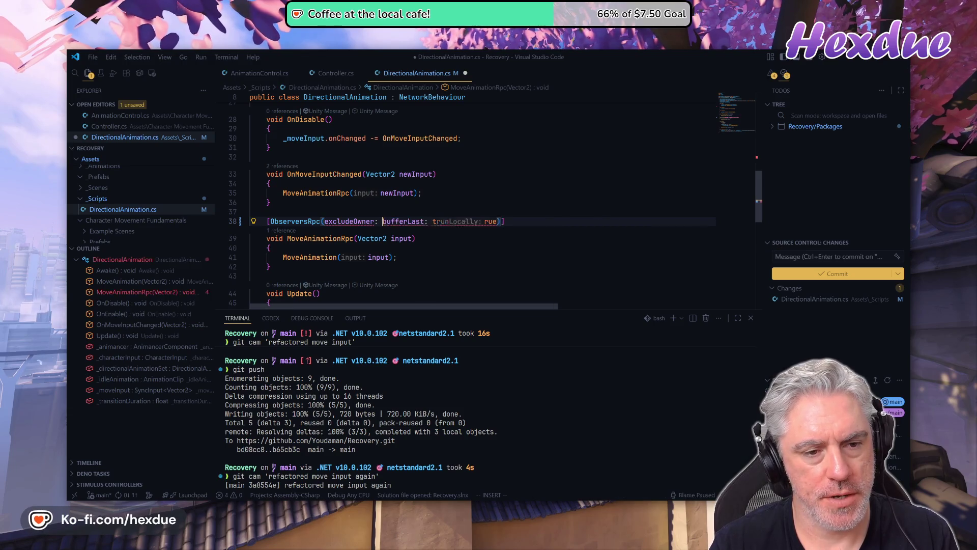
pyautogui.press('BackSpace')
pyautogui.press('BackSpace')
pyautogui.press('Escape')
# Save DirectionalAnimation.cs with :w and bring Unity back to the front
pyautogui.press('j')
pyautogui.press('j')
pyautogui.press('j')
pyautogui.press('j')
pyautogui.press('j')
pyautogui.press('j')
pyautogui.press('j')
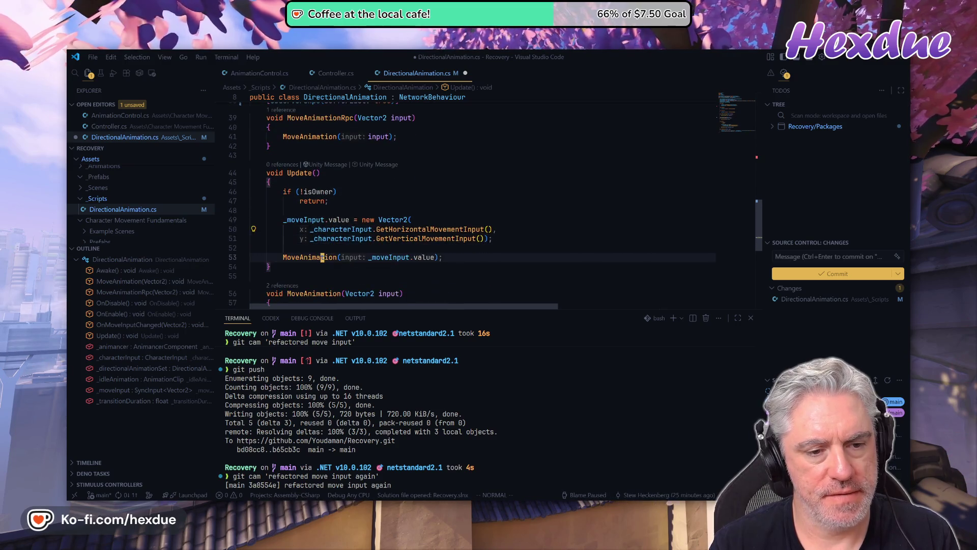
pyautogui.press('g')
pyautogui.press('c')
pyautogui.press('c')
pyautogui.press('k')
pyautogui.press('k')
pyautogui.press('k')
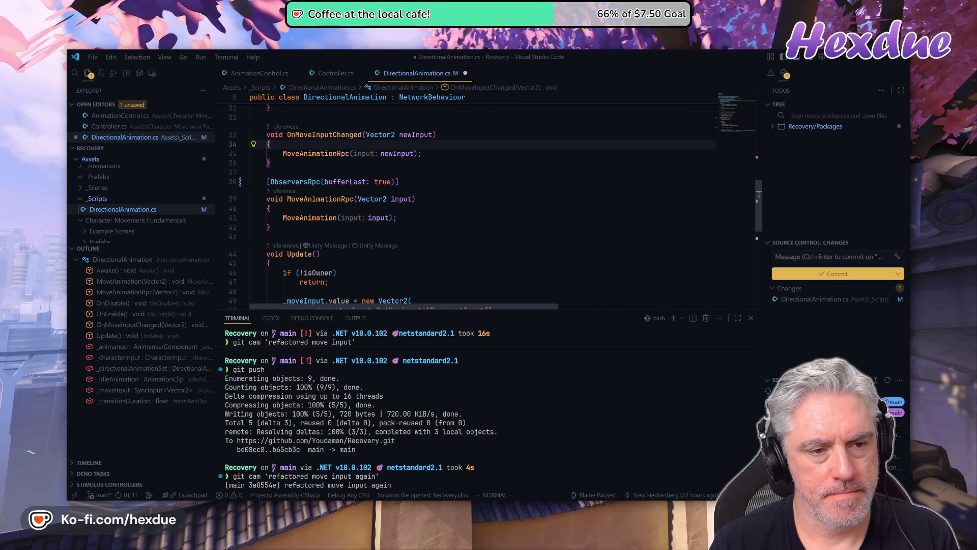
pyautogui.write('w')
pyautogui.press('Return')
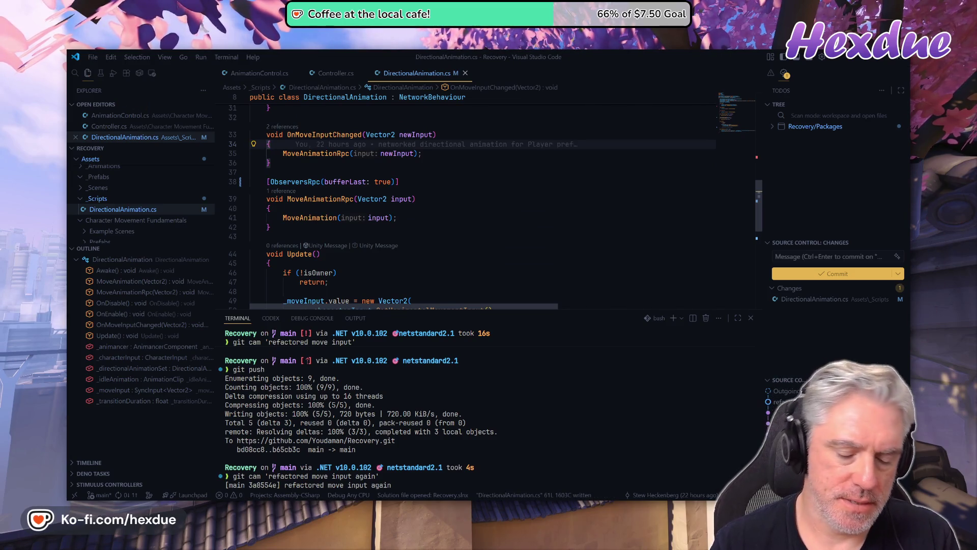
pyautogui.moveTo(430, 440)
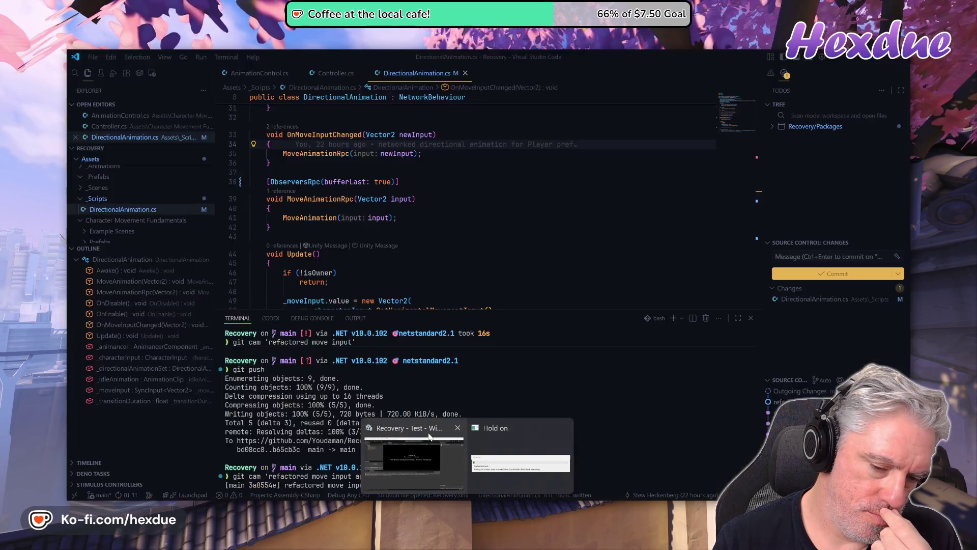
pyautogui.click(457, 477)
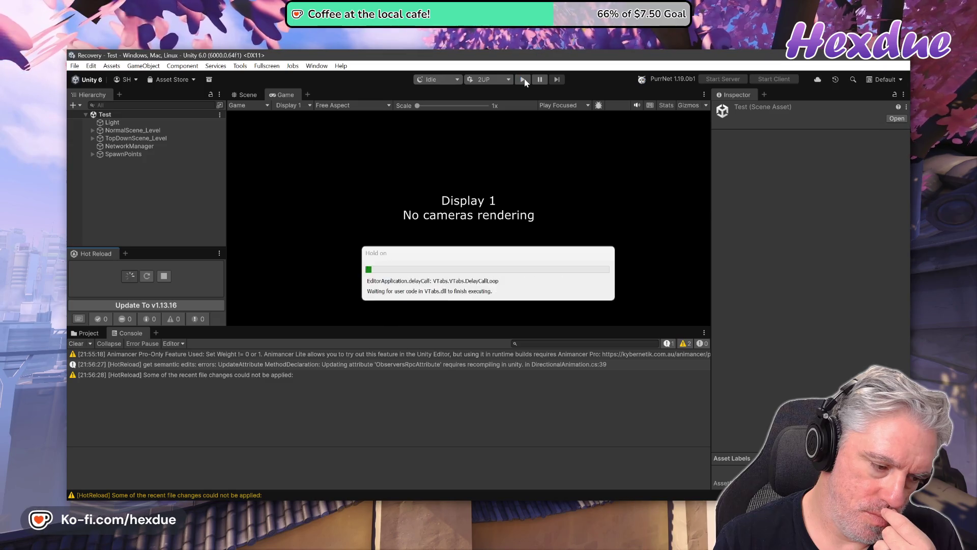
# Run the two-player test, comparing soldier animations in the editor and Player 2, then stop
pyautogui.click(524, 81)
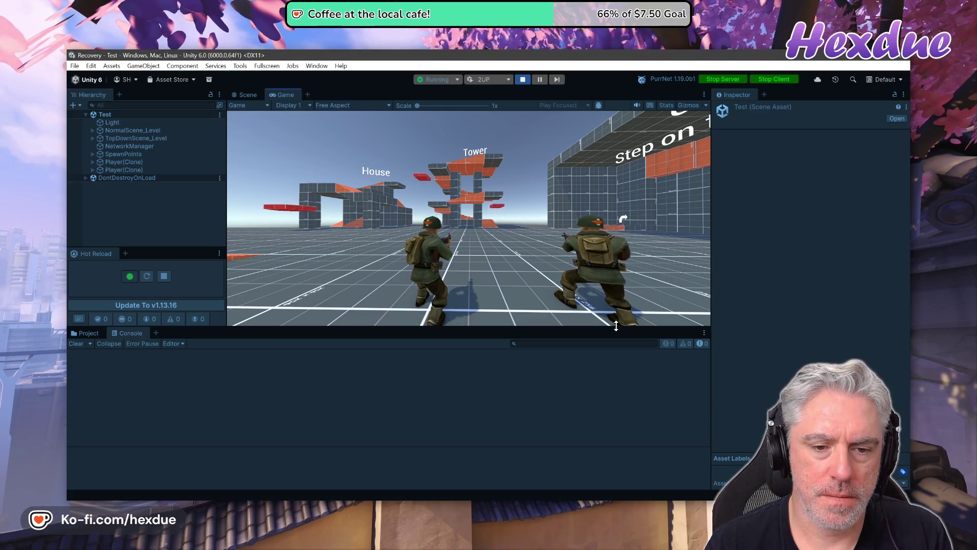
pyautogui.hotkey('alt', 'Tab')
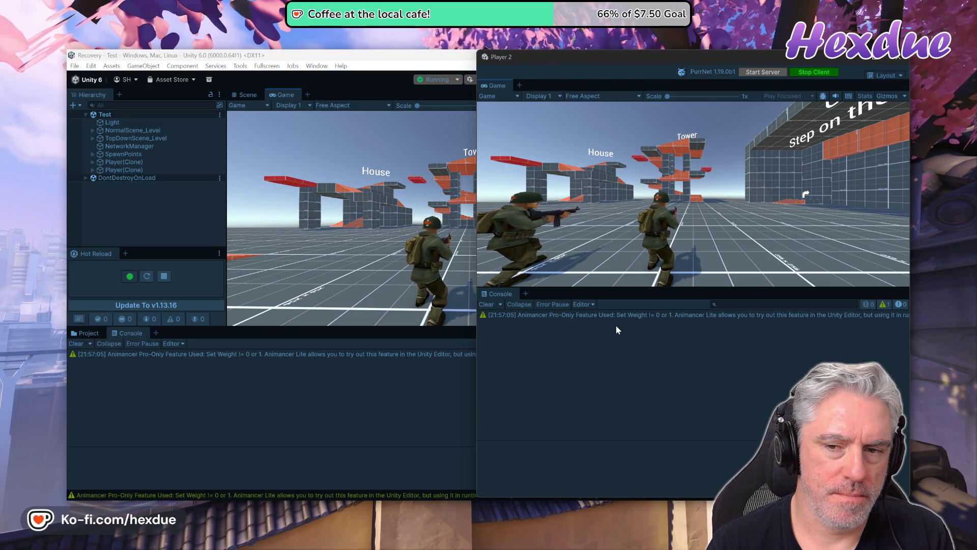
pyautogui.hotkey('alt', 'Tab')
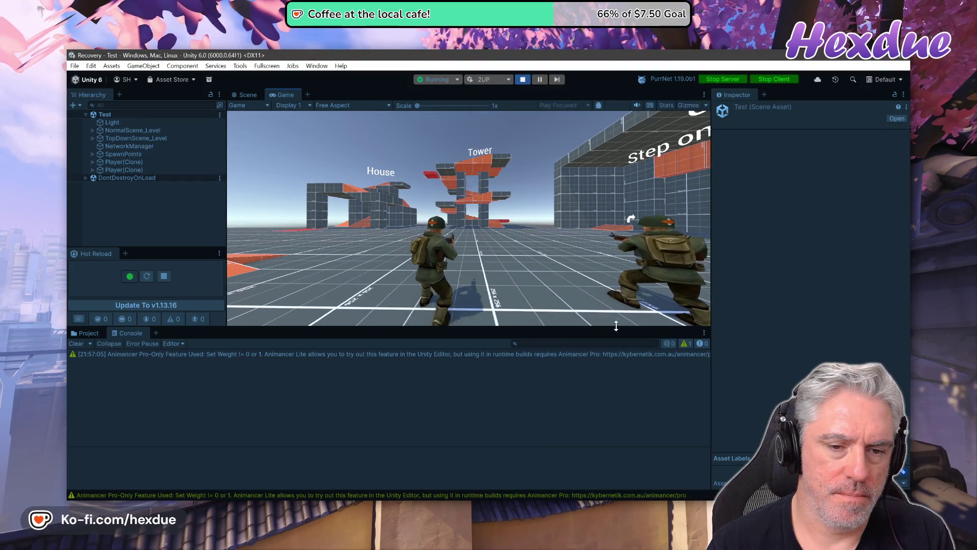
pyautogui.hotkey('alt', 'Tab')
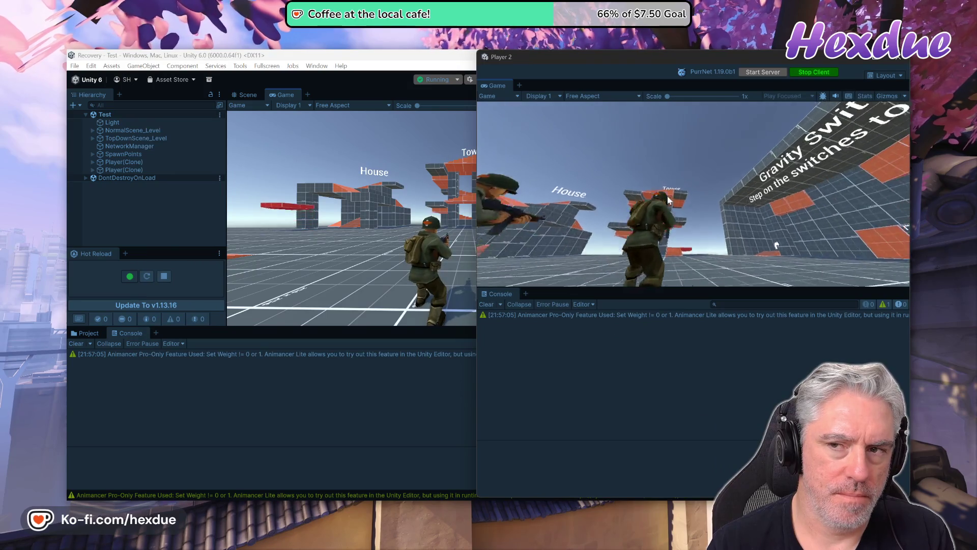
pyautogui.hotkey('alt', 'Tab')
pyautogui.click(526, 79)
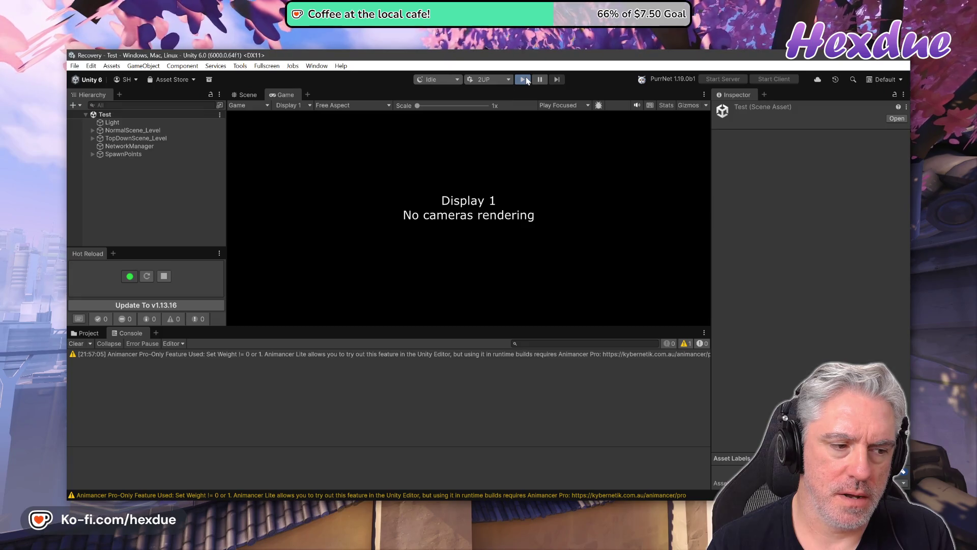
# Rerun the two-player play test, checking the Player 2 window, then stop play mode
pyautogui.click(523, 79)
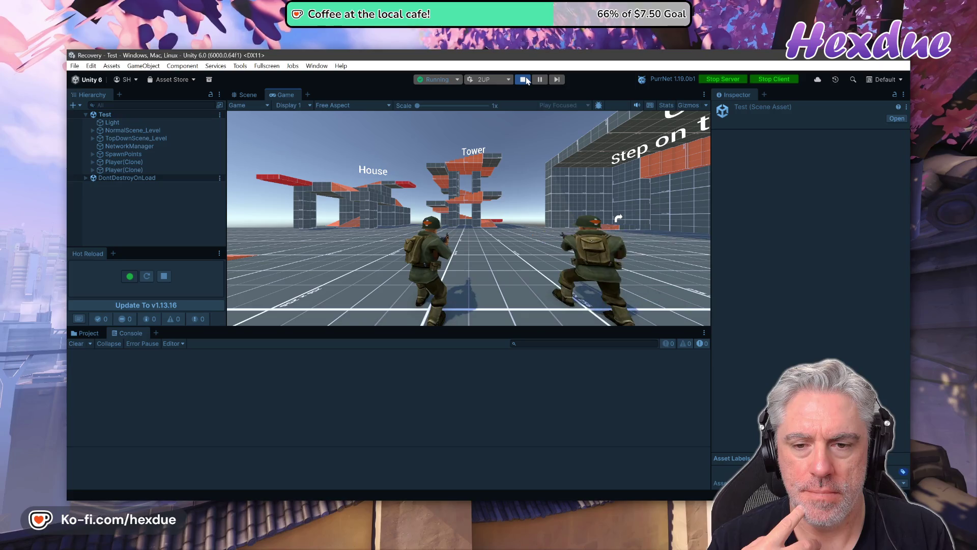
pyautogui.hotkey('alt', 'Tab')
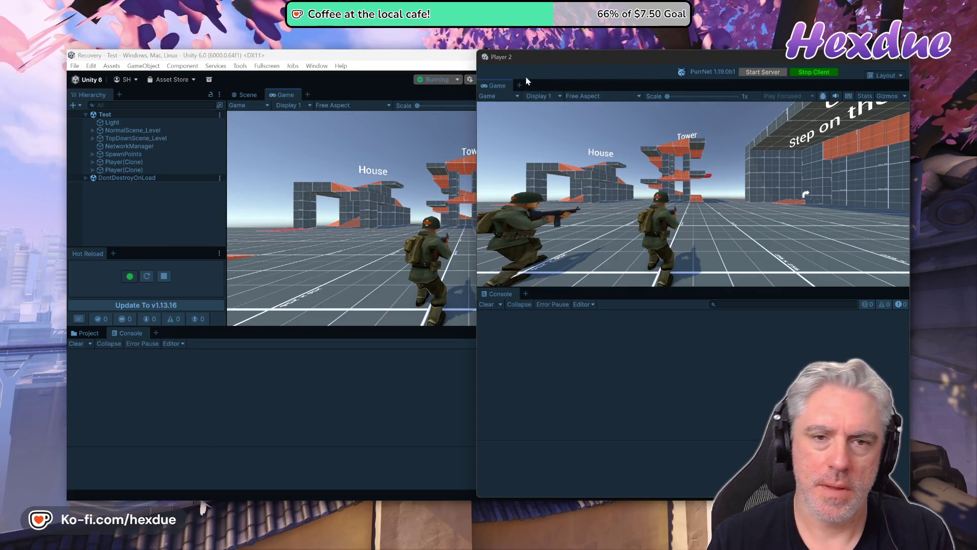
pyautogui.hotkey('alt', 'Tab')
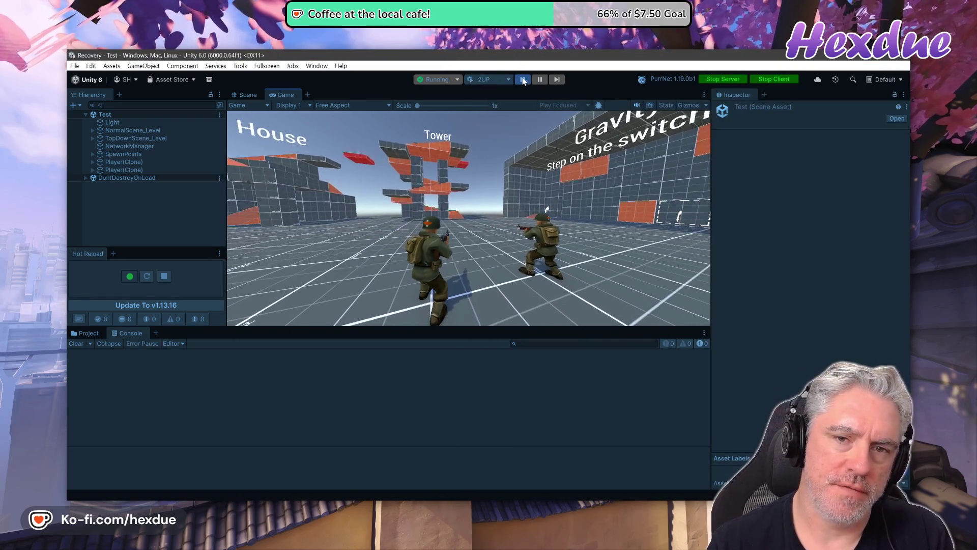
pyautogui.hotkey('ctrl', 'p')
pyautogui.hotkey('alt', 'Tab')
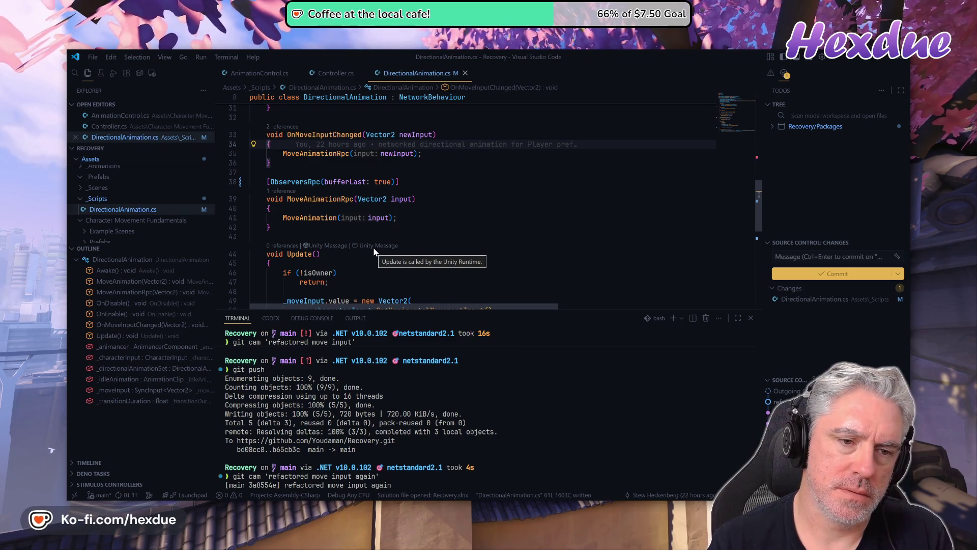
# Delete (bufferLast: true) from the ObserversRpc attribute on line 38 and save with :w
pyautogui.press('Down')
pyautogui.press('Down')
pyautogui.press('Down')
pyautogui.hotkey('ctrl', 'Right')
pyautogui.press('v')
pyautogui.press('w')
pyautogui.press('w')
pyautogui.press('w')
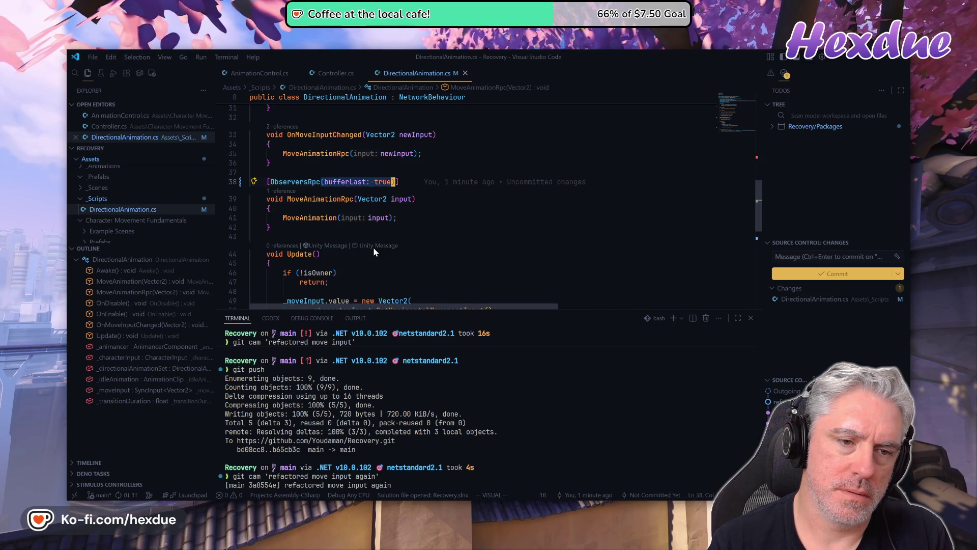
pyautogui.write('d:w')
pyautogui.press('Return')
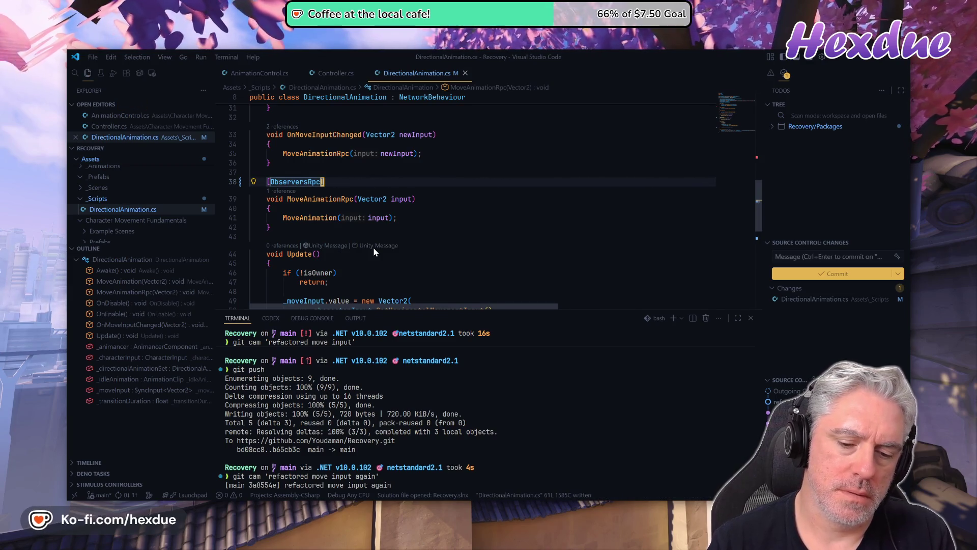
pyautogui.moveTo(466, 500)
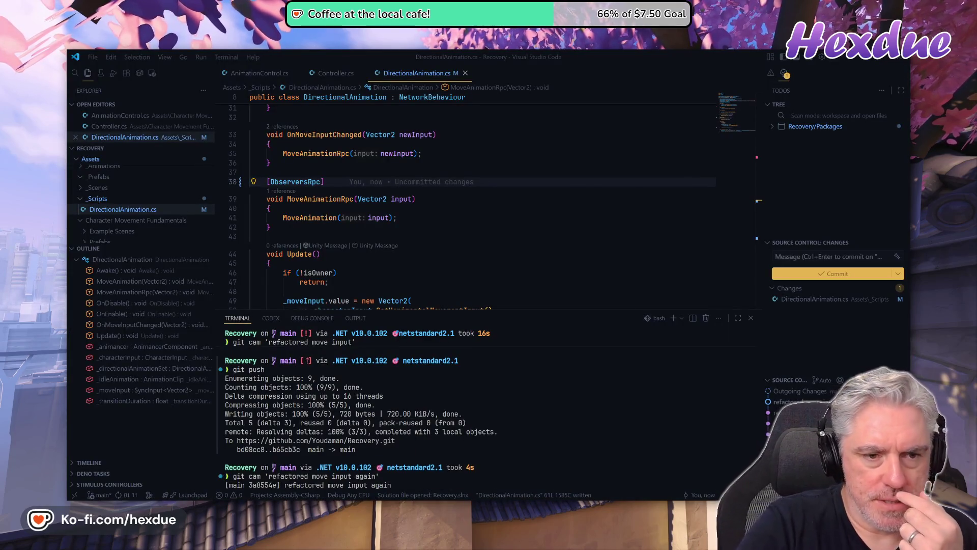
pyautogui.hotkey('alt', 'Tab')
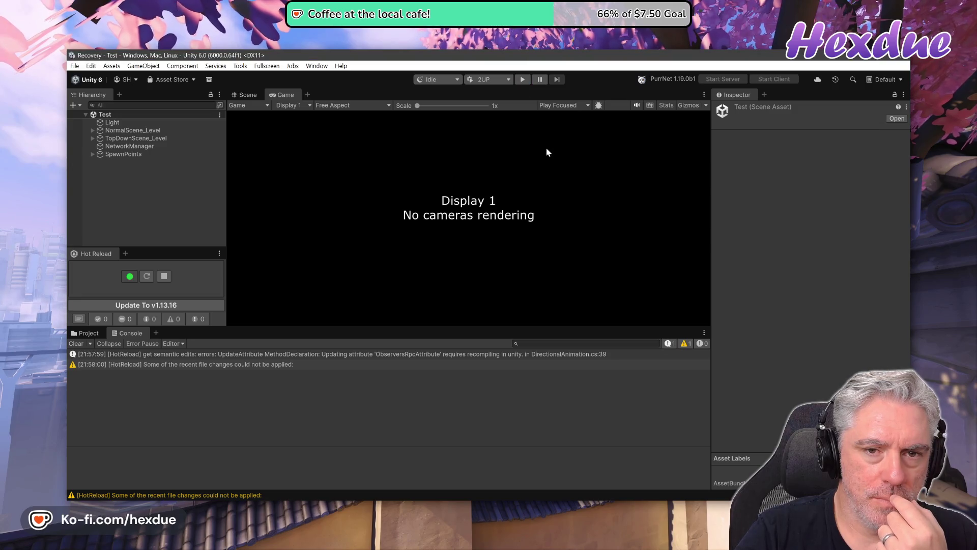
# Play-test both players with the plain [ObserversRpc] attribute, checking Player 2, then stop
pyautogui.click(522, 79)
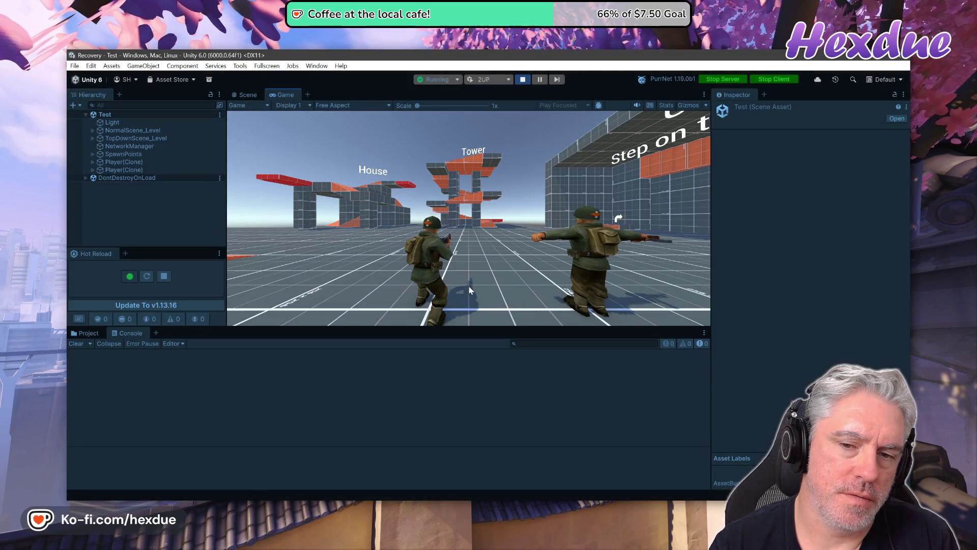
pyautogui.hotkey('alt', 'Tab')
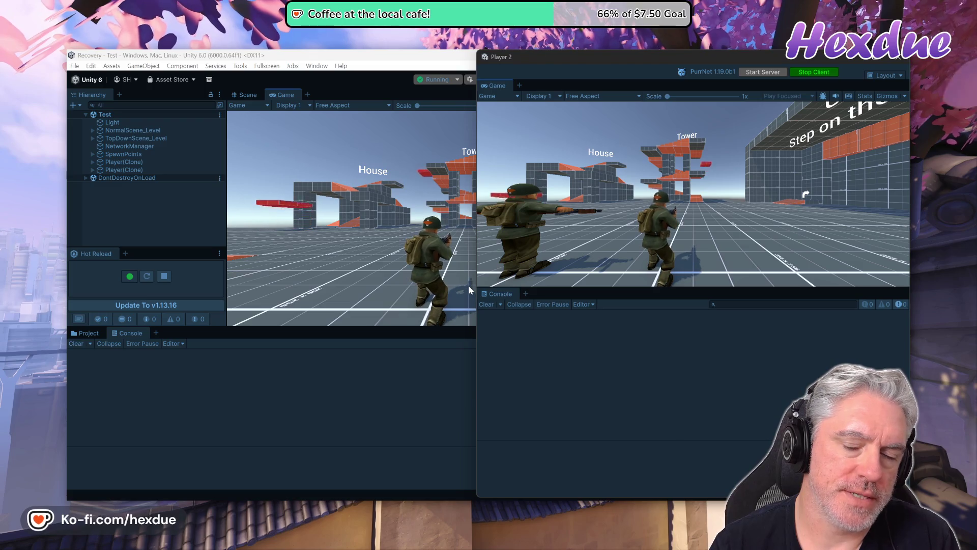
pyautogui.click(468, 286)
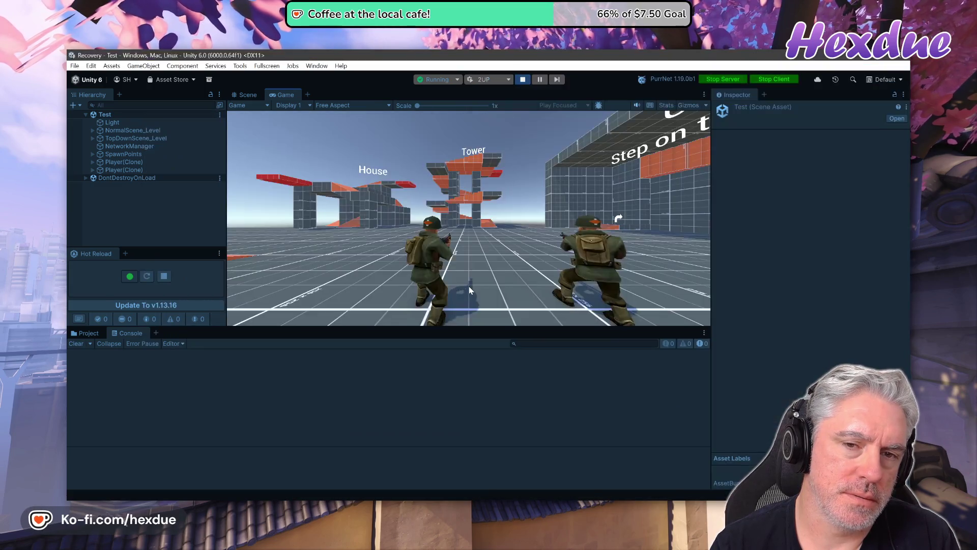
pyautogui.click(522, 80)
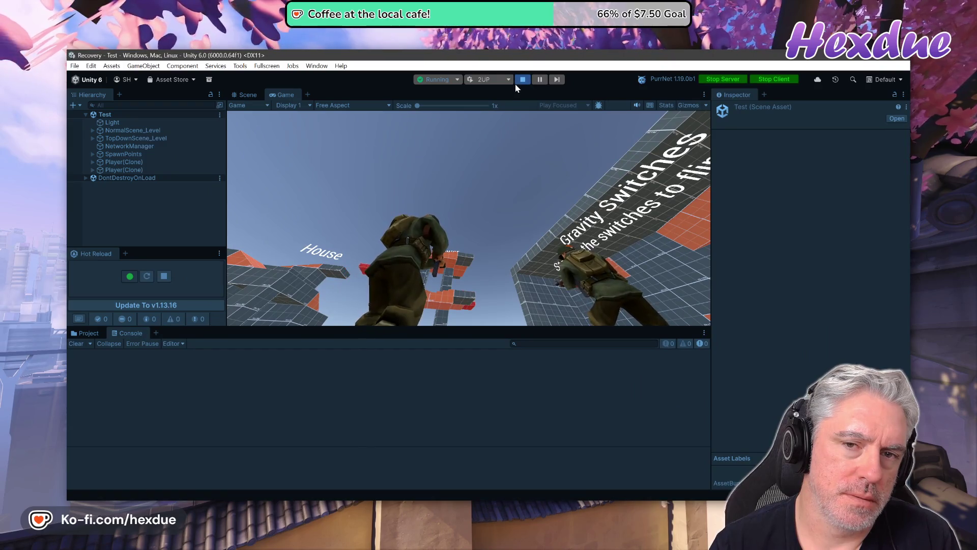
pyautogui.hotkey('alt', 'Tab')
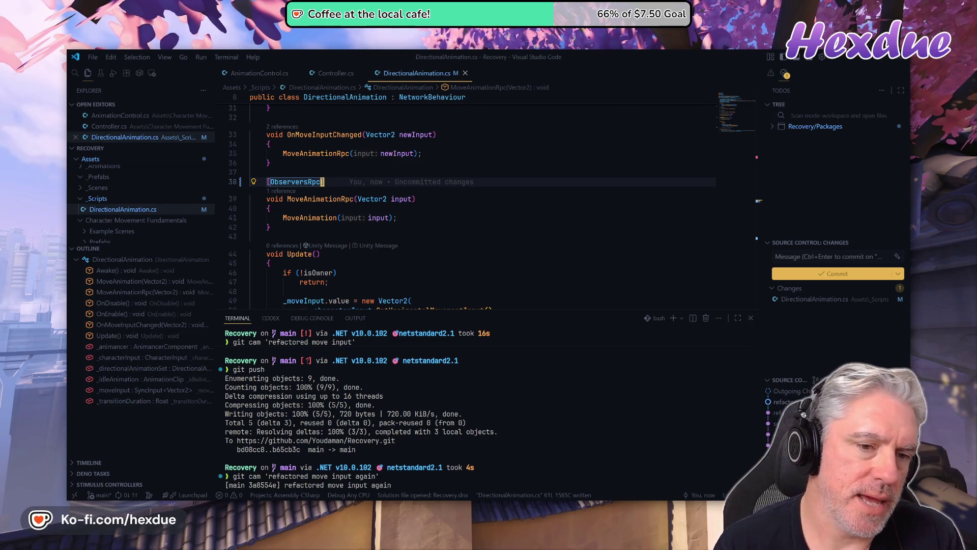
# Re-add (bufferLast: true) to ObserversRpc via autocompletion and save with Ctrl+S
pyautogui.write('(bufferLast: true')
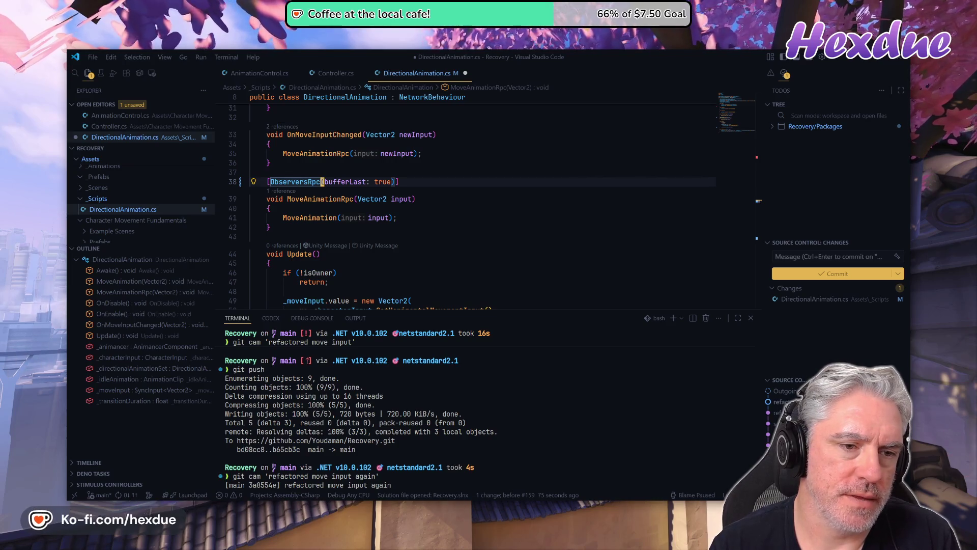
pyautogui.hotkey('ctrl', 's')
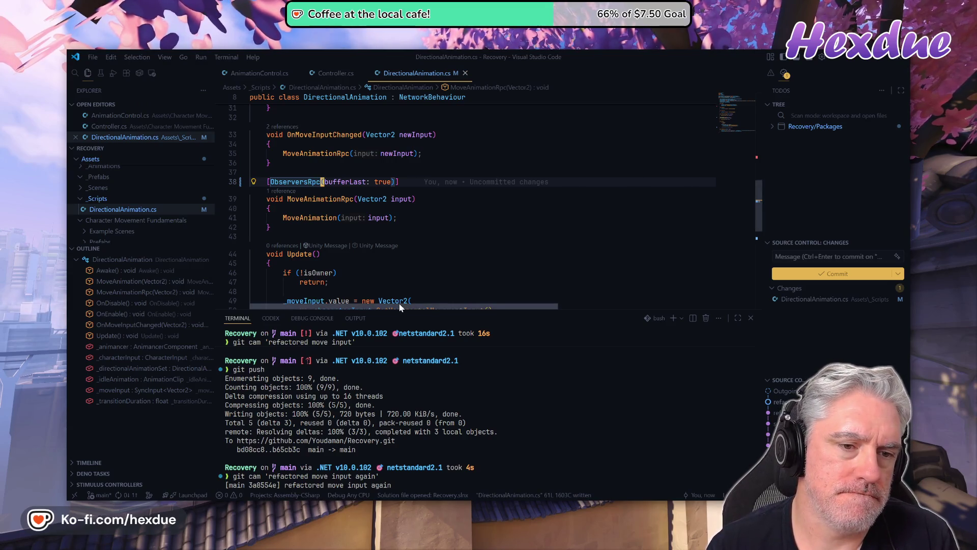
pyautogui.moveTo(383, 182)
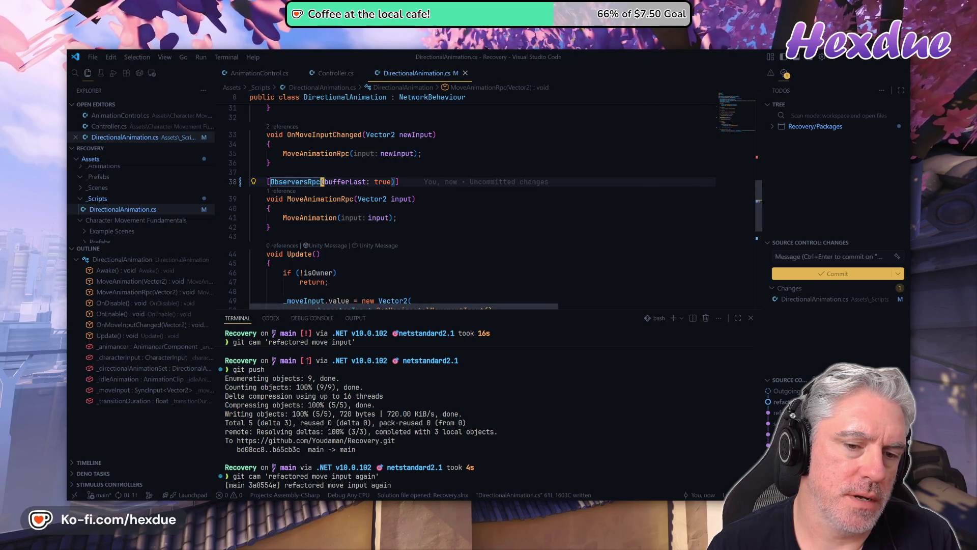
pyautogui.hotkey('alt', 'Tab')
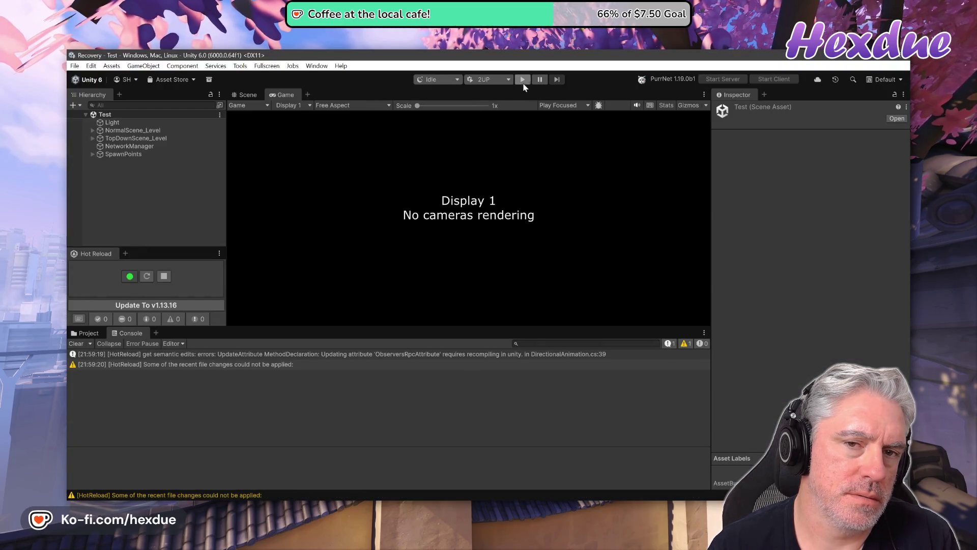
# Recompile, run the two-player test with bufferLast restored, stop it and return to DirectionalAnimation.cs
pyautogui.click(147, 276)
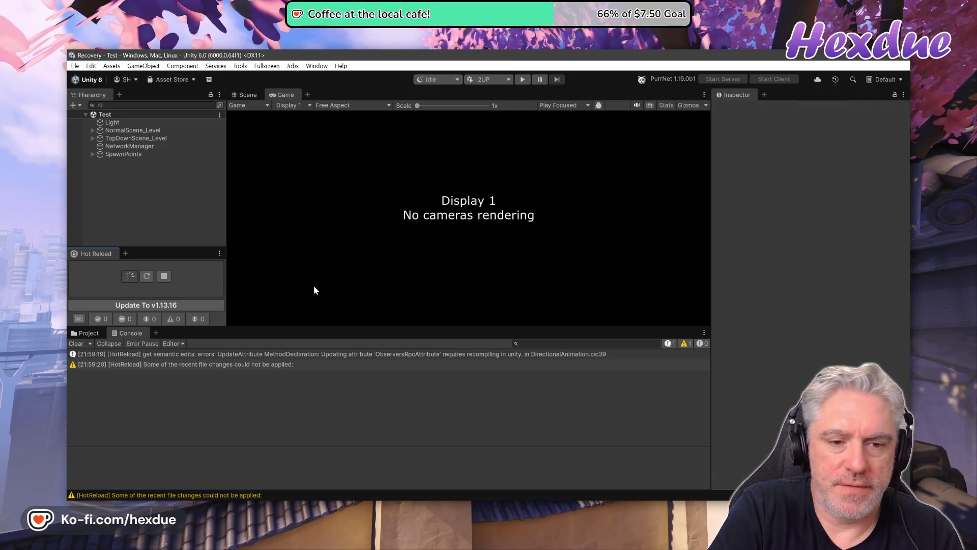
pyautogui.click(519, 82)
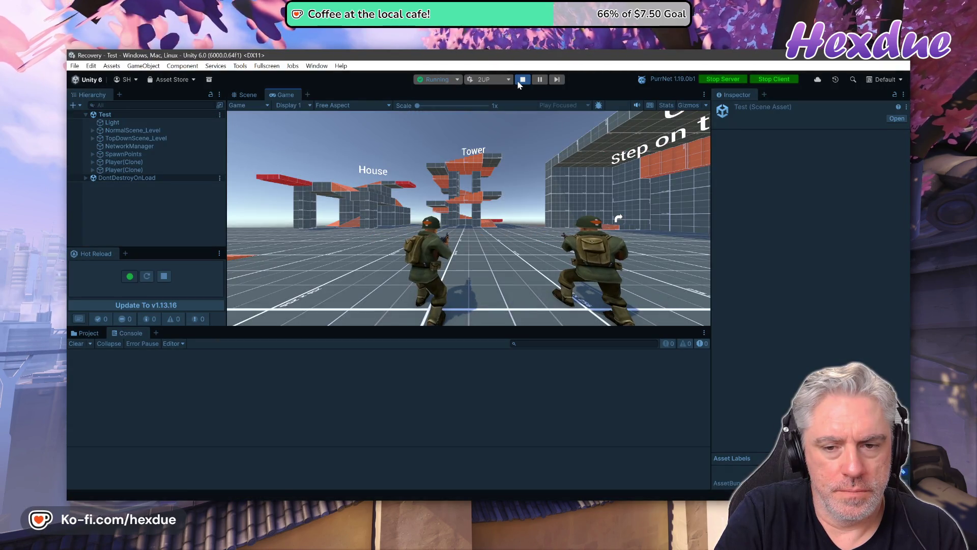
pyautogui.hotkey('alt', 'Tab')
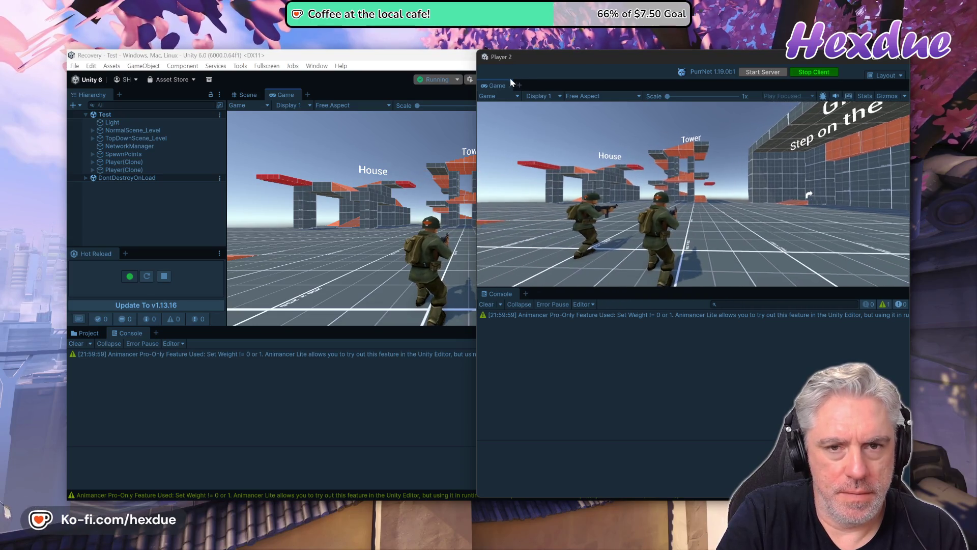
pyautogui.hotkey('alt', 'Tab')
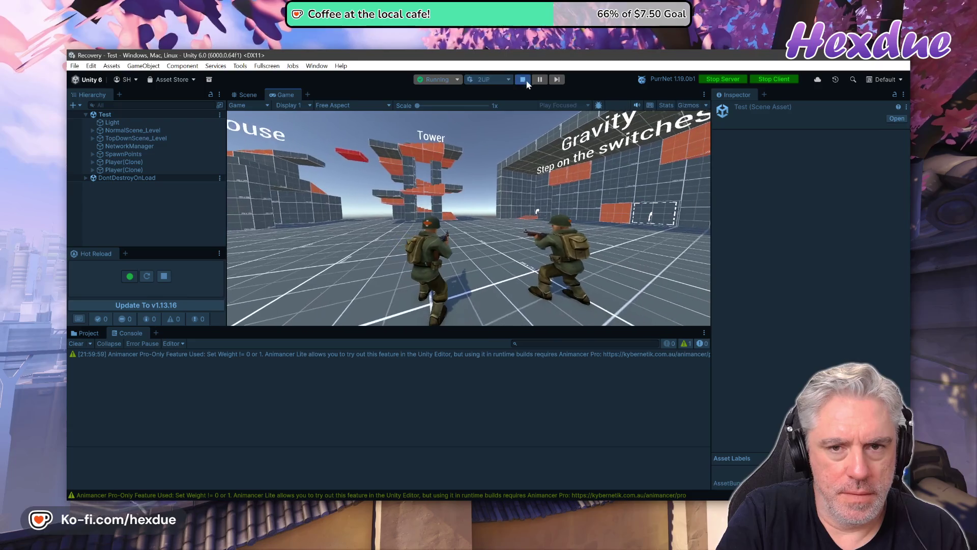
pyautogui.click(524, 80)
pyautogui.hotkey('alt', 'Tab')
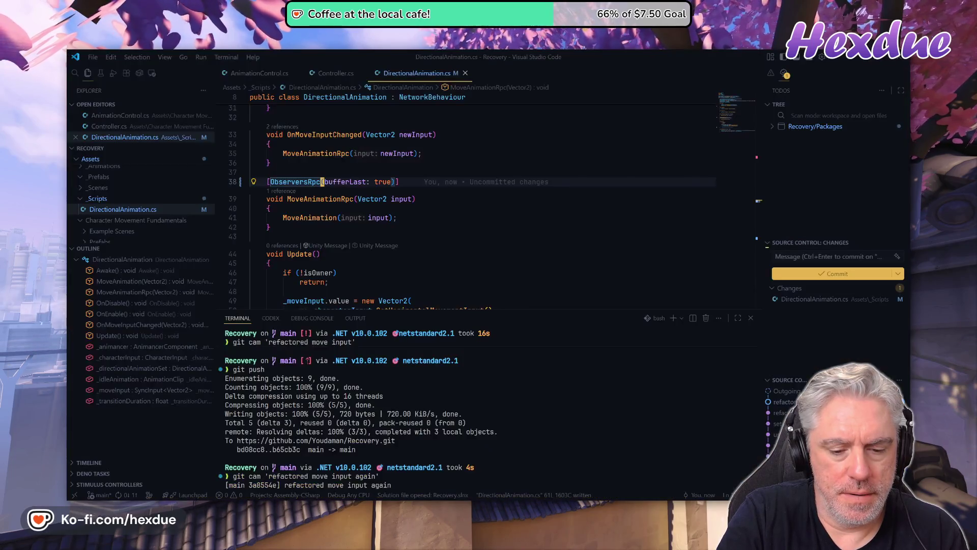
# Uncomment 'MoveAnimation(input: _moveInput.value);' on line 53 and save with :w
pyautogui.scroll(-4, 484, 203)
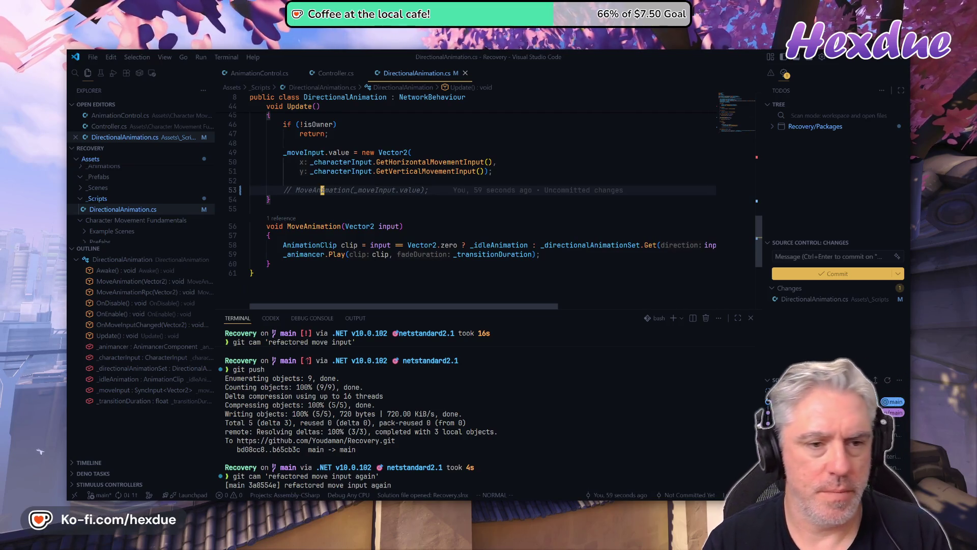
pyautogui.hotkey('ctrl', '/')
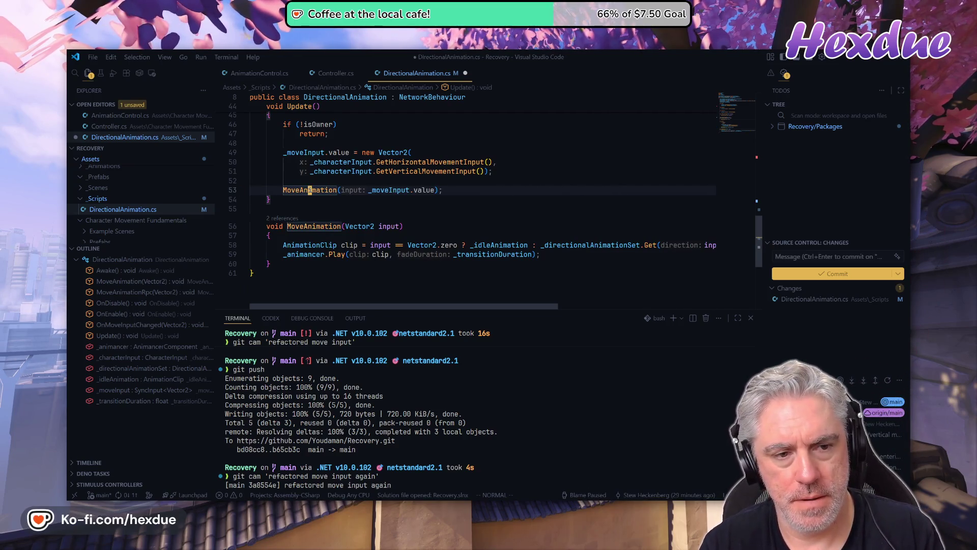
pyautogui.write(':w')
pyautogui.press('Return')
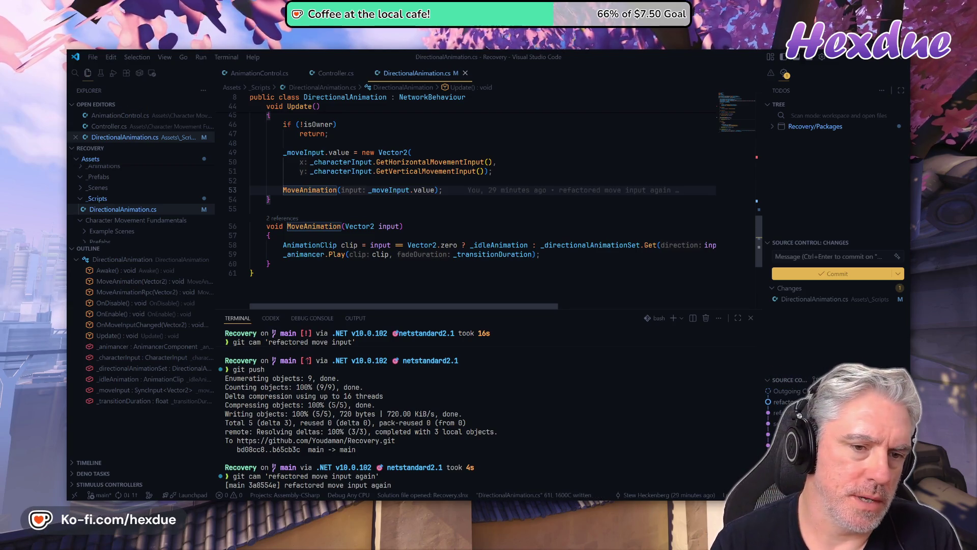
# Show the MoveAnimation and ObserversRpc details with gh, then go back to Unity
pyautogui.scroll(3, 483, 204)
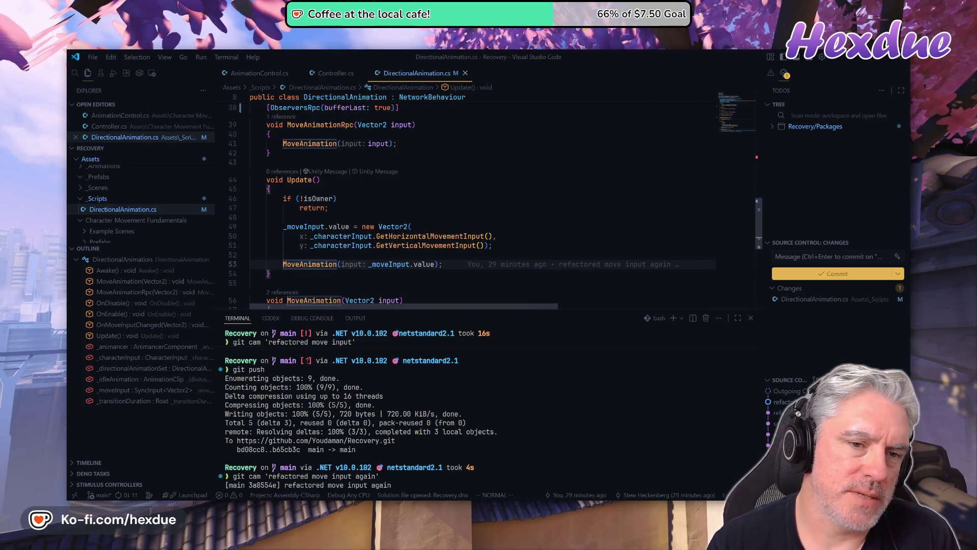
pyautogui.scroll(1, 484, 204)
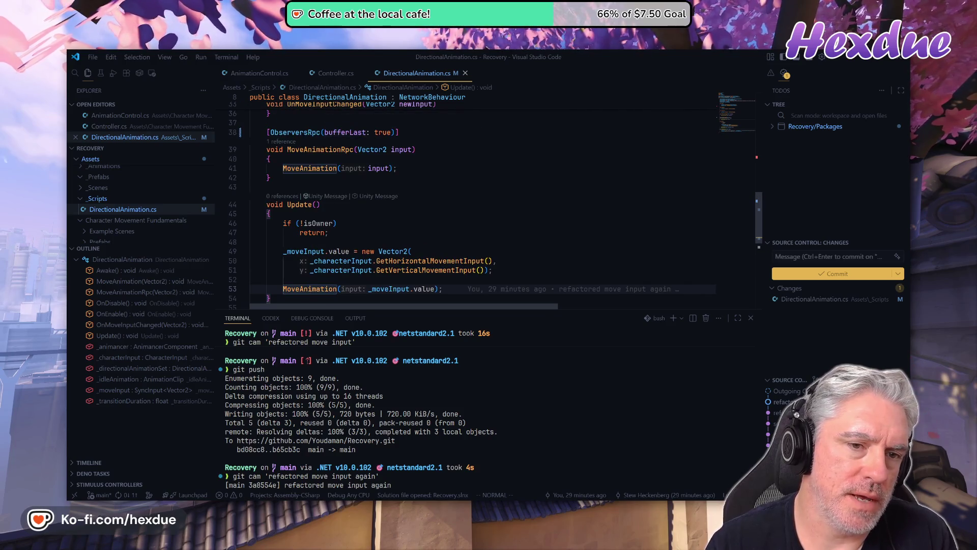
pyautogui.scroll(-1, 484, 204)
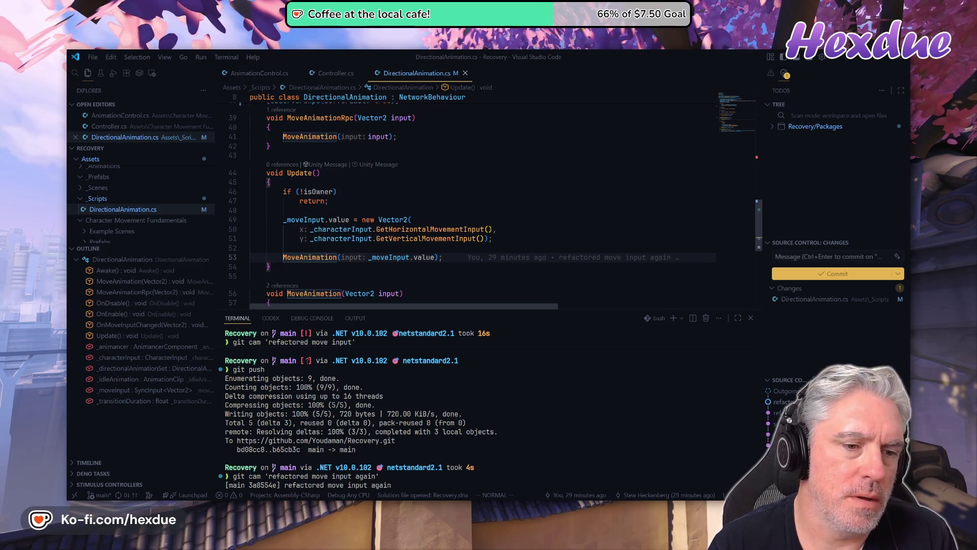
pyautogui.scroll(1, 353, 283)
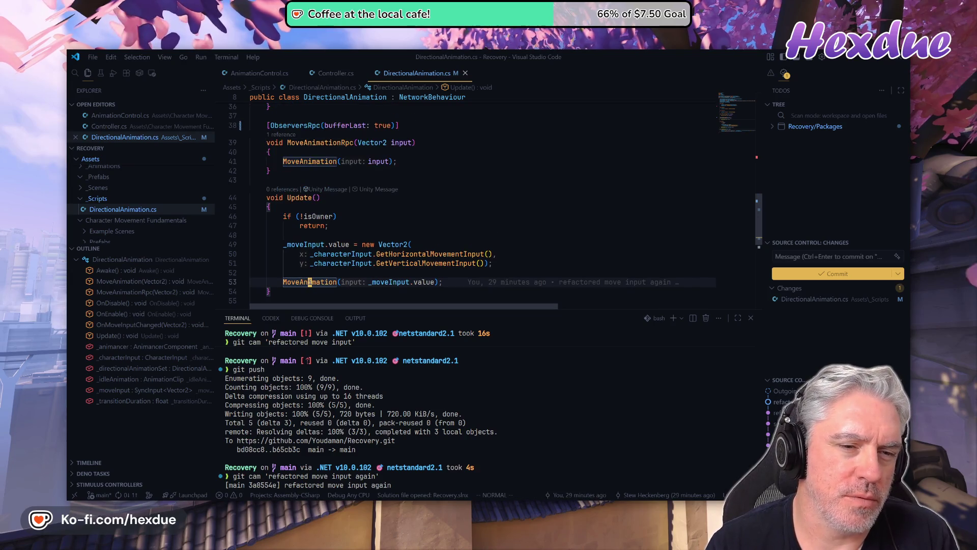
pyautogui.press('g')
pyautogui.press('h')
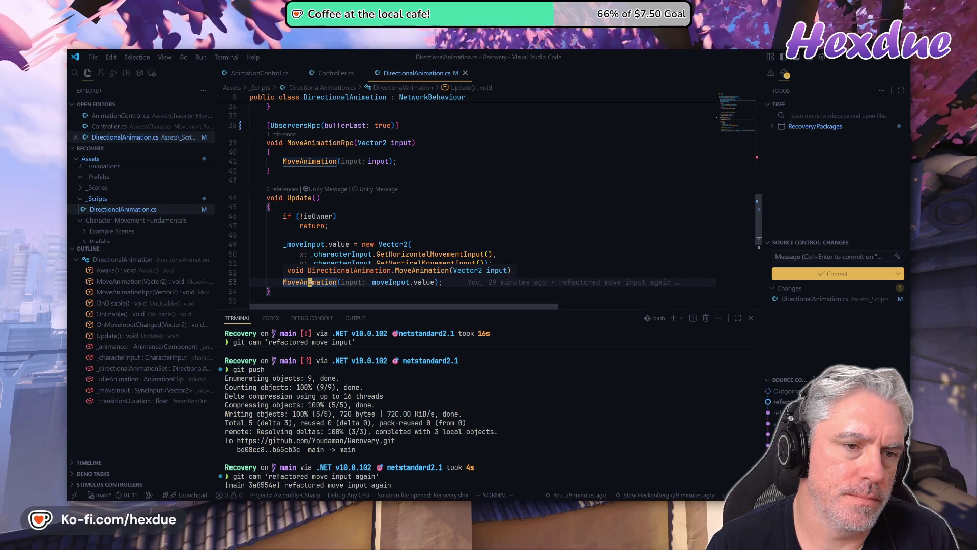
pyautogui.moveTo(295, 125)
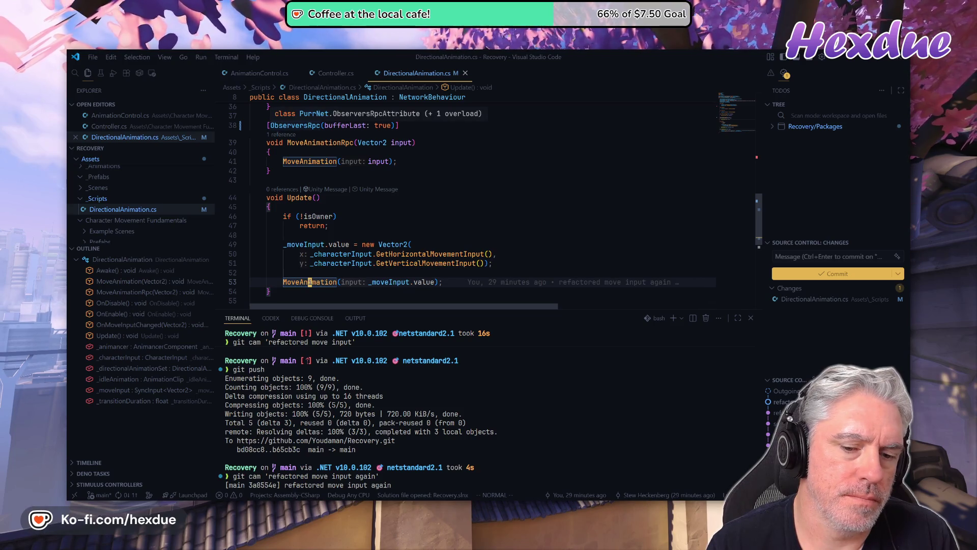
pyautogui.hotkey('alt', 'Tab')
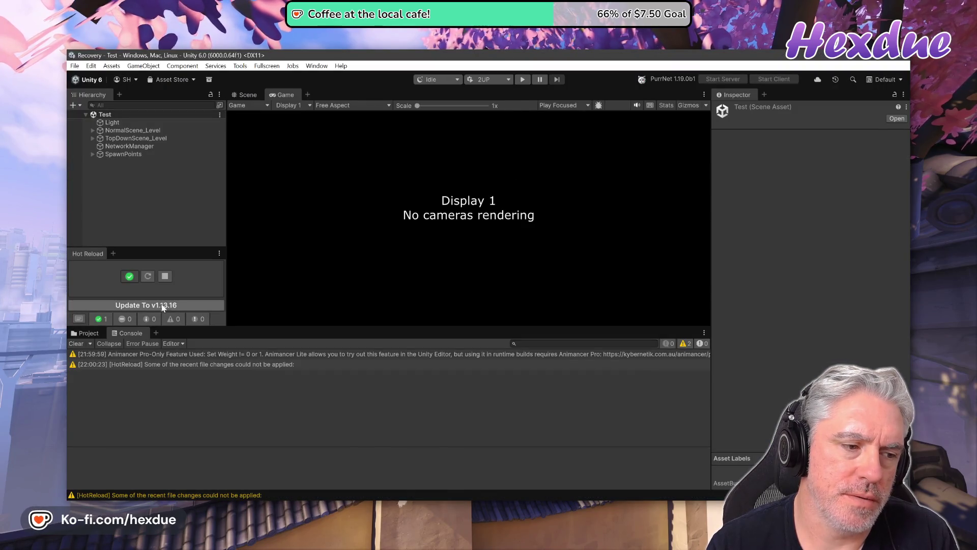
# Launch the 2UP two-player test with the updated script and bring Player 2 forward
pyautogui.click(522, 78)
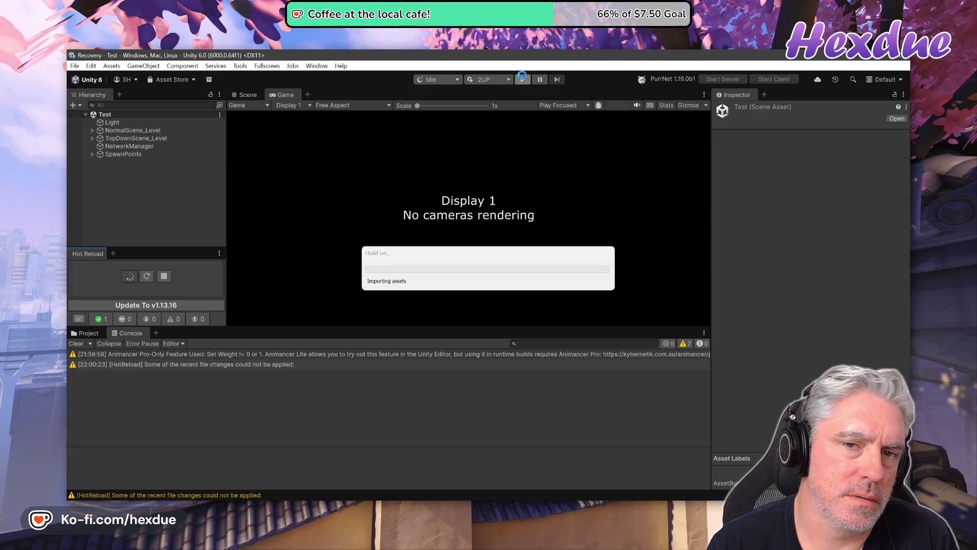
pyautogui.click(523, 79)
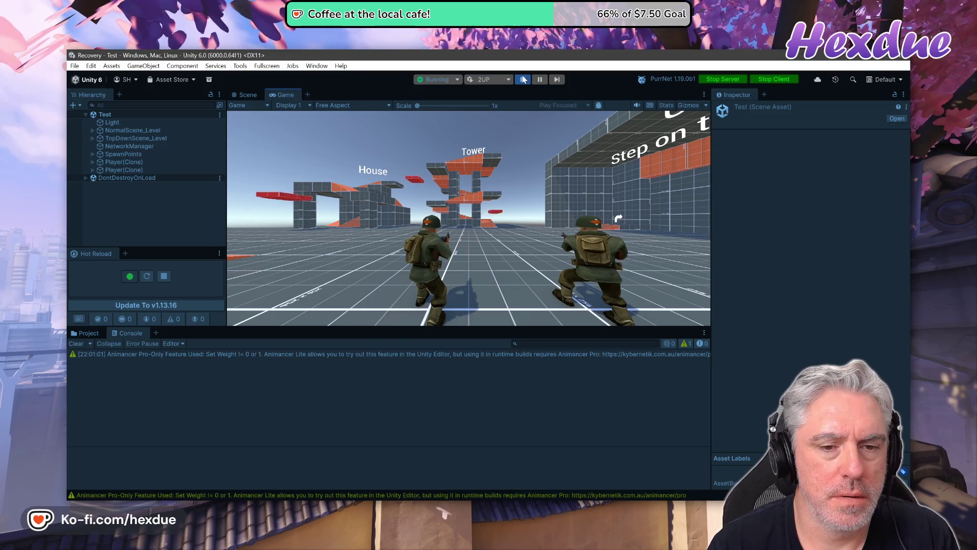
pyautogui.hotkey('alt', 'Tab')
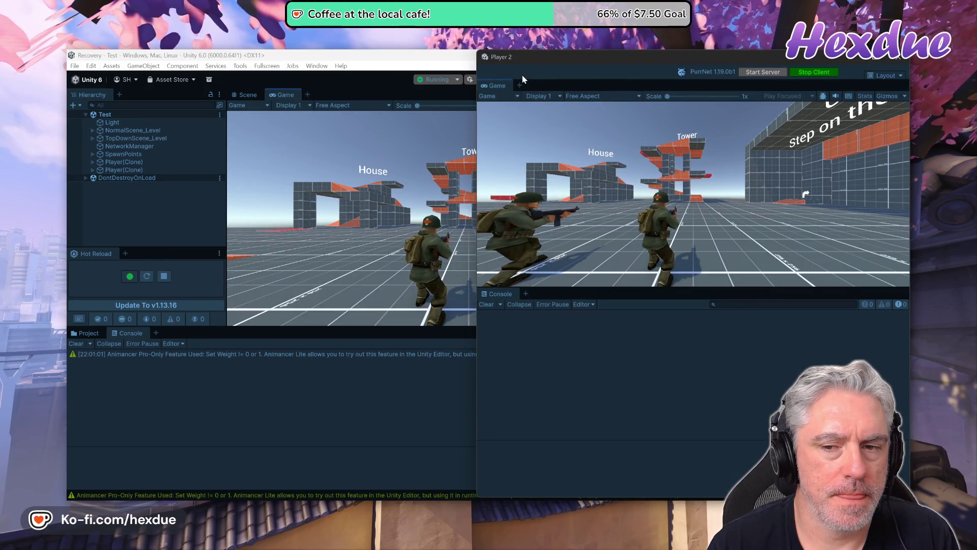
# Run Player 2's soldier with D, A and W toward House, then stop and return to the code
pyautogui.press('d')
pyautogui.press('a')
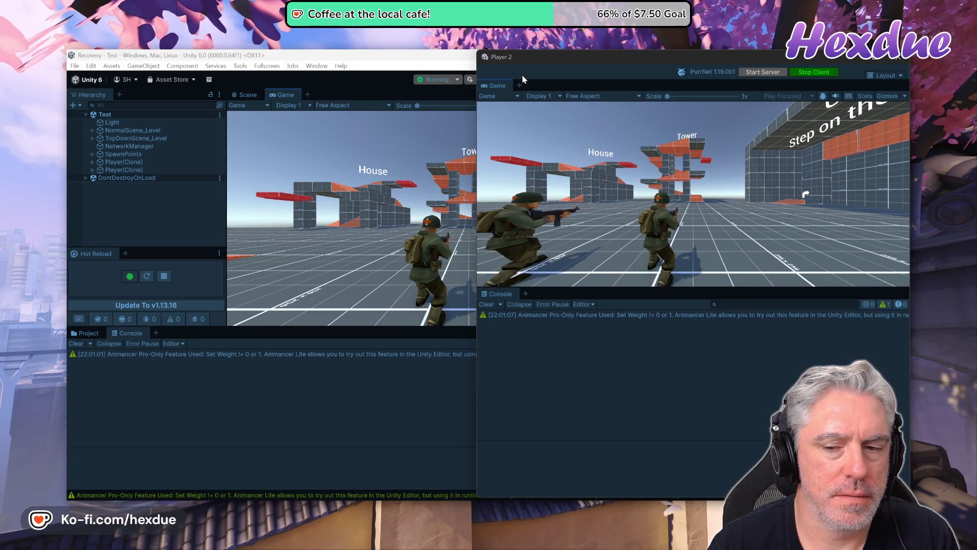
pyautogui.press('d')
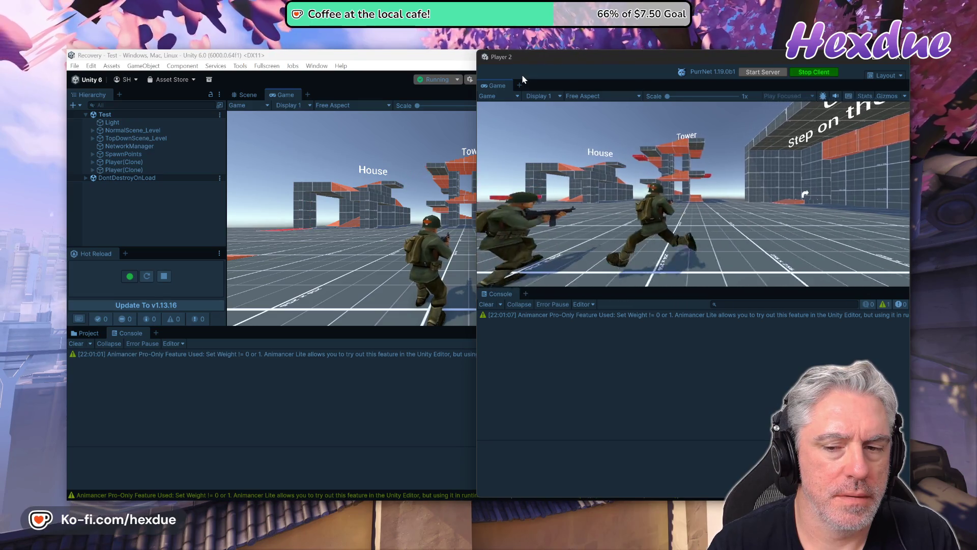
pyautogui.press('w')
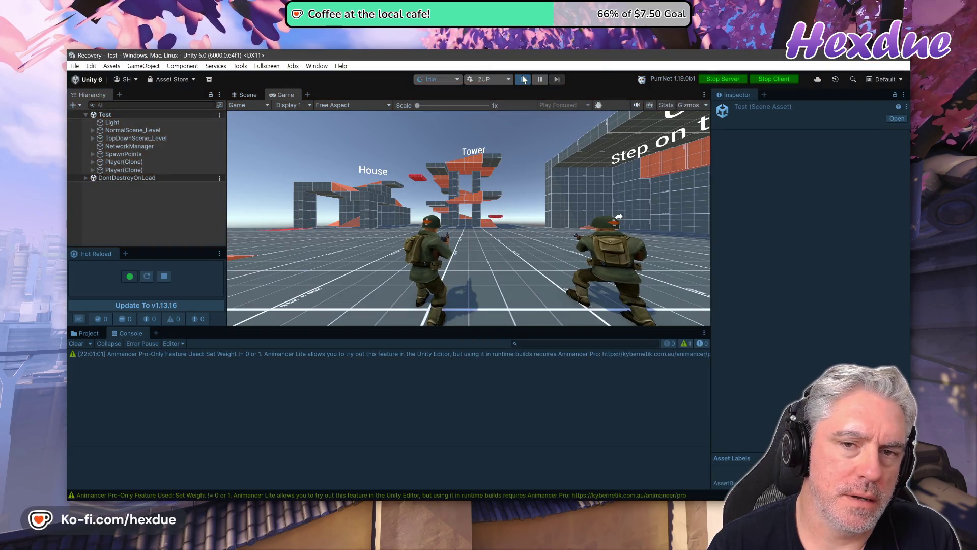
pyautogui.click(523, 79)
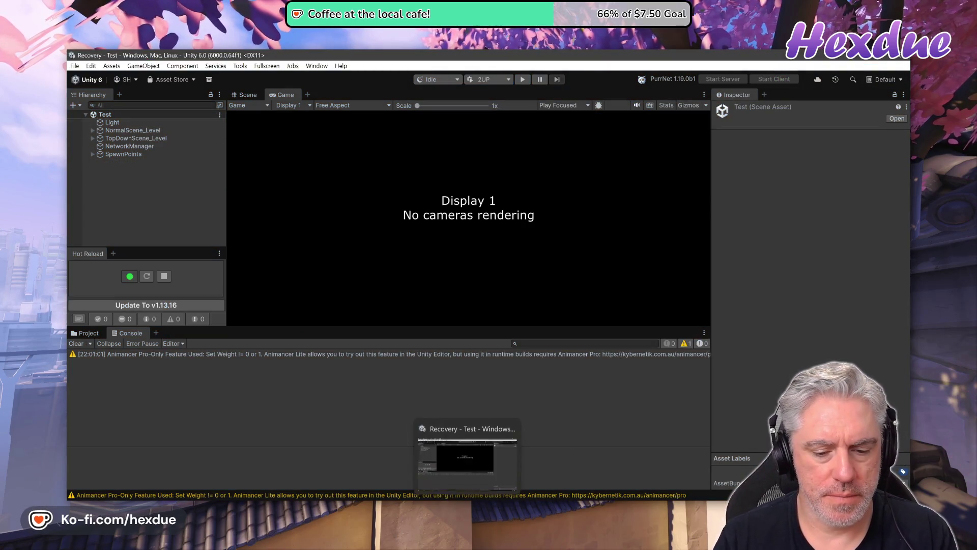
pyautogui.click(447, 438)
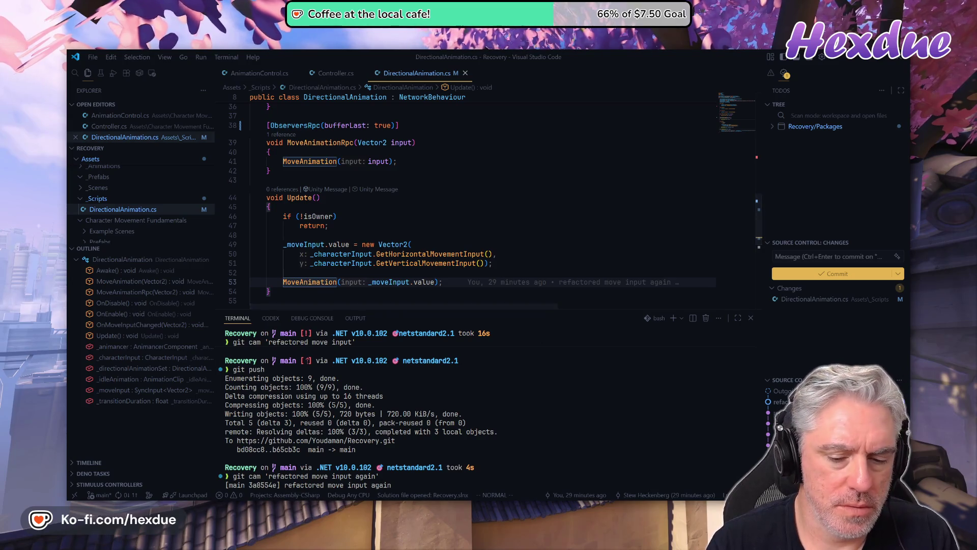
# Open PurrNet's Remote Procedure Calls page and read the ObserversRPC BufferLast and RunLocally parameters
pyautogui.click(509, 453)
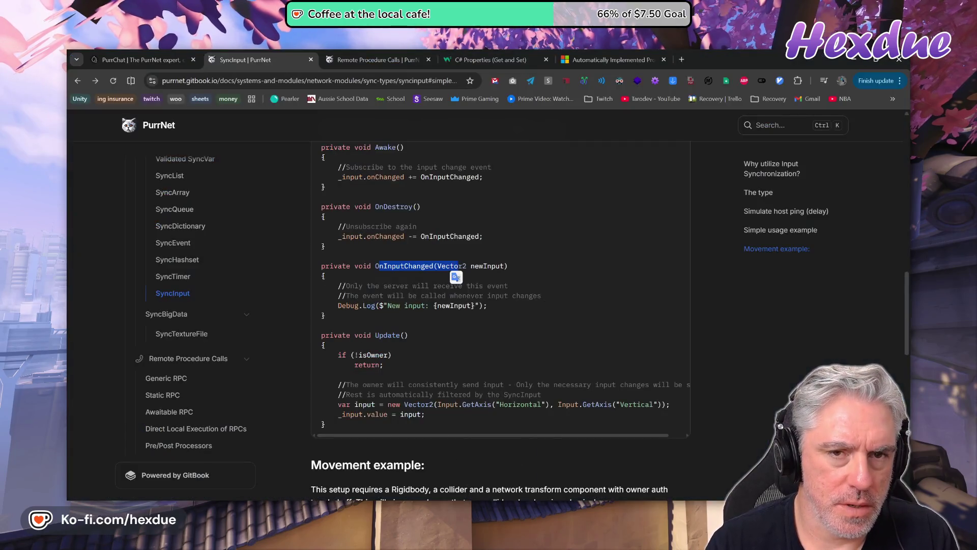
pyautogui.click(371, 53)
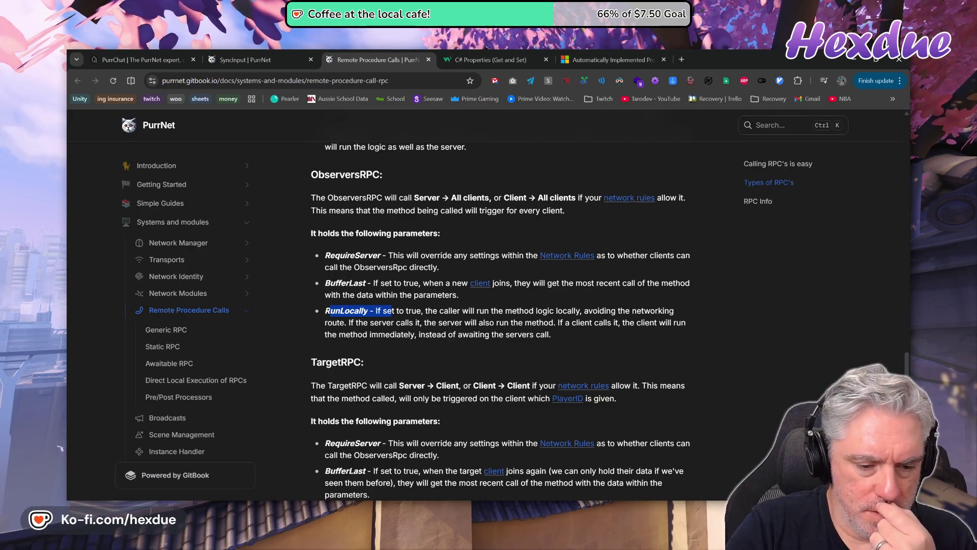
pyautogui.scroll(-2, 391, 328)
pyautogui.scroll(2, 392, 329)
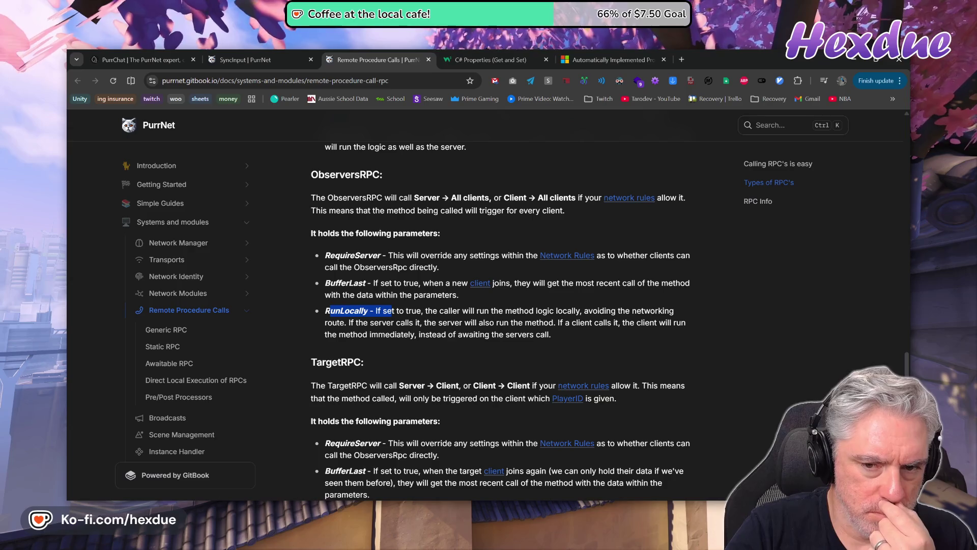
pyautogui.click(352, 307)
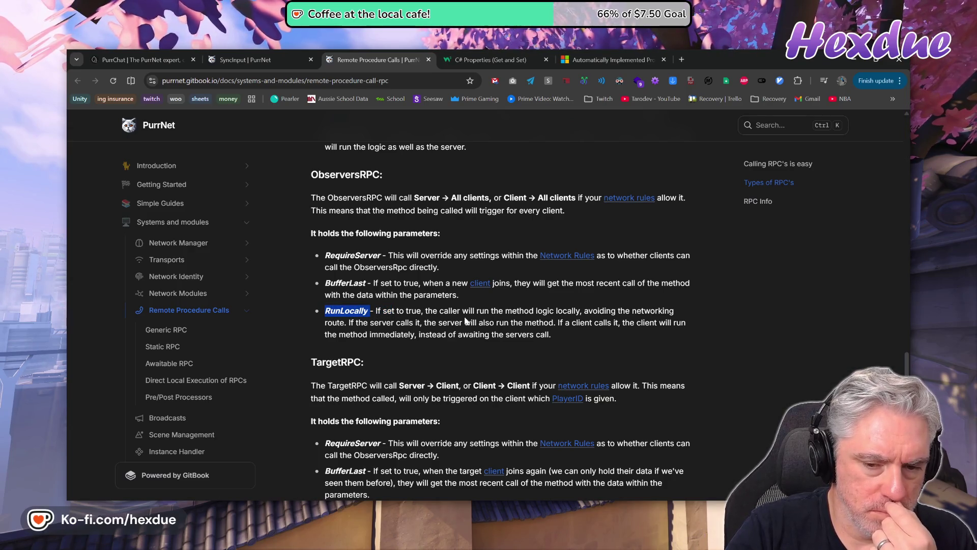
pyautogui.scroll(-4, 397, 305)
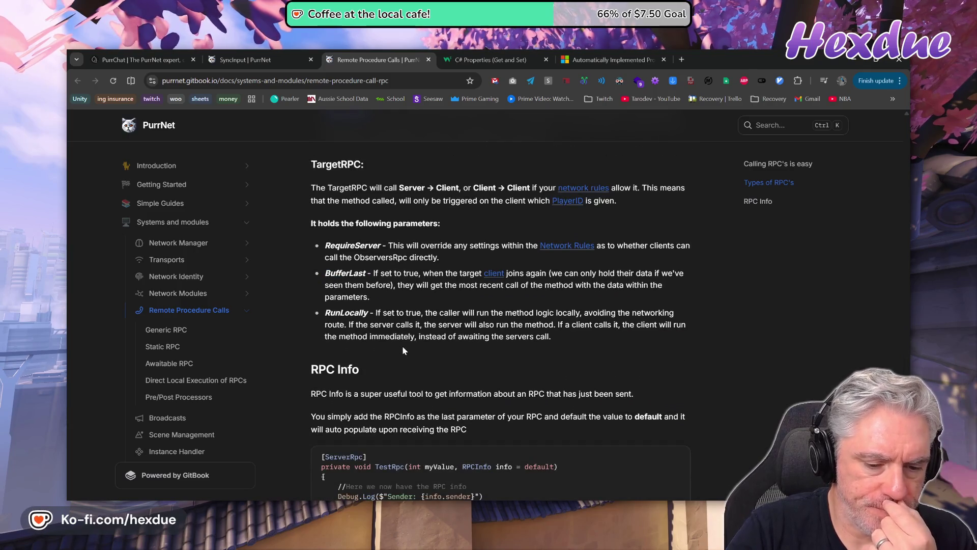
pyautogui.scroll(-2, 402, 347)
pyautogui.scroll(8, 405, 351)
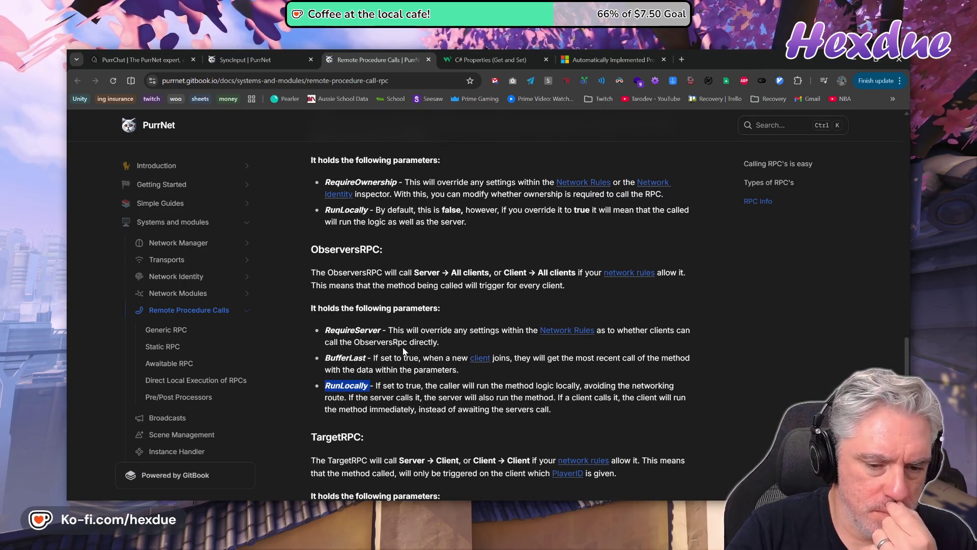
pyautogui.scroll(-2, 403, 352)
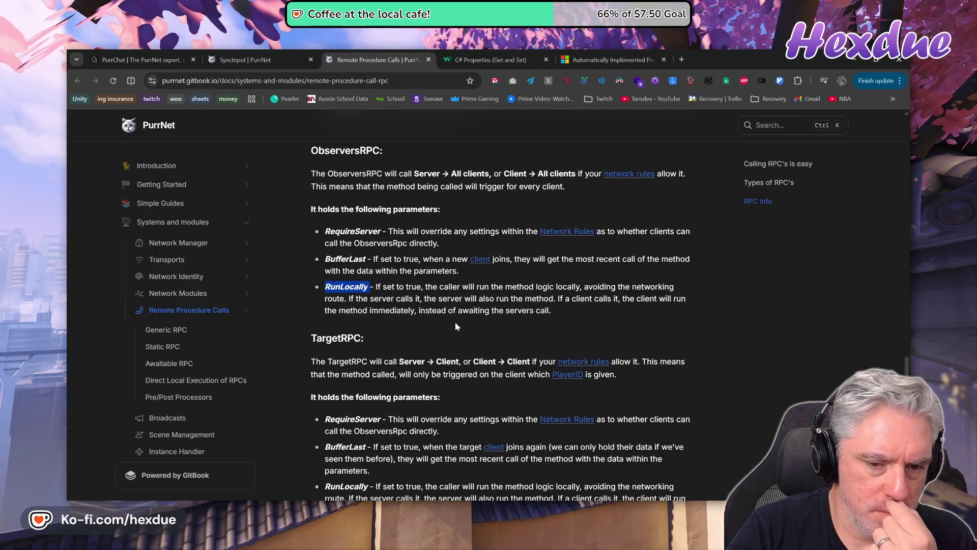
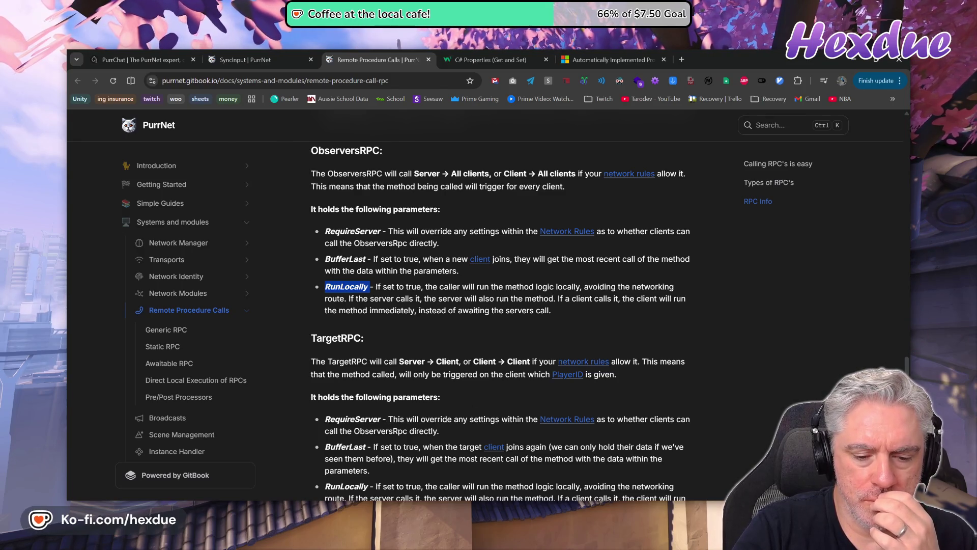
# Leave the PurrNet RunLocally docs and return to DirectionalAnimation.cs in Visual Studio Code
pyautogui.hotkey('alt', 'Tab')
pyautogui.scroll(-3, 484, 204)
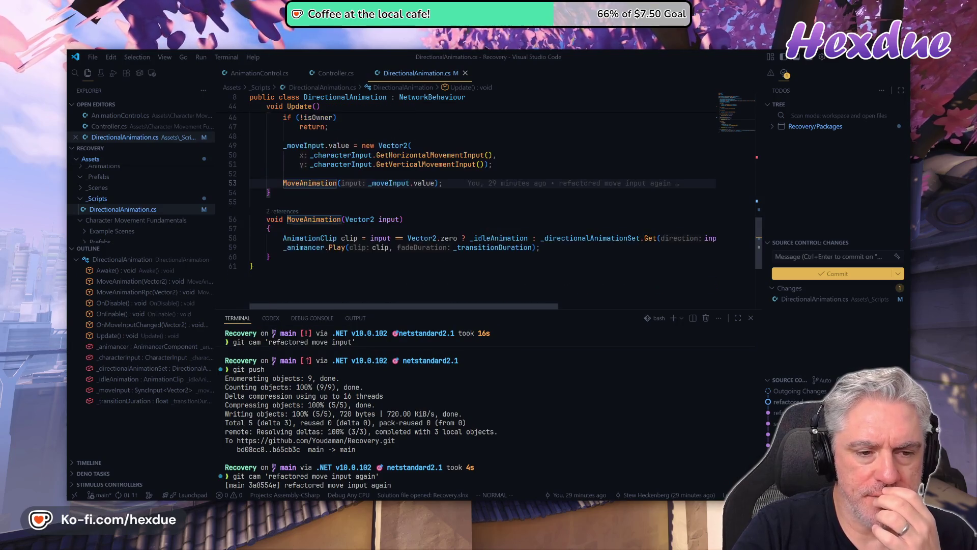
# Look over the two-line body of the MoveAnimation method in DirectionalAnimation.cs
pyautogui.scroll(2, 483, 204)
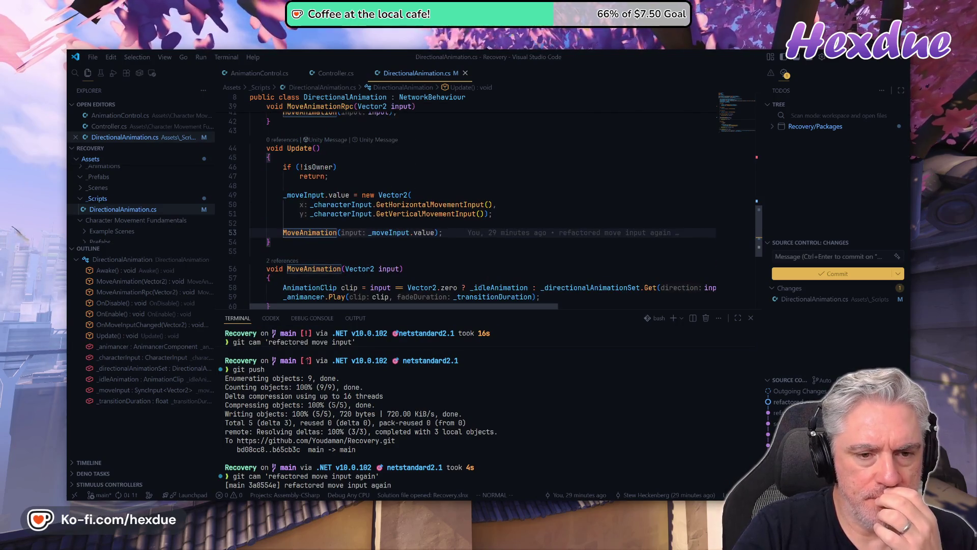
pyautogui.scroll(2, 484, 203)
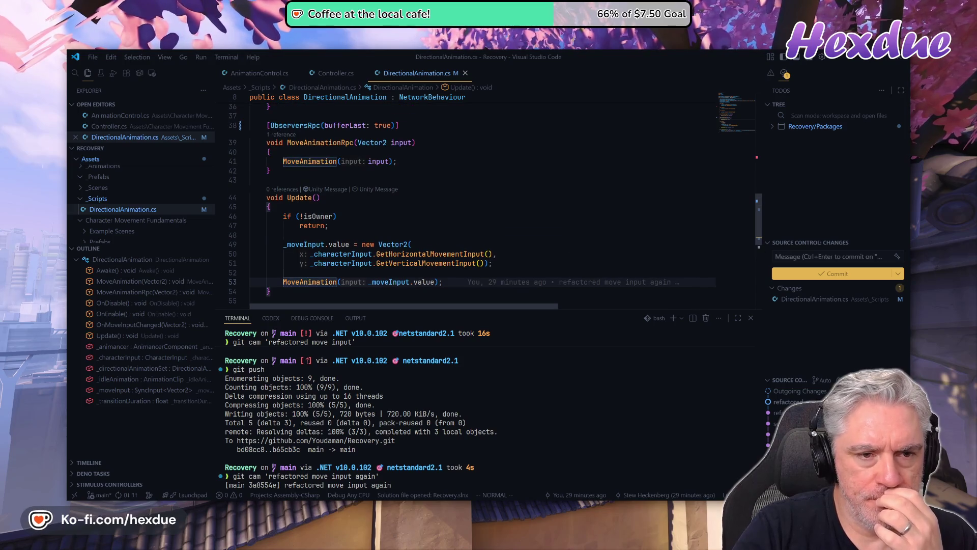
pyautogui.scroll(1, 483, 203)
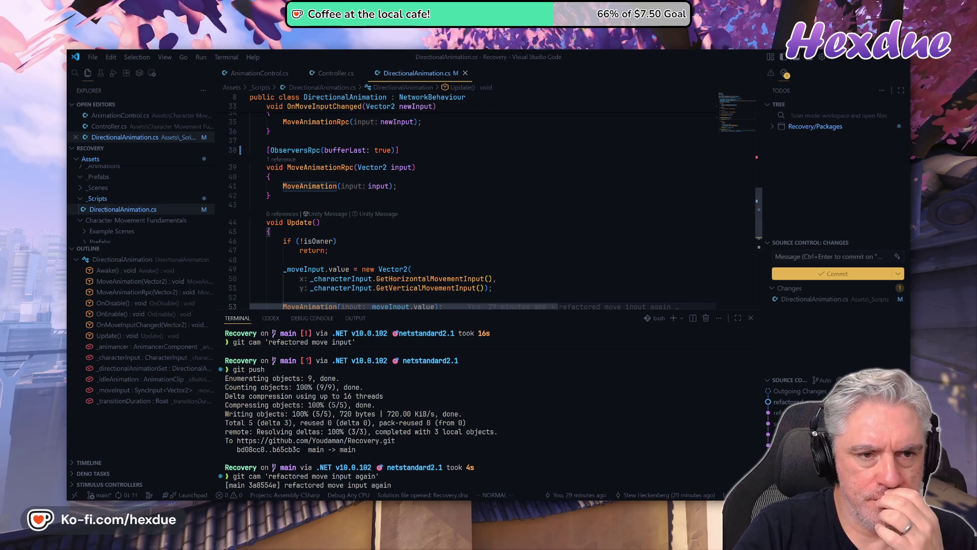
pyautogui.scroll(-4, 484, 203)
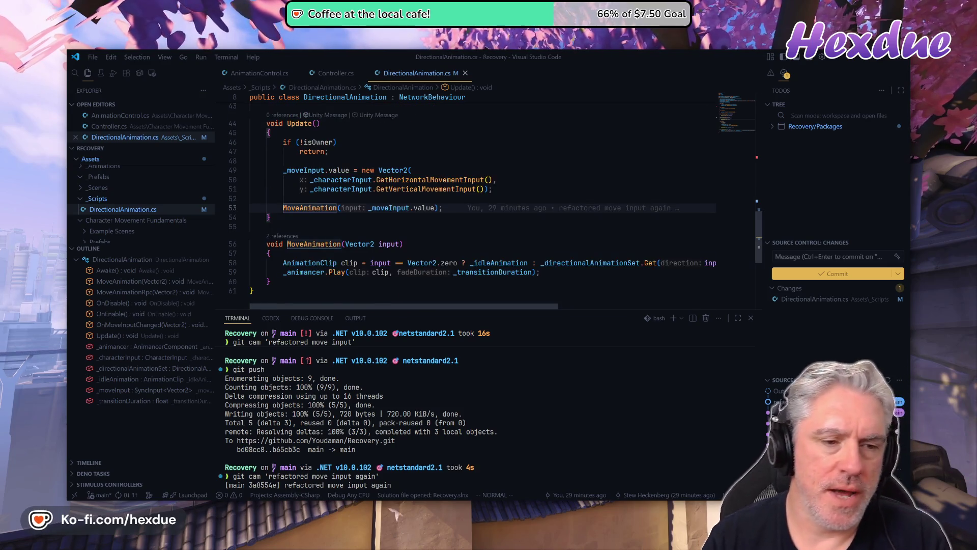
pyautogui.press('j')
pyautogui.press('j')
pyautogui.press('j')
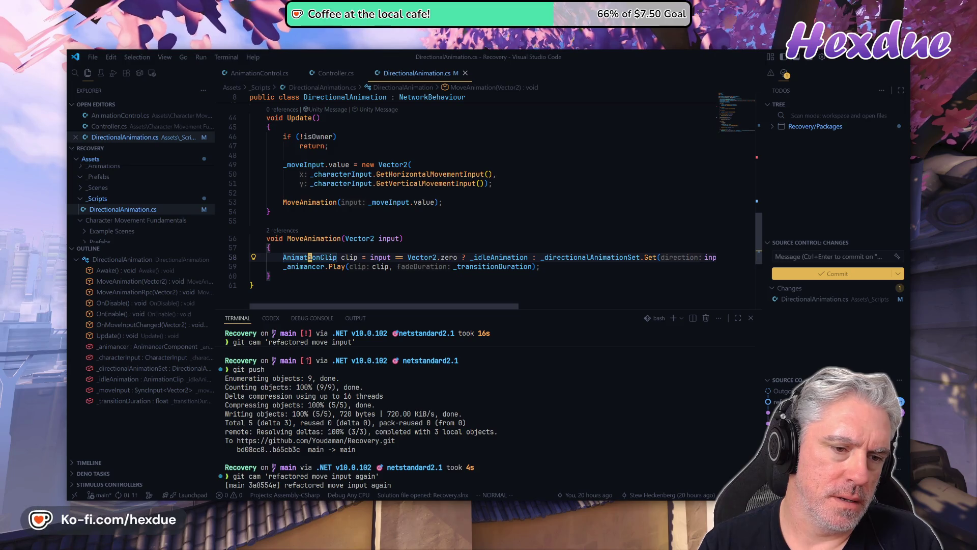
pyautogui.hotkey('shift', 'v')
pyautogui.press('j')
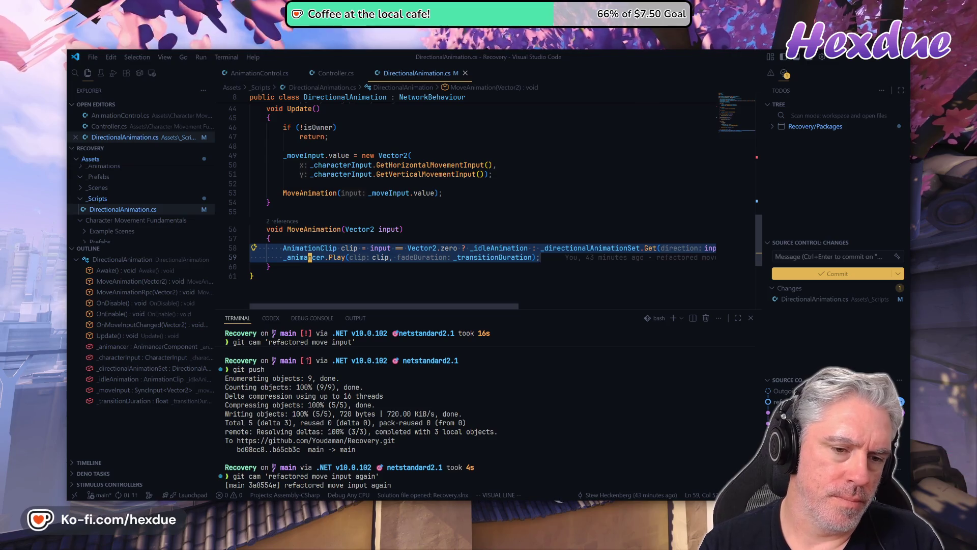
pyautogui.press('Escape')
# Copy the [ObserversRpc(bufferLast: true)] attribute line from above MoveAnimationRpc
pyautogui.press('[')
pyautogui.press('m')
pyautogui.press('[')
pyautogui.press('m')
pyautogui.press('[')
pyautogui.press('m')
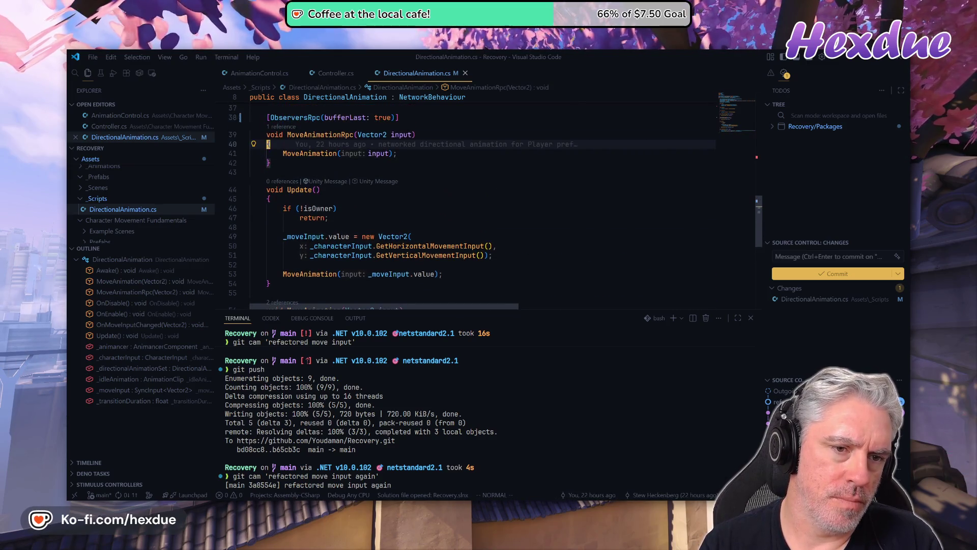
pyautogui.press('k')
pyautogui.press('k')
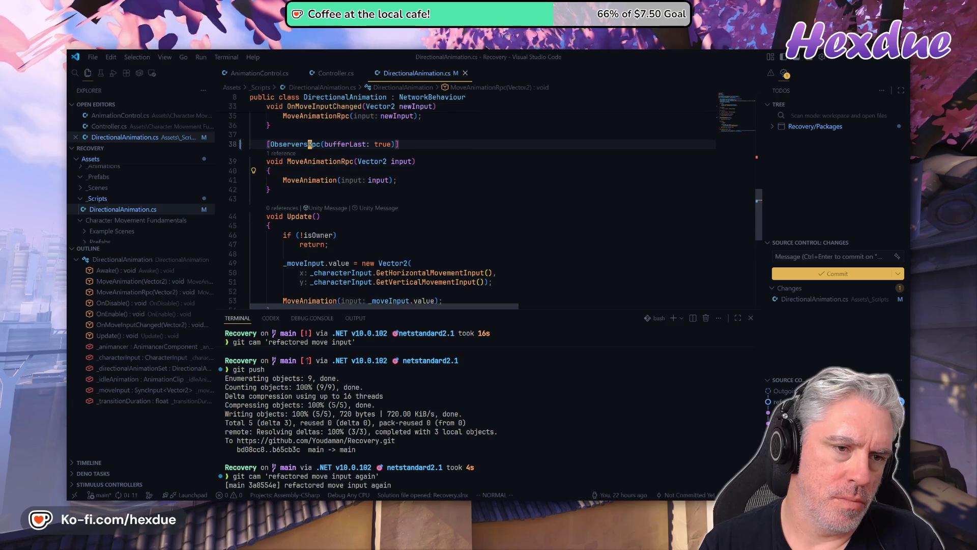
pyautogui.press('f')
pyautogui.hotkey('shift', 'r')
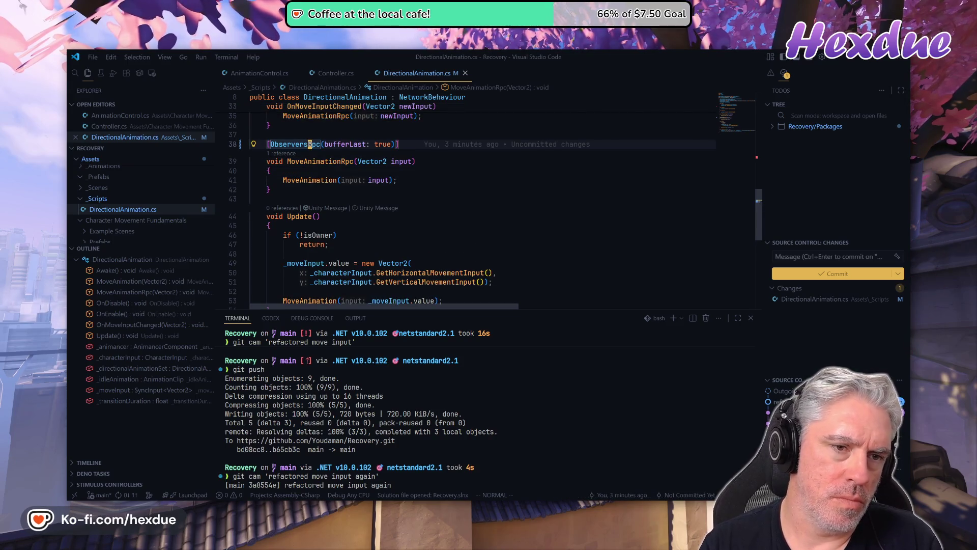
# Paste the attribute above MoveAnimation(Vector2) and extend it with runLocally: true
pyautogui.press('j')
pyautogui.press('j')
pyautogui.press('j')
pyautogui.press('g')
pyautogui.press('d')
pyautogui.press('j')
pyautogui.press('j')
pyautogui.press('k')
pyautogui.press('k')
pyautogui.press('k')
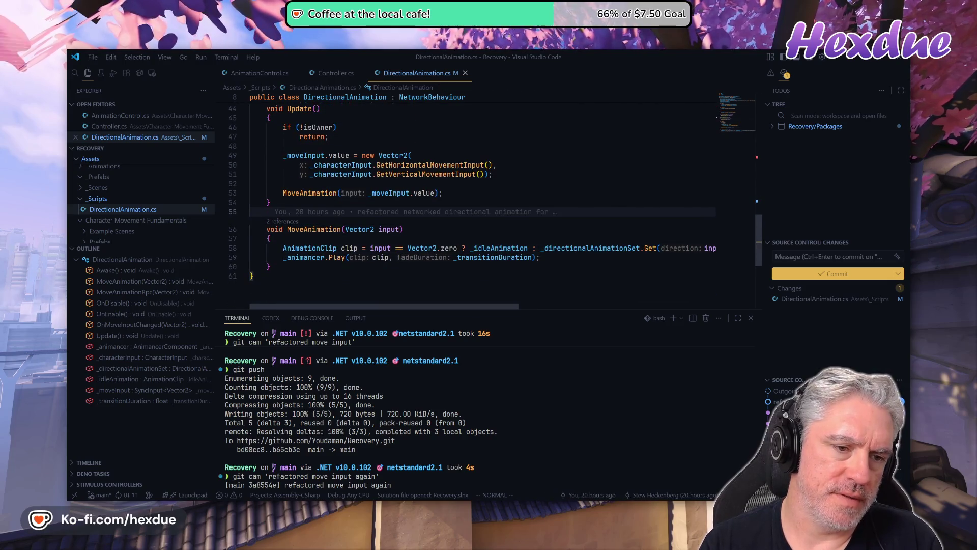
pyautogui.press('p')
pyautogui.press('w')
pyautogui.press('w')
pyautogui.press('w')
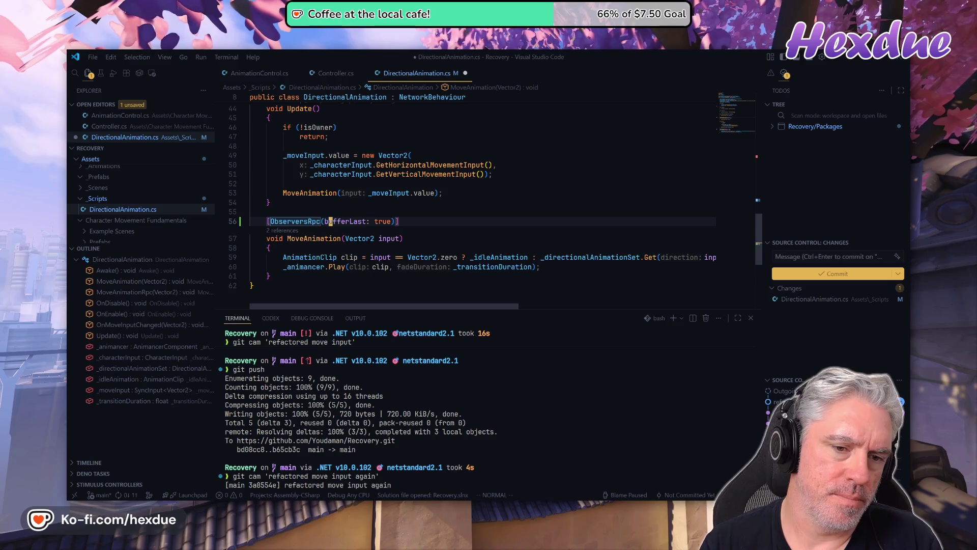
pyautogui.write('ea, ')
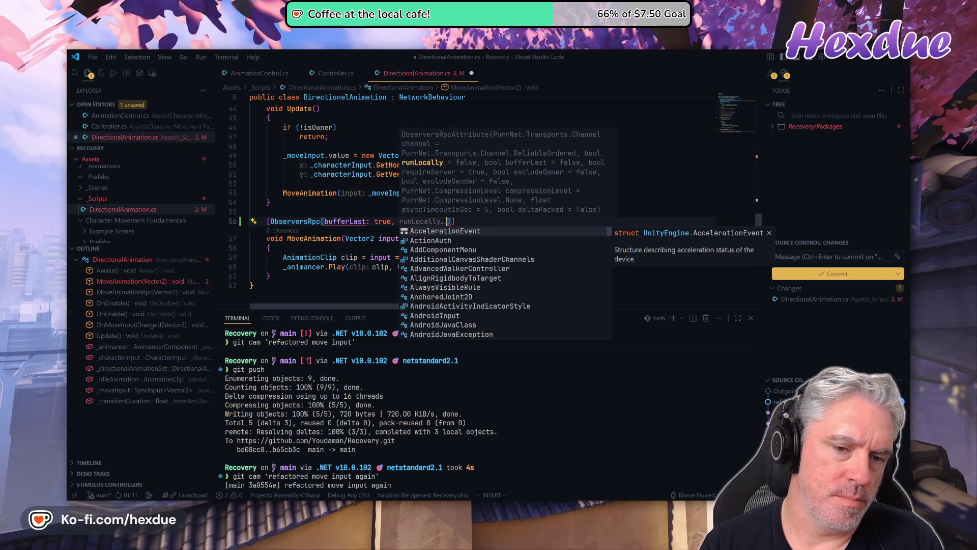
pyautogui.write('run')
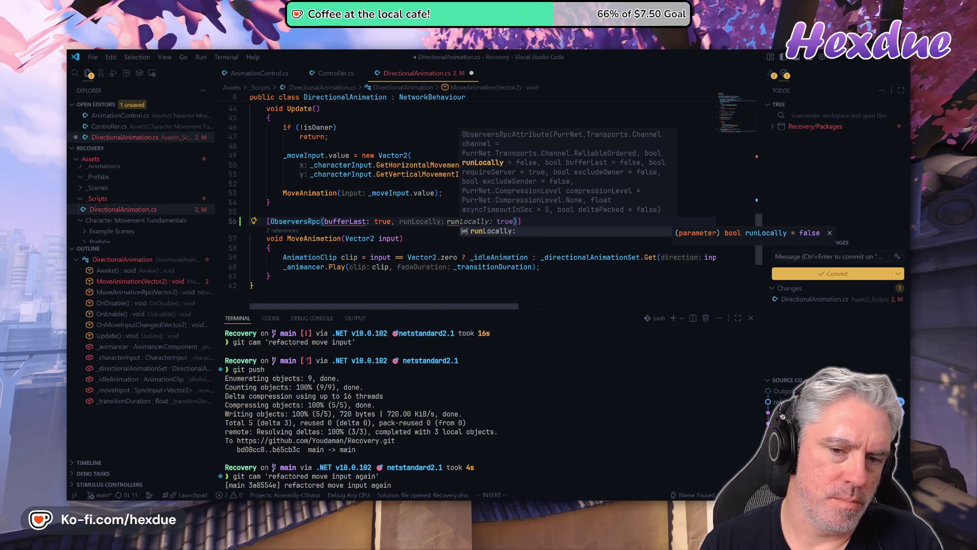
pyautogui.press('Tab')
pyautogui.press('Escape')
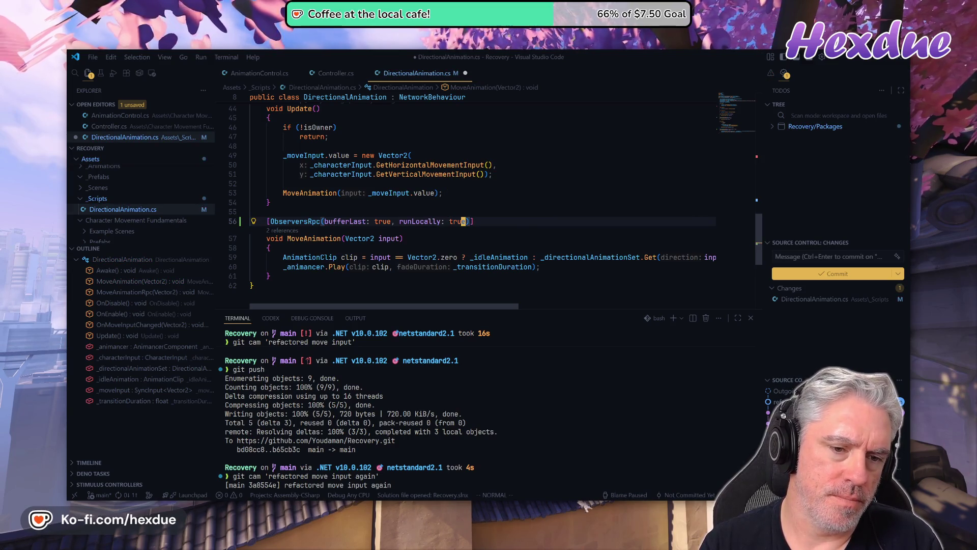
# Comment out the old MoveAnimationRpc method and its attribute
pyautogui.press('k')
pyautogui.press('k')
pyautogui.press('k')
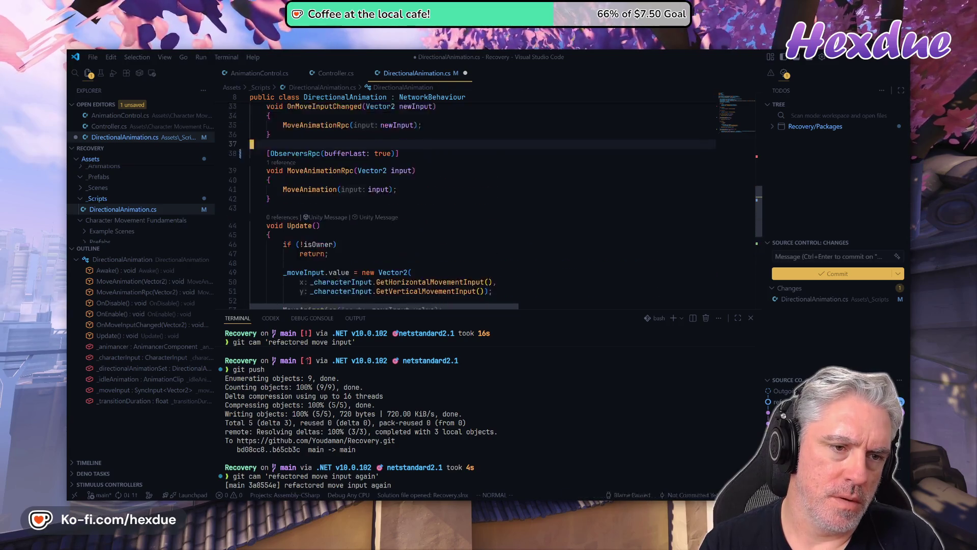
pyautogui.press('j')
pyautogui.press('j')
pyautogui.press('V')
pyautogui.press('j')
pyautogui.press('j')
pyautogui.press('j')
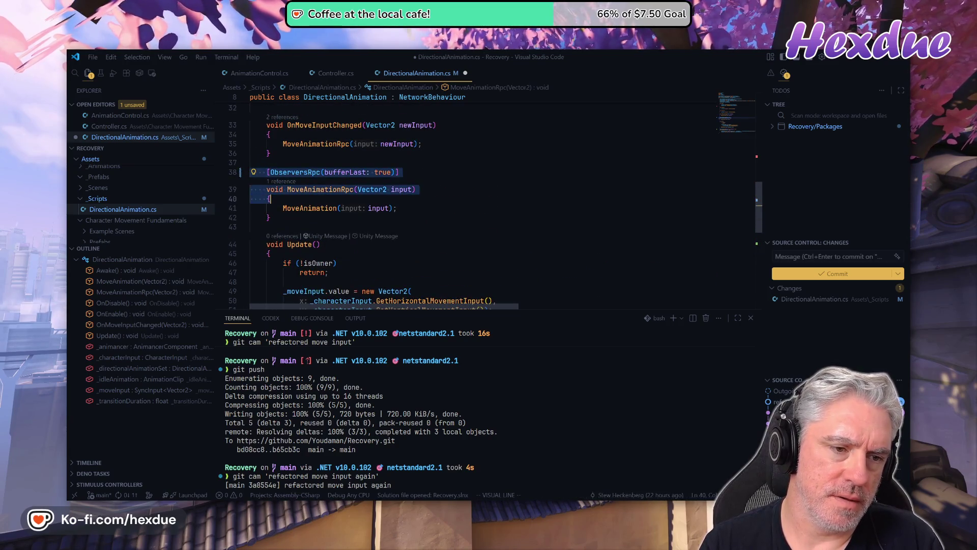
pyautogui.hotkey('ctrl', '/')
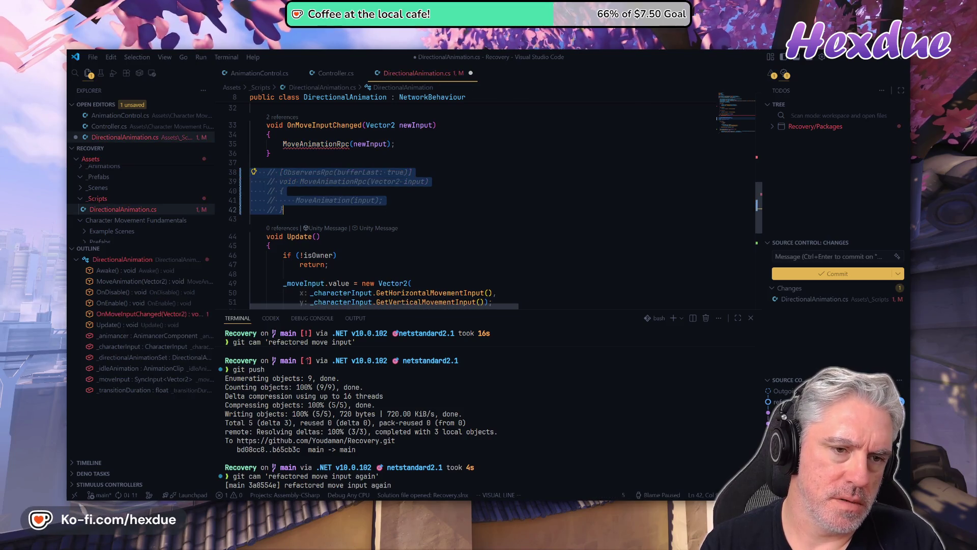
pyautogui.press('Escape')
# In OnMoveInputChanged, comment out the MoveAnimationRpc call and call MoveAnimation instead
pyautogui.press('k')
pyautogui.press('k')
pyautogui.press('k')
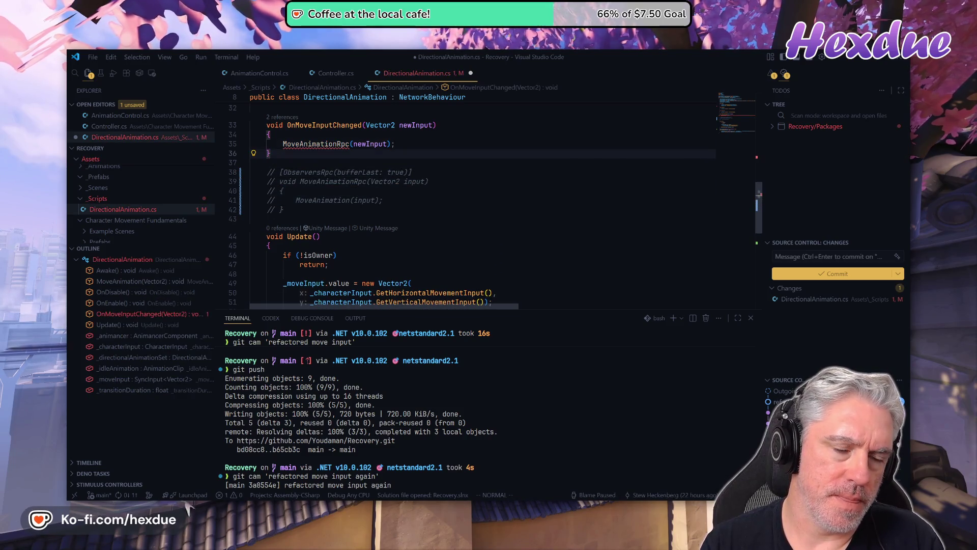
pyautogui.press('y')
pyautogui.press('y')
pyautogui.press('P')
pyautogui.hotkey('ctrl', '/')
pyautogui.press('j')
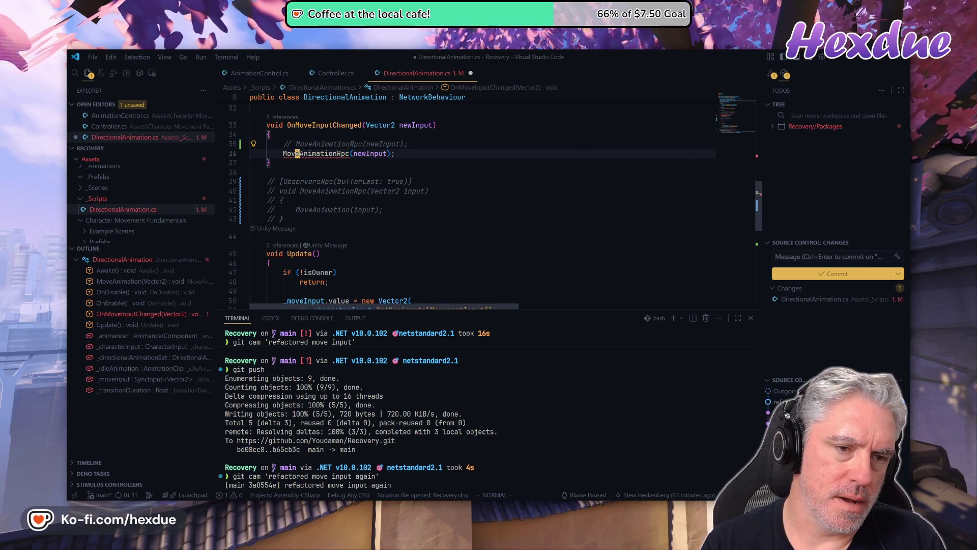
pyautogui.press('e')
pyautogui.press('a')
pyautogui.press('BackSpace')
pyautogui.press('BackSpace')
pyautogui.press('BackSpace')
pyautogui.press('Escape')
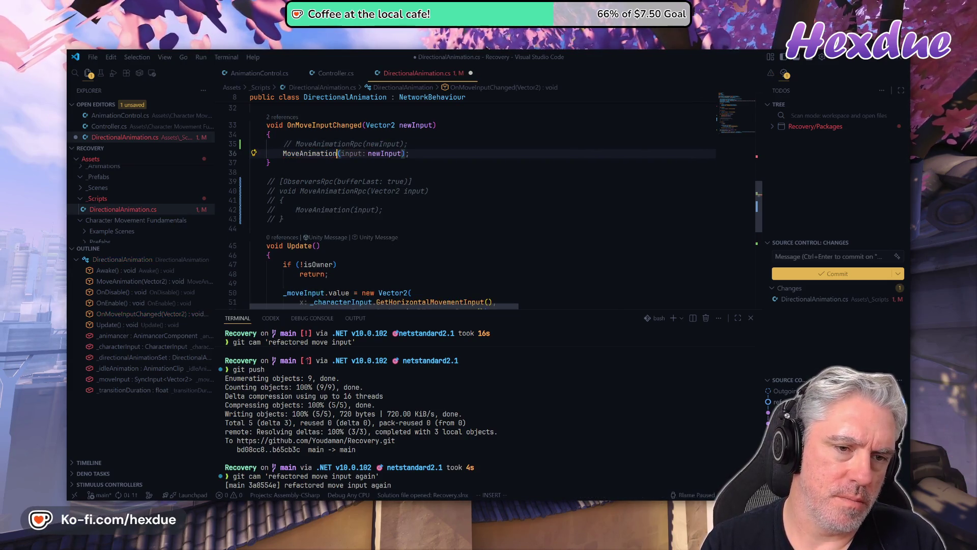
# Review OnDisable's onChanged unsubscription and the MoveAnimation call in Update
pyautogui.press('k')
pyautogui.press('k')
pyautogui.press('k')
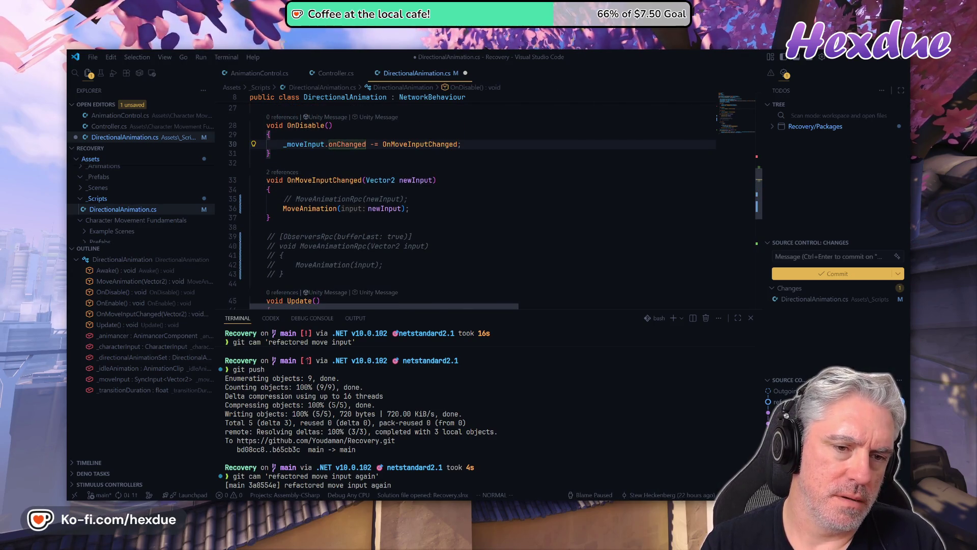
pyautogui.press('l')
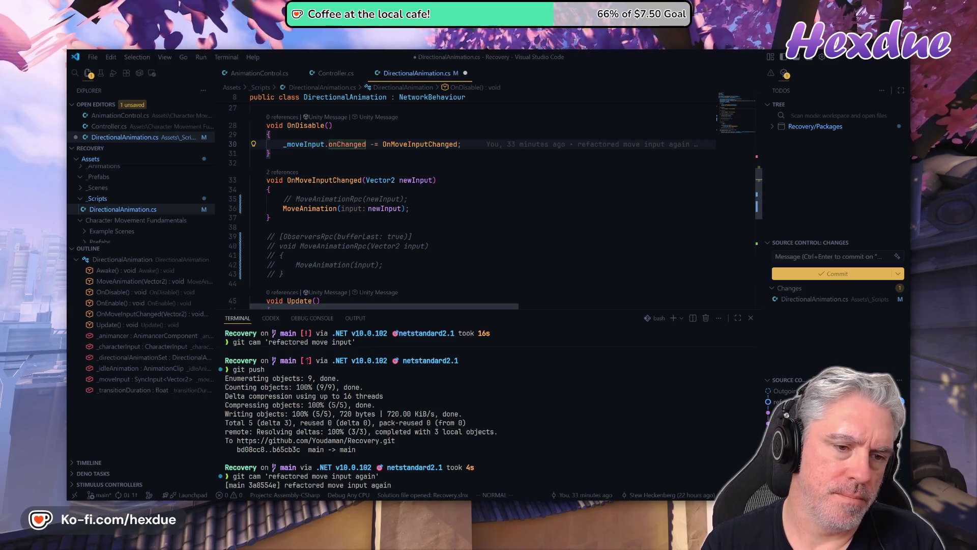
pyautogui.press('j')
pyautogui.press('j')
pyautogui.press('j')
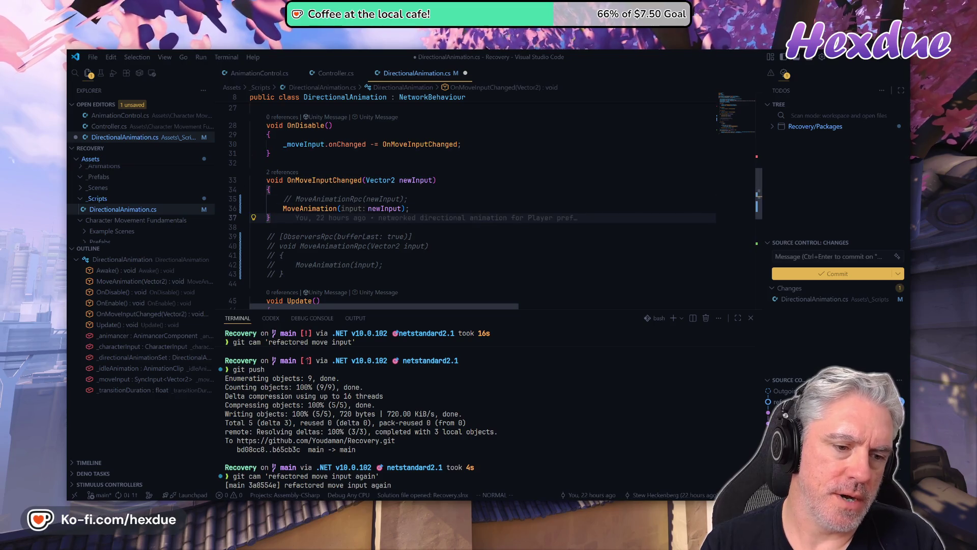
pyautogui.press('j')
pyautogui.press('j')
pyautogui.press('j')
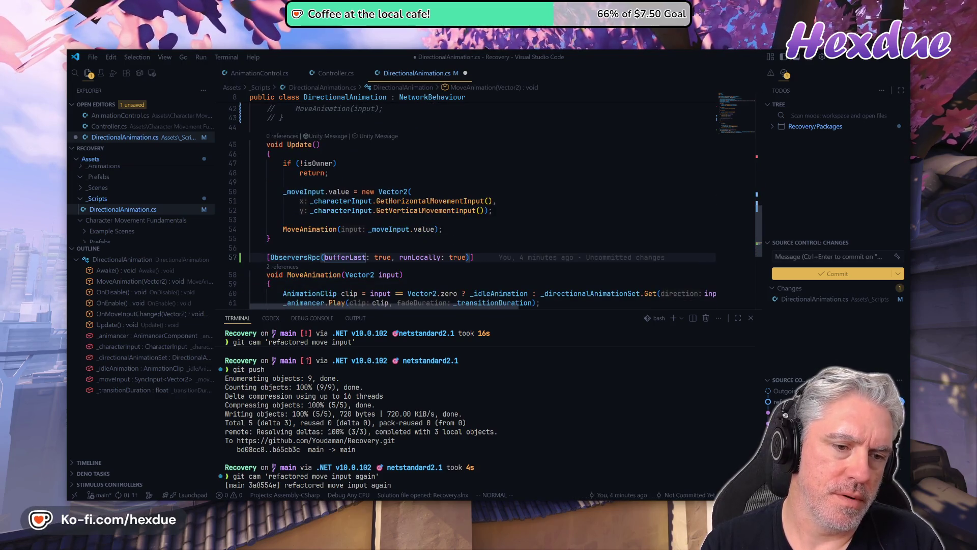
pyautogui.press('k')
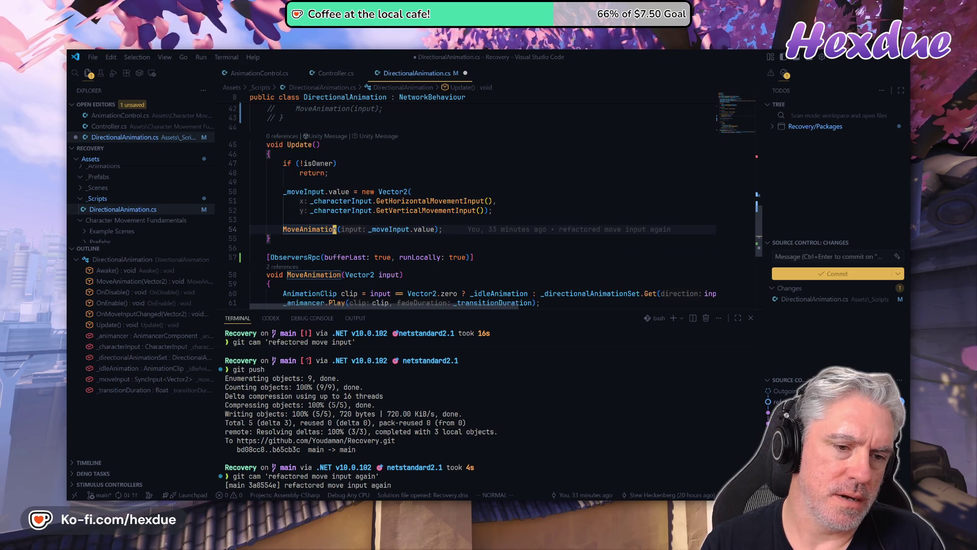
pyautogui.press('j')
pyautogui.press('j')
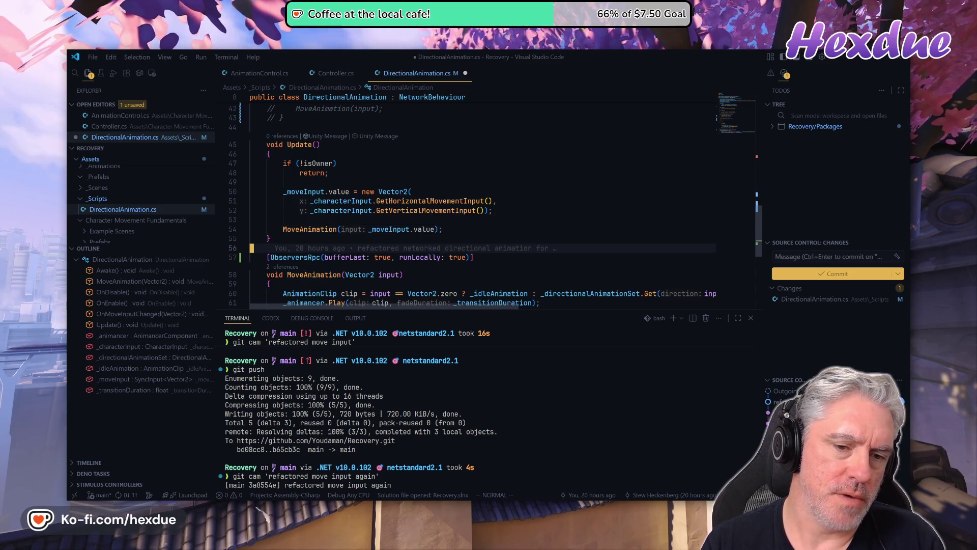
# Recheck the bufferLast argument, save DirectionalAnimation.cs with :w, and bring up Unity
pyautogui.click(344, 257)
pyautogui.press('k')
pyautogui.press('k')
pyautogui.press('k')
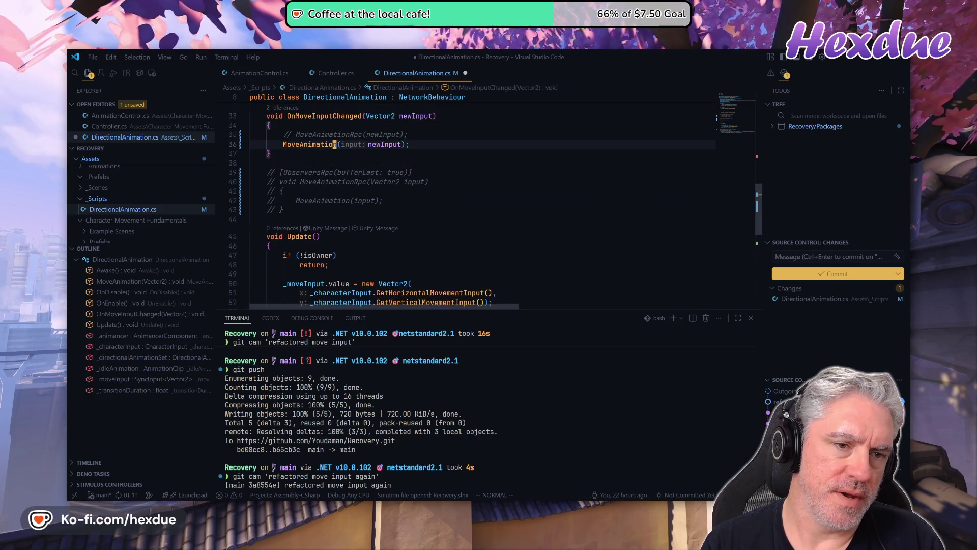
pyautogui.press('j')
pyautogui.press('j')
pyautogui.press('j')
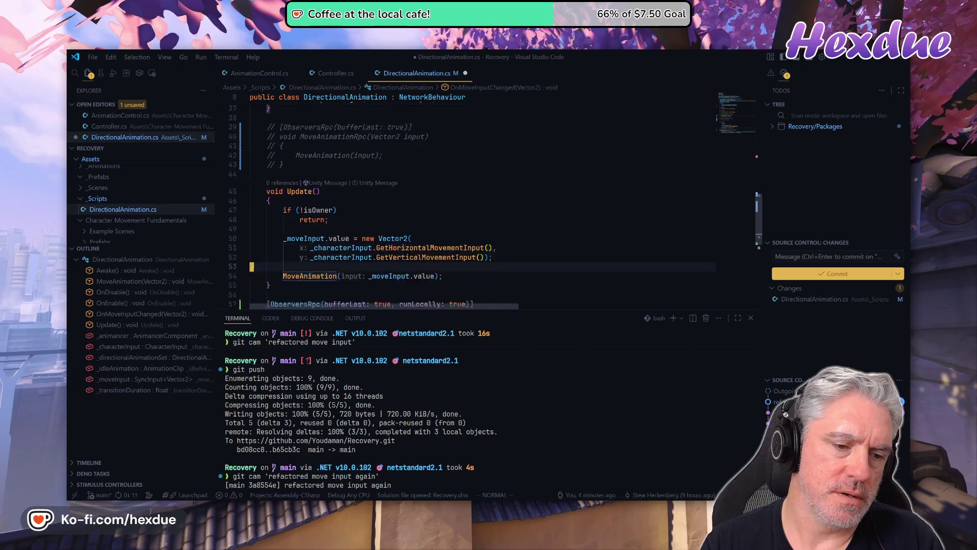
pyautogui.press('j')
pyautogui.press('j')
pyautogui.press('j')
pyautogui.press('k')
pyautogui.press('k')
pyautogui.press('w')
pyautogui.press('w')
pyautogui.press('w')
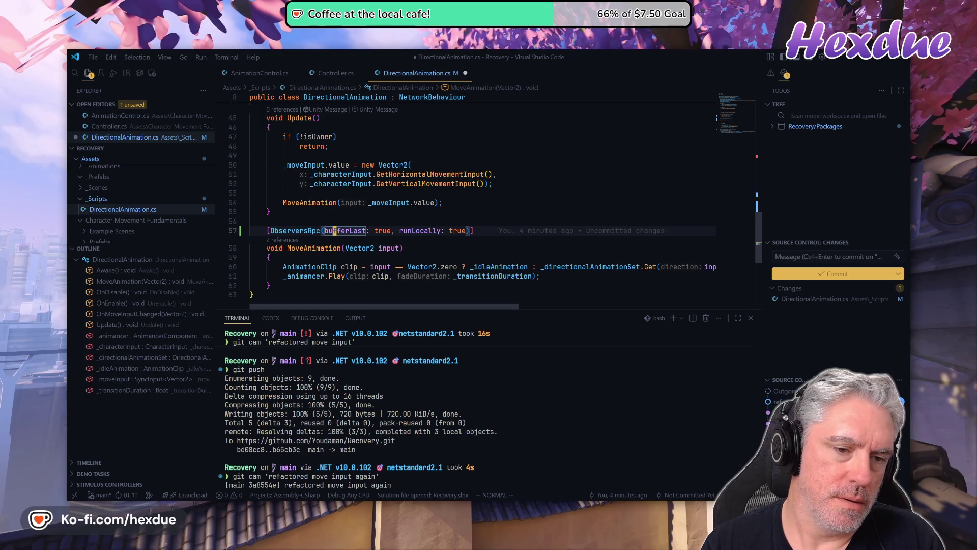
pyautogui.write('w')
pyautogui.press('Return')
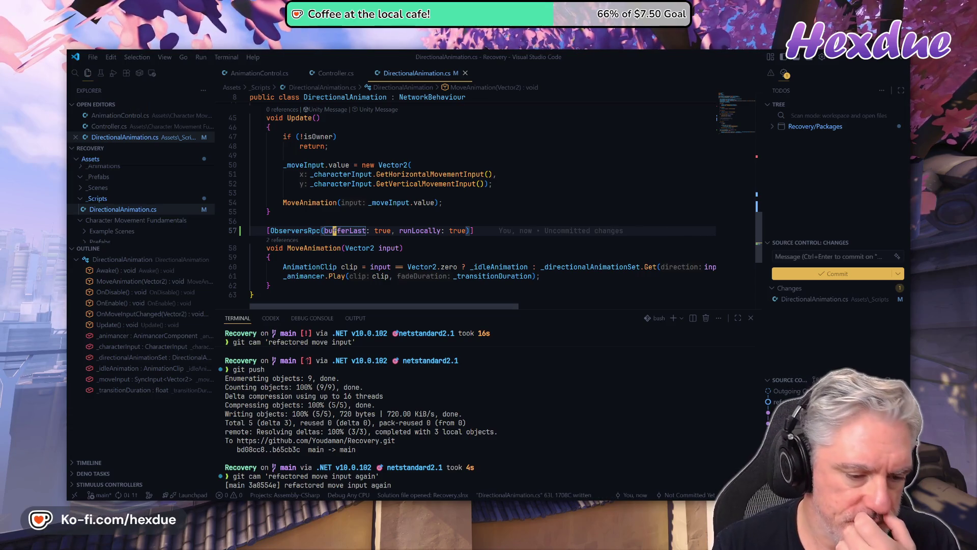
pyautogui.moveTo(466, 504)
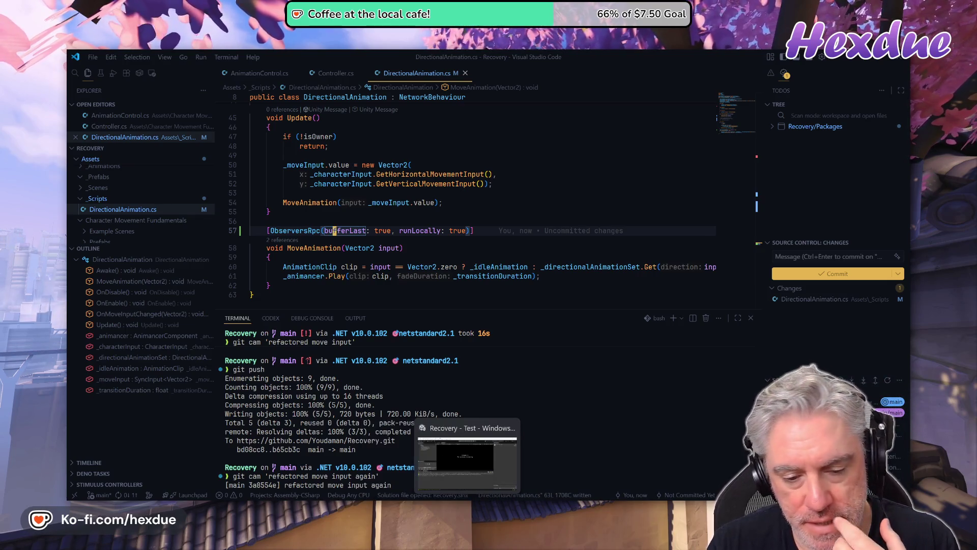
pyautogui.click(467, 456)
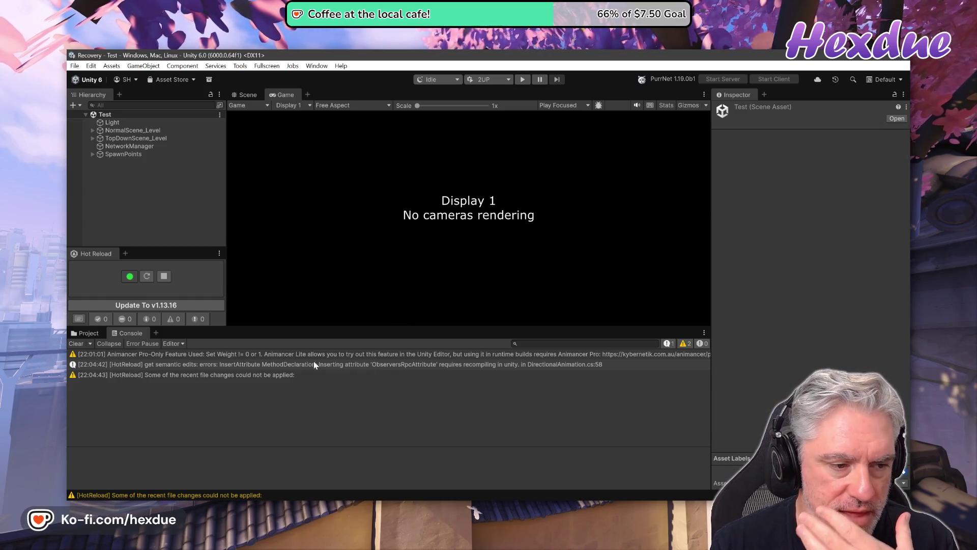
# Recompile scripts with Hot Reload, then show the PurrChat conversation in the browser
pyautogui.click(147, 278)
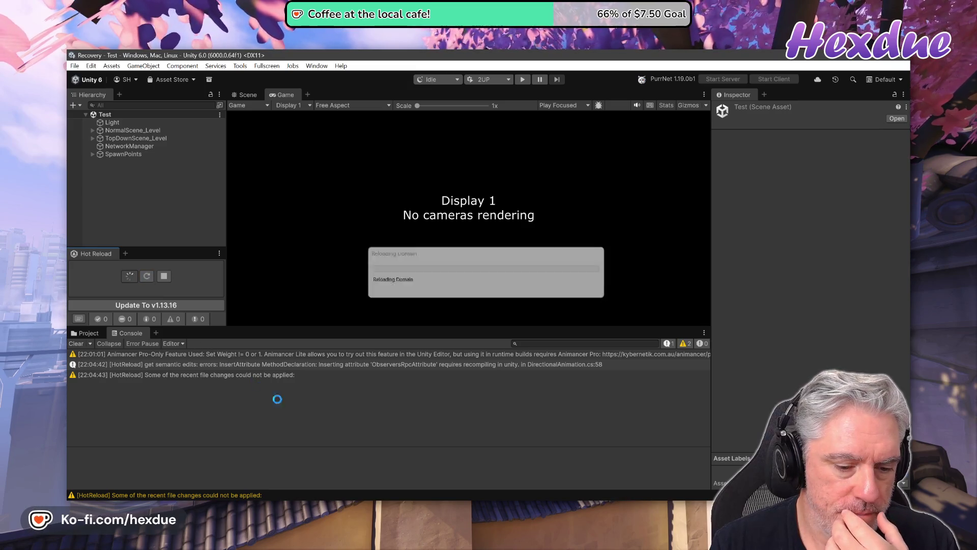
pyautogui.hotkey('alt', 'Tab')
pyautogui.hotkey('ctrl', '1')
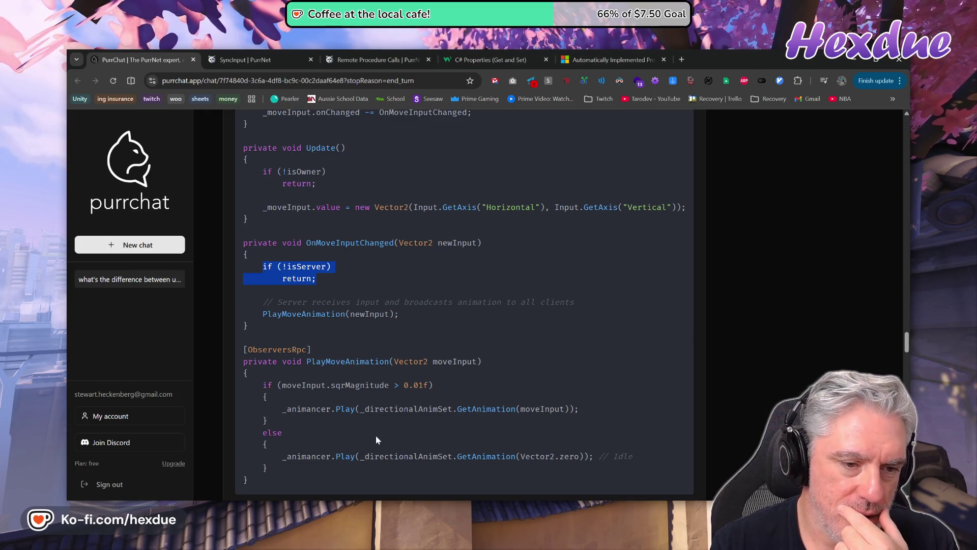
pyautogui.scroll(-4, 375, 436)
pyautogui.scroll(4, 376, 436)
pyautogui.scroll(-3, 375, 436)
pyautogui.scroll(-4, 371, 443)
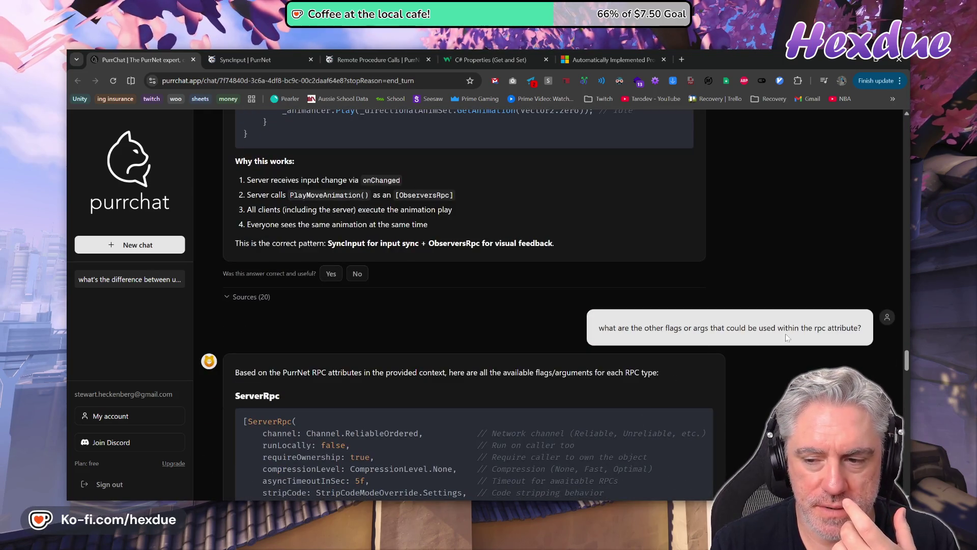
pyautogui.scroll(15, 628, 410)
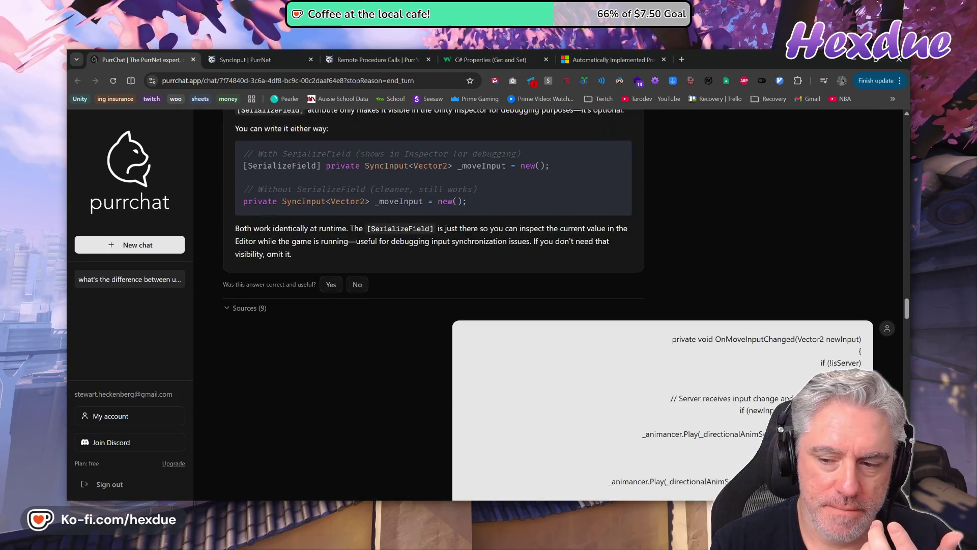
pyautogui.moveTo(819, 264); pyautogui.dragTo(862, 275)
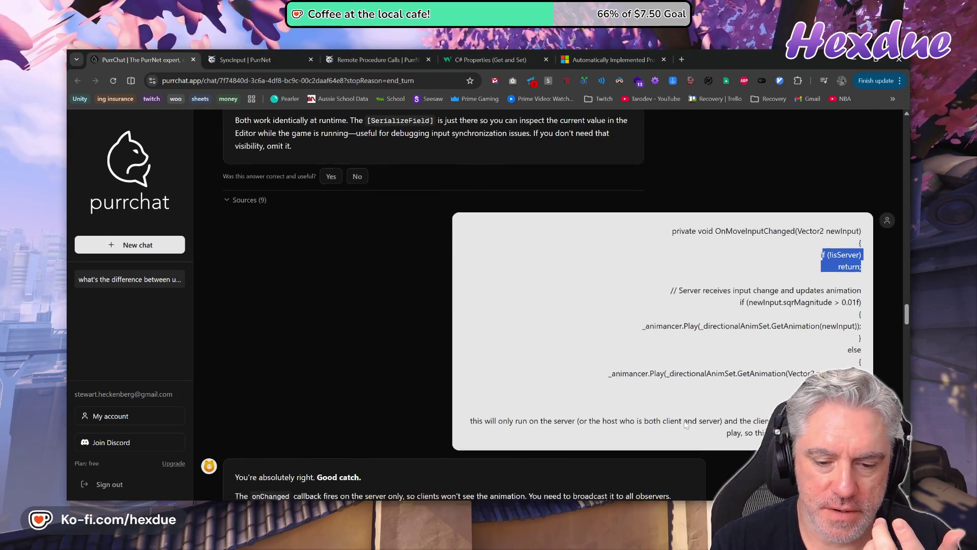
pyautogui.scroll(-3, 662, 306)
pyautogui.moveTo(697, 281); pyautogui.dragTo(802, 293)
pyautogui.scroll(-3, 343, 218)
pyautogui.click(343, 218)
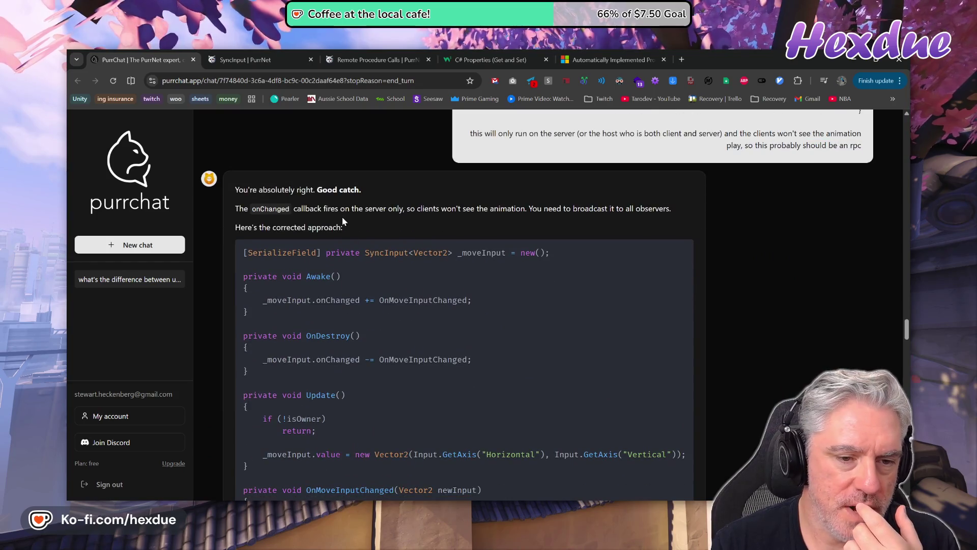
pyautogui.moveTo(305, 189); pyautogui.dragTo(362, 190)
pyautogui.scroll(3, 384, 434)
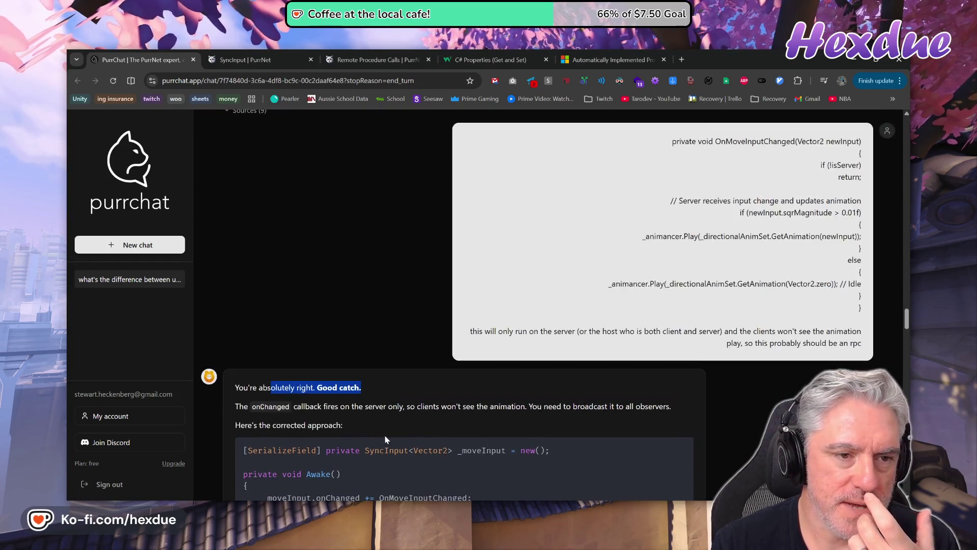
pyautogui.scroll(-10, 384, 434)
pyautogui.scroll(3, 383, 434)
pyautogui.moveTo(239, 324); pyautogui.dragTo(316, 324)
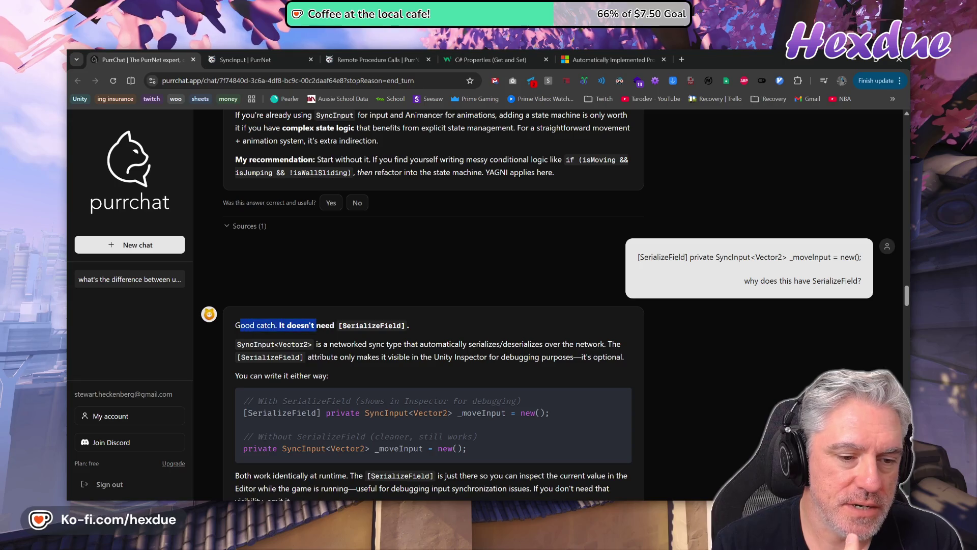
pyautogui.scroll(5, 469, 418)
pyautogui.scroll(-18, 470, 420)
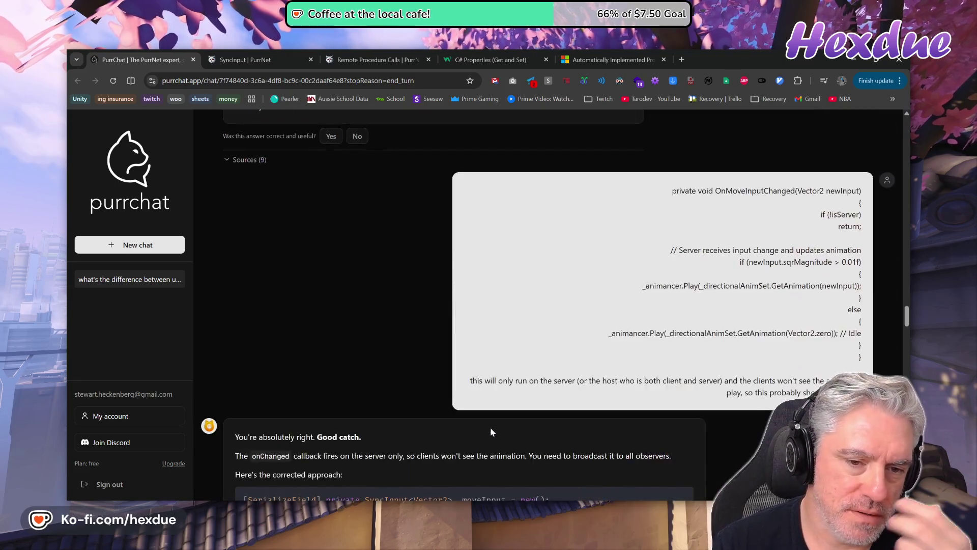
pyautogui.hotkey('alt', 'Tab')
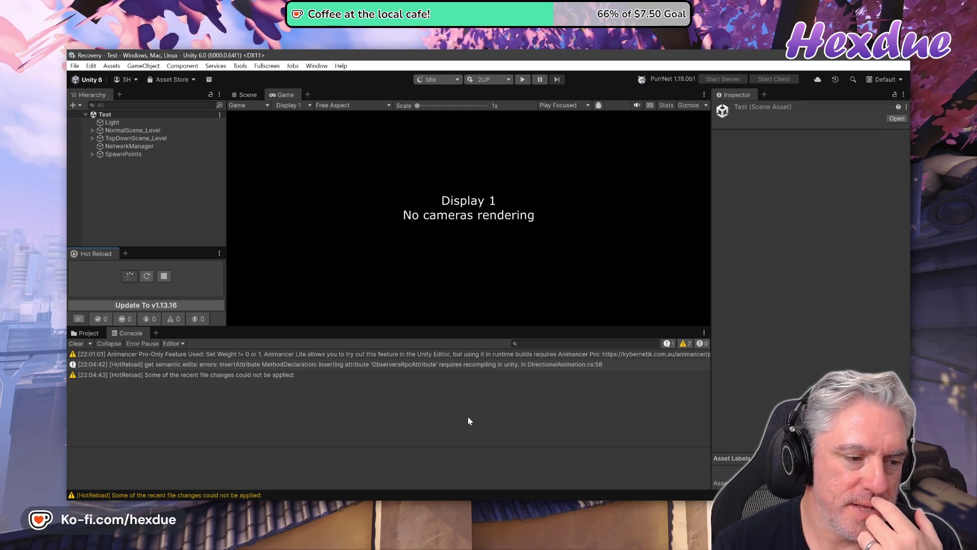
# Start the 2UP multiplayer scenario and run the local player forward in the game view
pyautogui.click(524, 79)
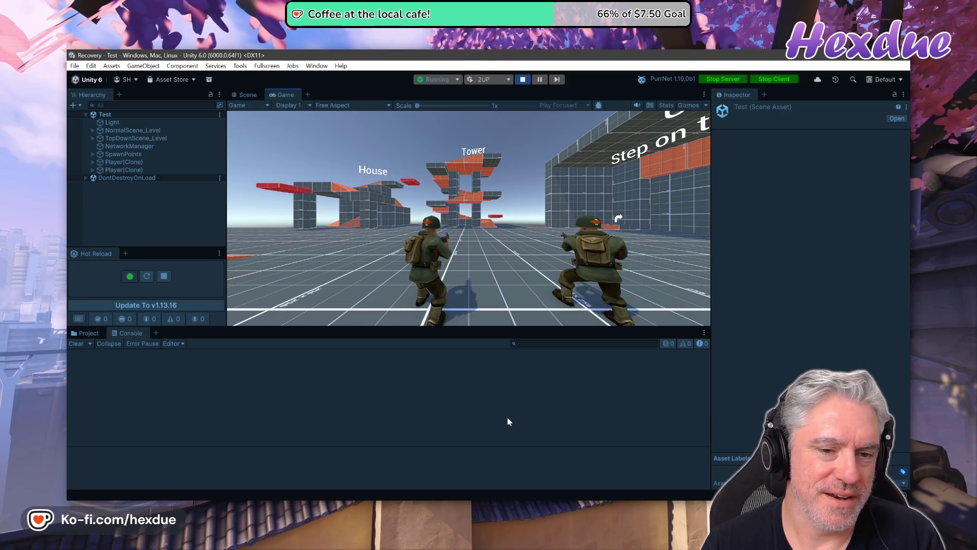
pyautogui.click(490, 297)
pyautogui.press('w')
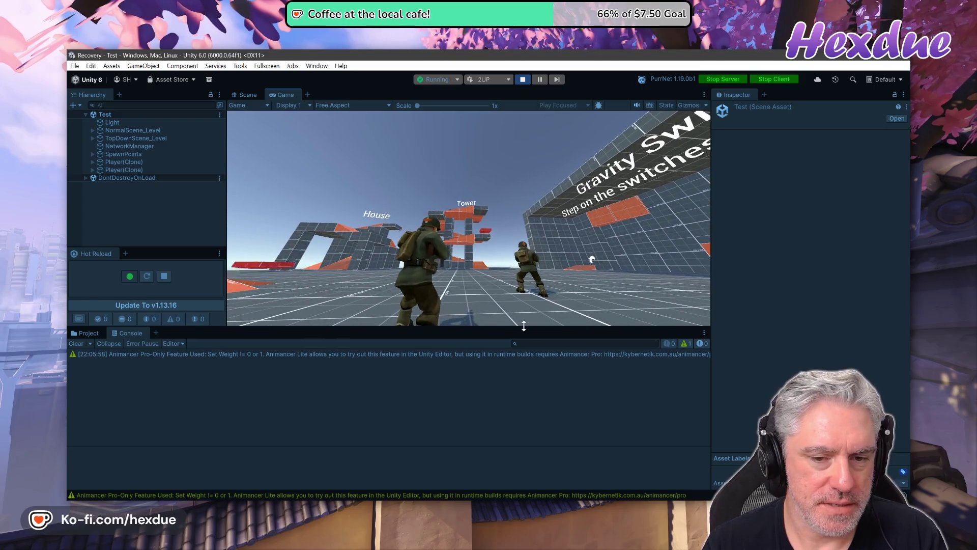
# Walk Player 2's soldier around and beside the other soldier to watch its animations
pyautogui.hotkey('alt', 'Tab')
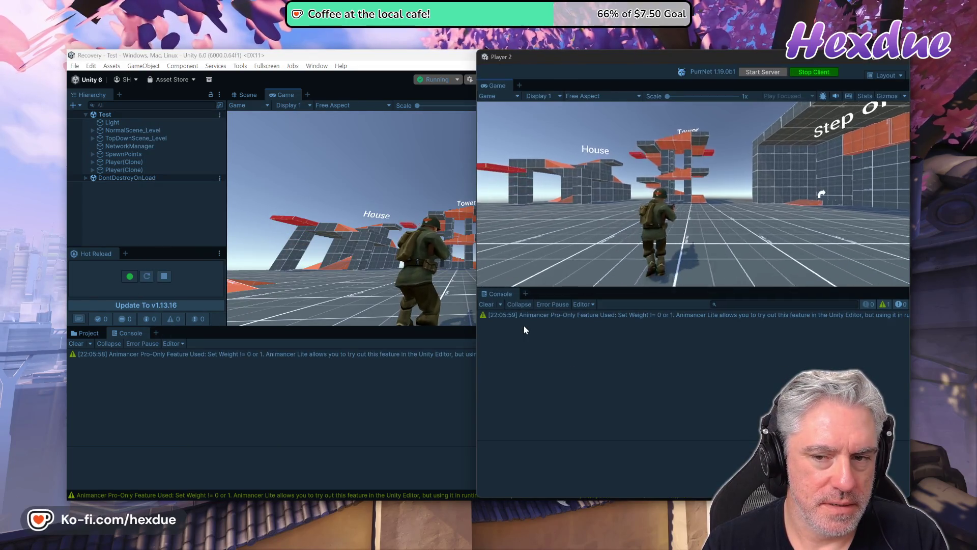
pyautogui.press('w')
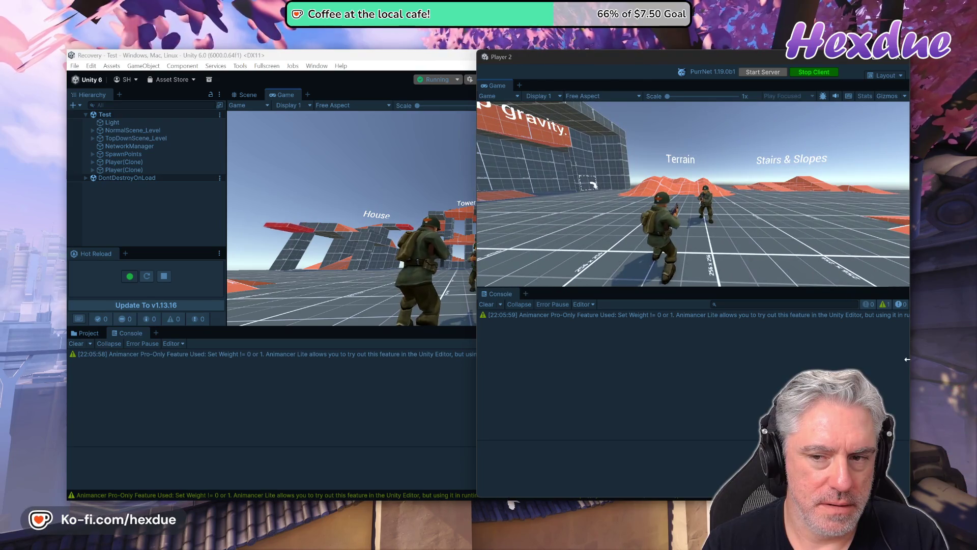
pyautogui.press('w')
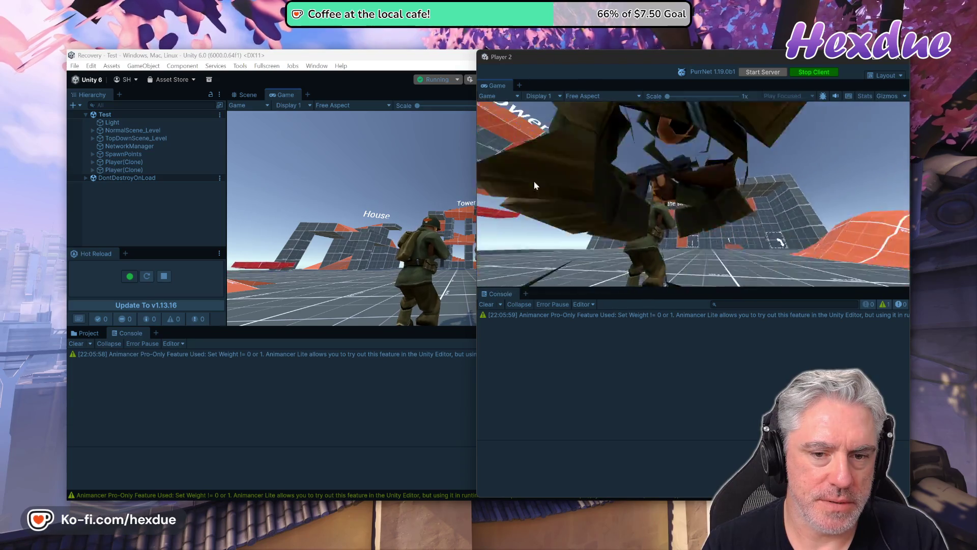
pyautogui.press('w')
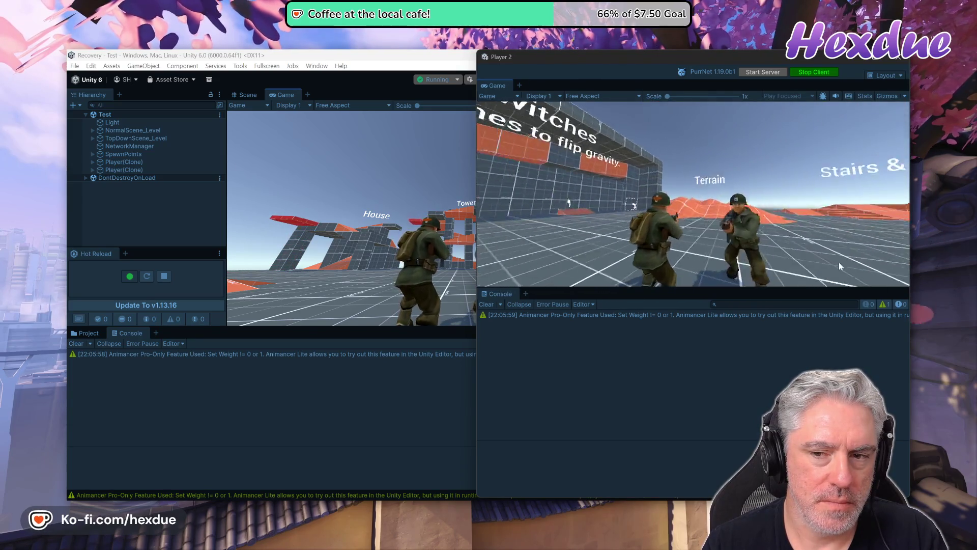
pyautogui.press('w')
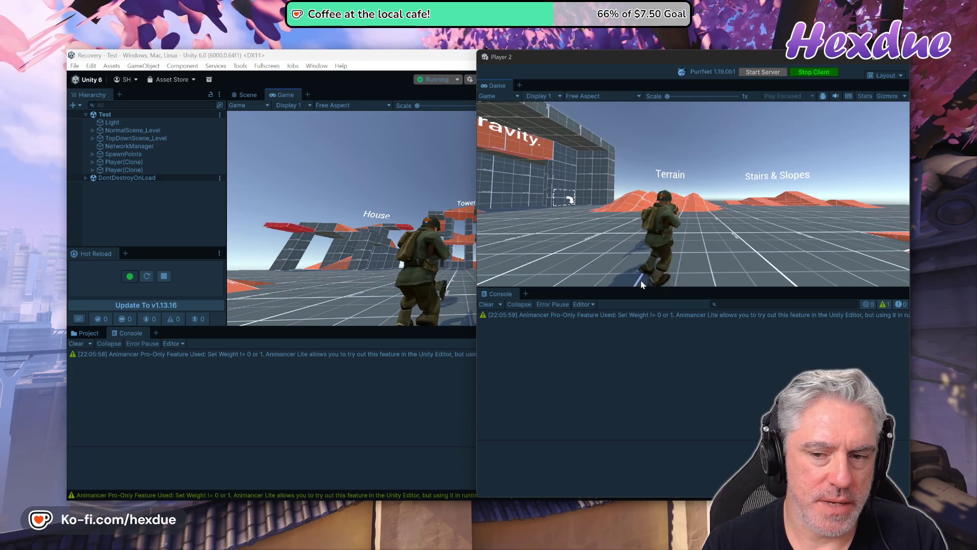
pyautogui.press('w')
pyautogui.press('s')
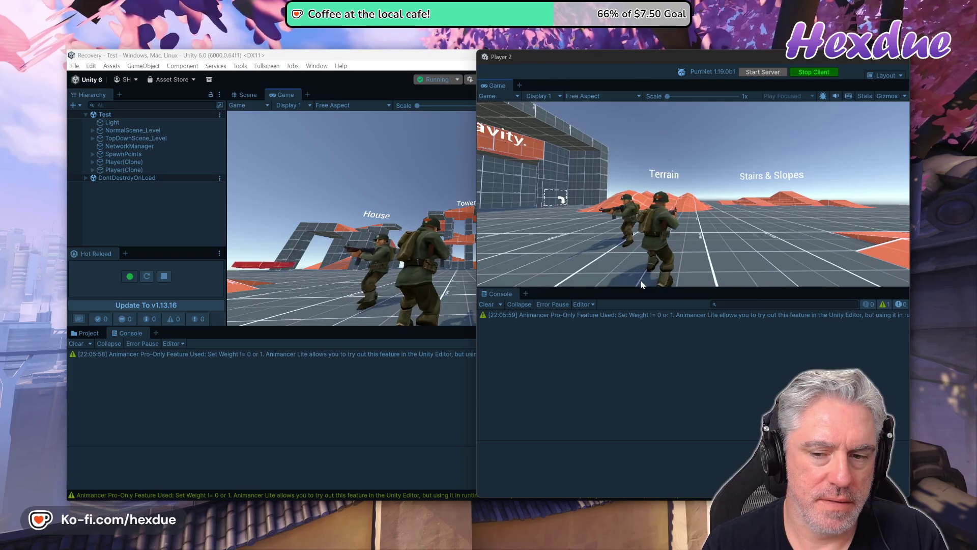
pyautogui.press('w')
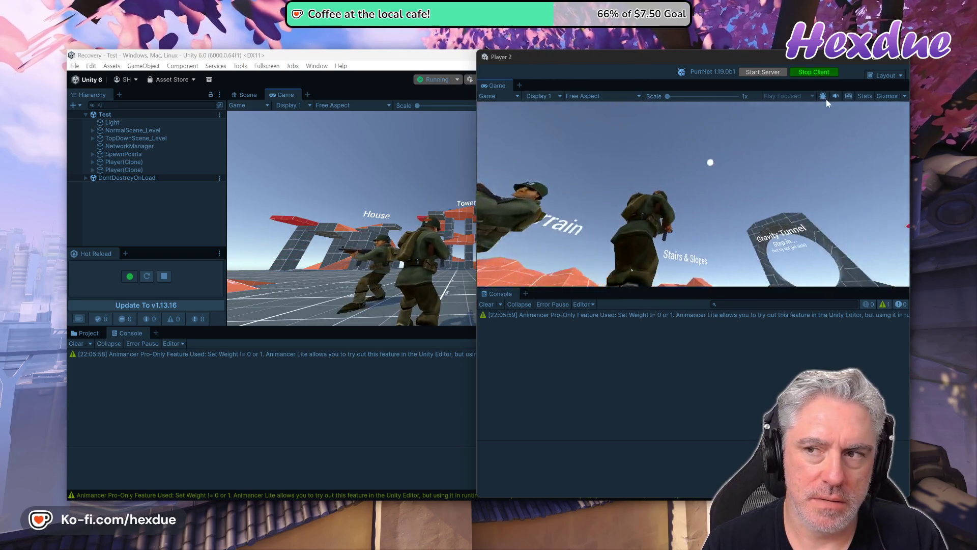
# Stop the session, play again to recheck the Player 2 window, then stop
pyautogui.click(406, 64)
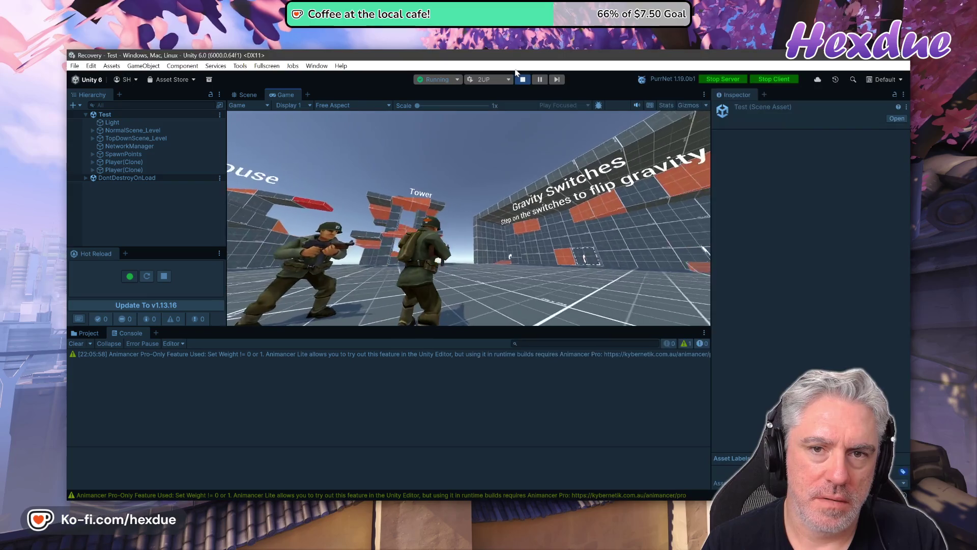
pyautogui.click(524, 79)
pyautogui.click(524, 79)
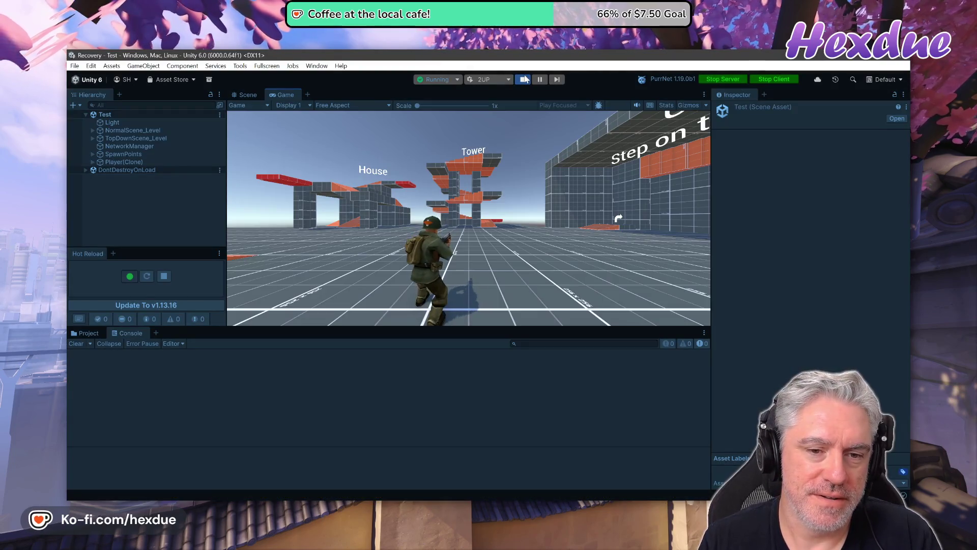
pyautogui.hotkey('alt', 'Tab')
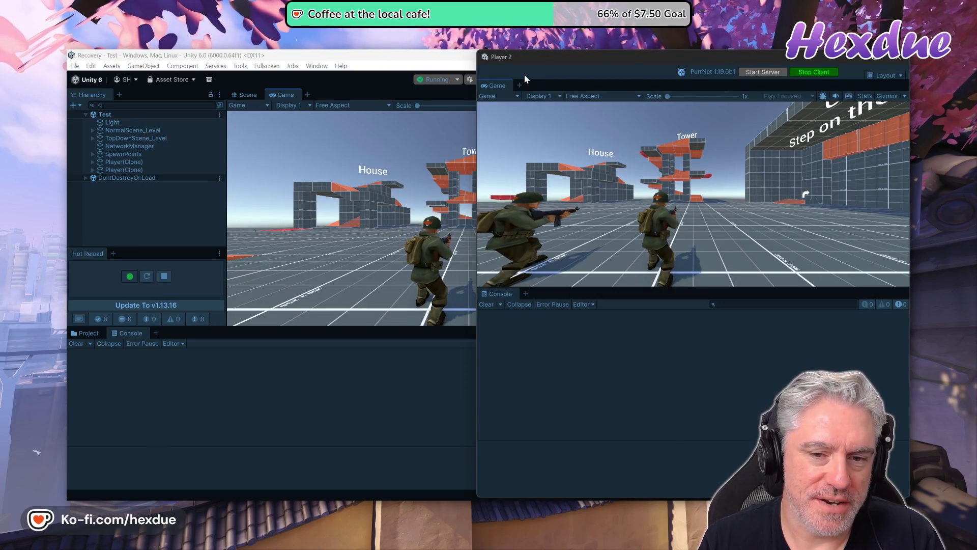
pyautogui.hotkey('alt', 'Tab')
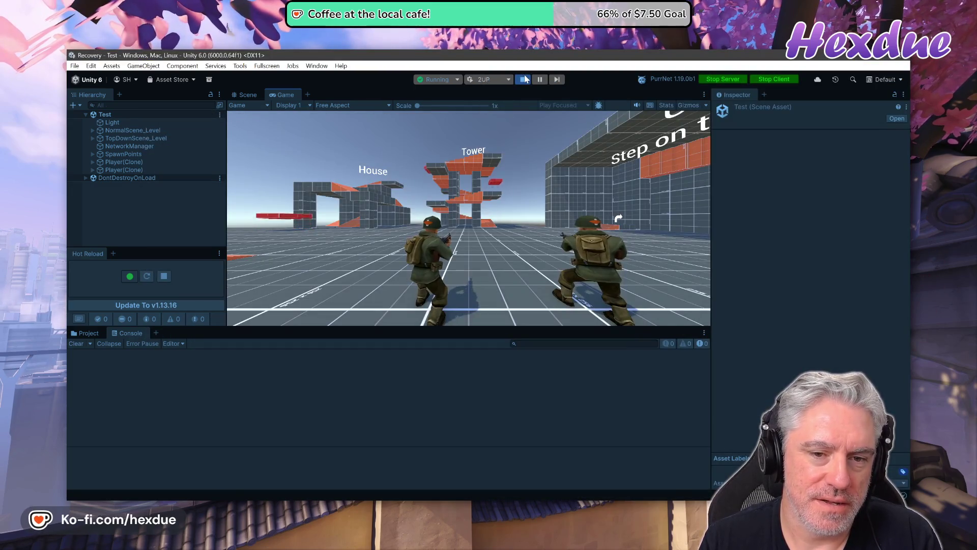
pyautogui.click(524, 79)
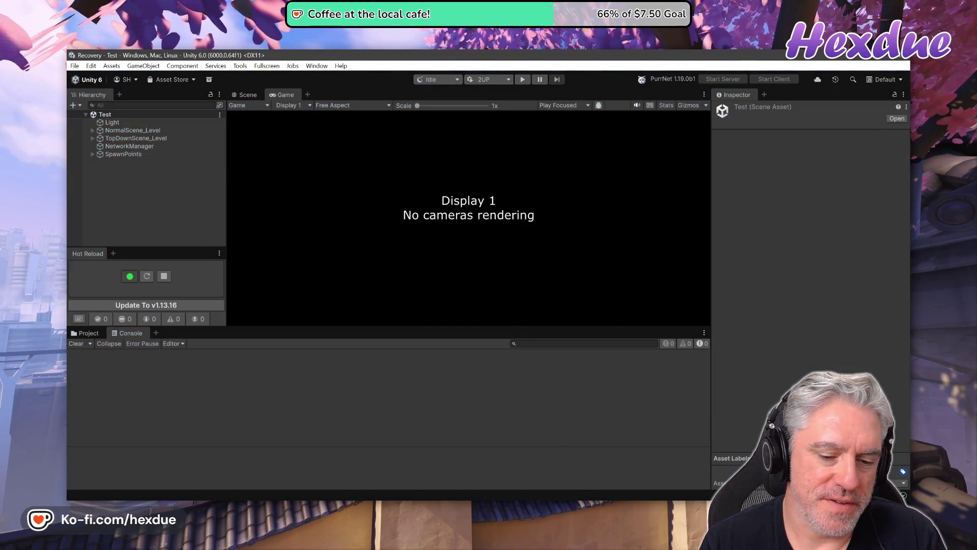
# Return to DirectionalAnimation.cs and scroll to OnMoveInputChanged and the commented-out RPC block
pyautogui.hotkey('alt', 'Tab')
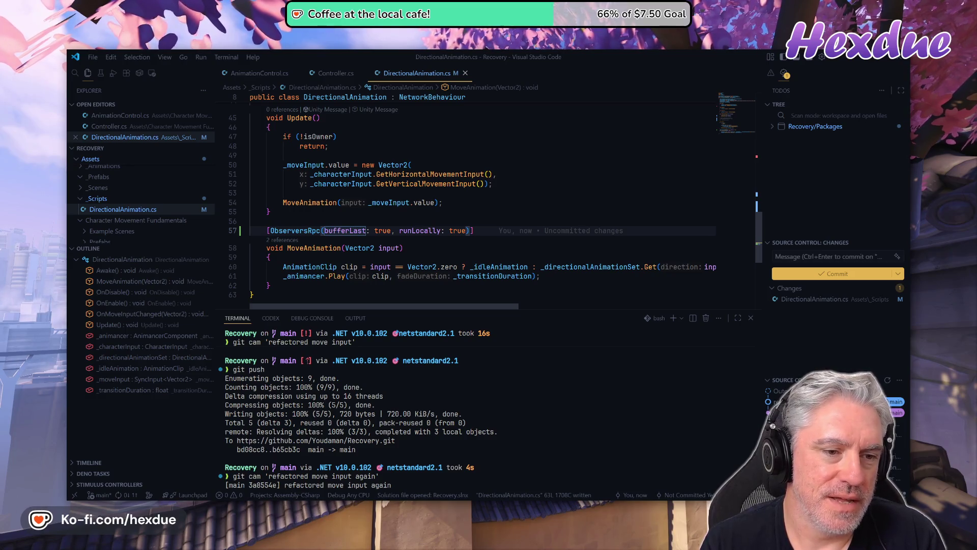
pyautogui.hotkey('ctrl', 'u')
pyautogui.hotkey('ctrl', 'u')
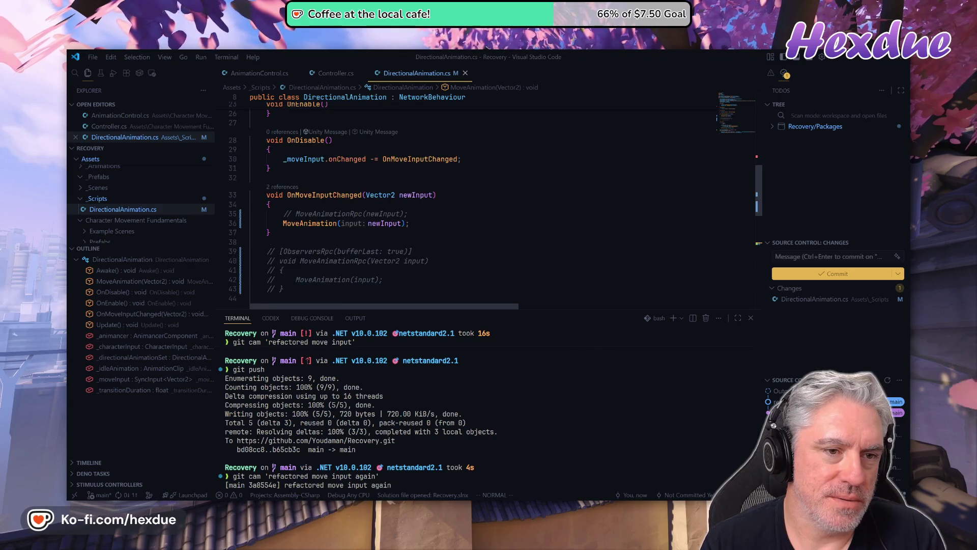
pyautogui.hotkey('ctrl', 'd')
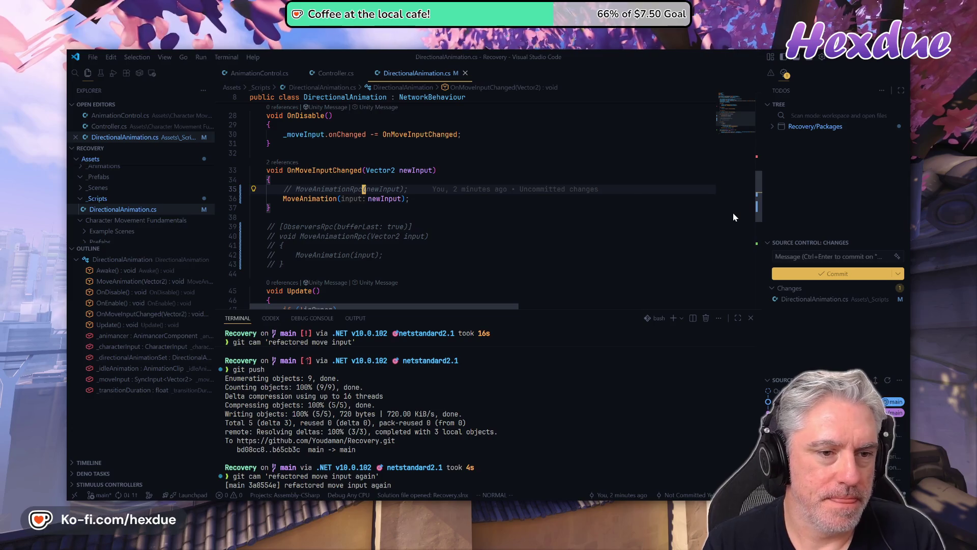
# Delete the commented-out MoveAnimationRpc call and the old commented-out RPC method
pyautogui.press('d')
pyautogui.press('d')
pyautogui.press('j')
pyautogui.press('j')
pyautogui.press('j')
pyautogui.hotkey('shift', 'v')
pyautogui.press('j')
pyautogui.press('j')
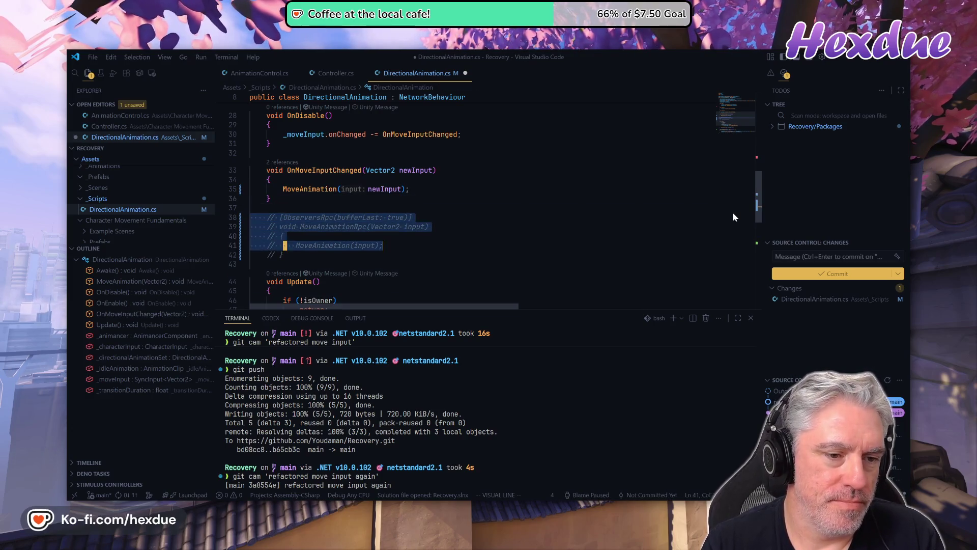
pyautogui.press('j')
pyautogui.press('j')
pyautogui.press('j')
pyautogui.press('d')
# Add a Debug.Log of input, isOwner and isServer at the top of MoveAnimation
pyautogui.hotkey('shift', 'g')
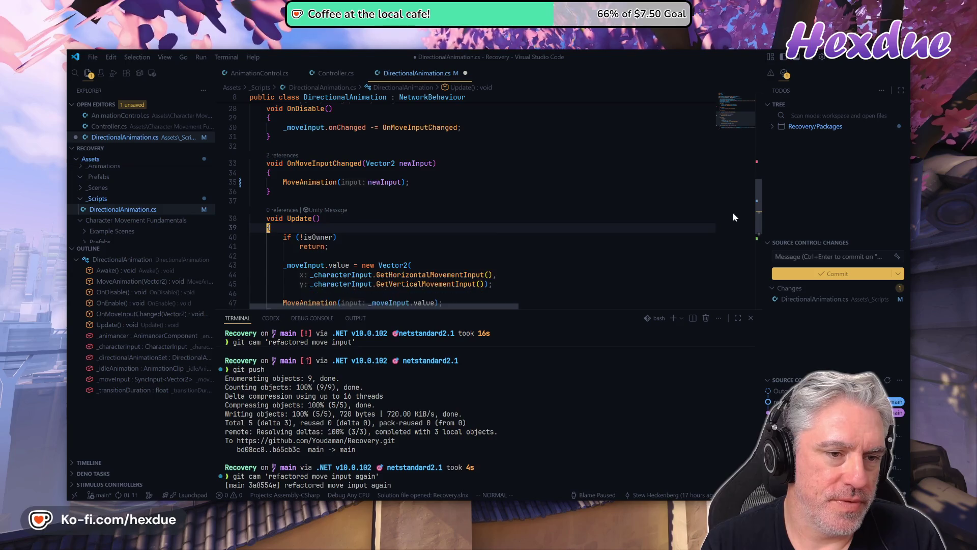
pyautogui.press('k')
pyautogui.press('k')
pyautogui.press('k')
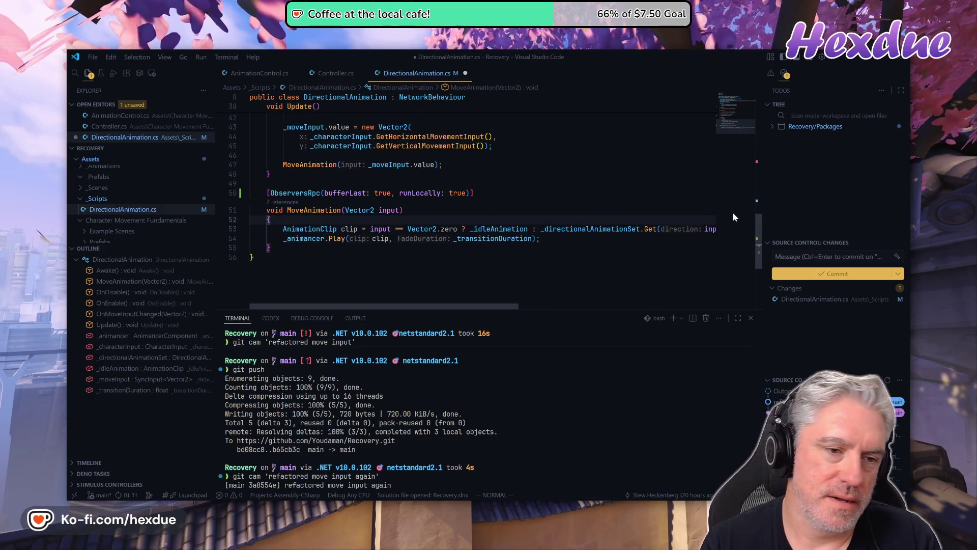
pyautogui.press('o')
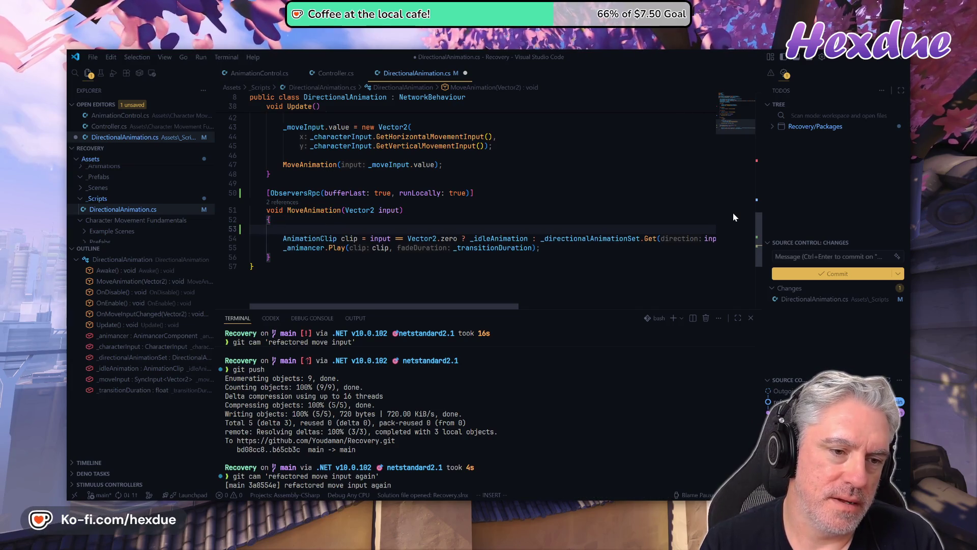
pyautogui.write('Debug')
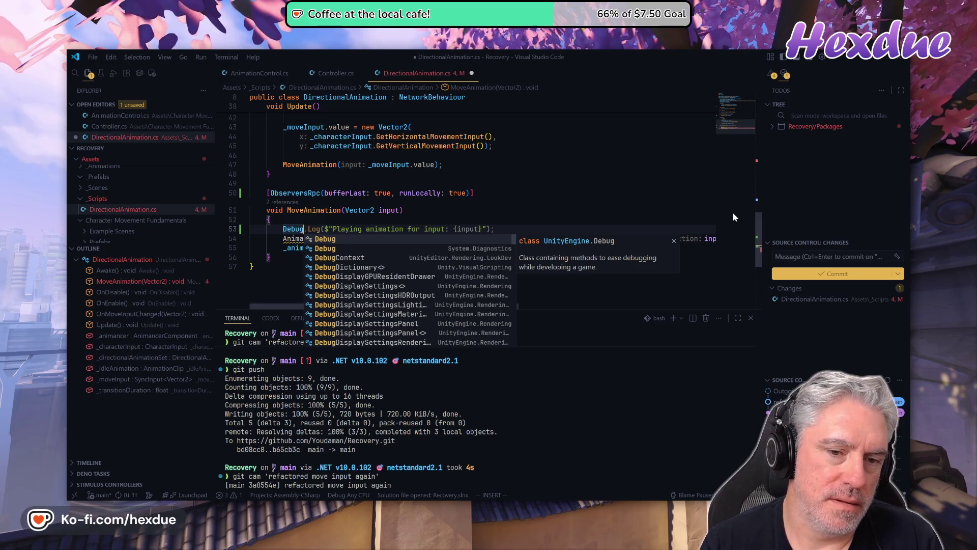
pyautogui.press('Tab')
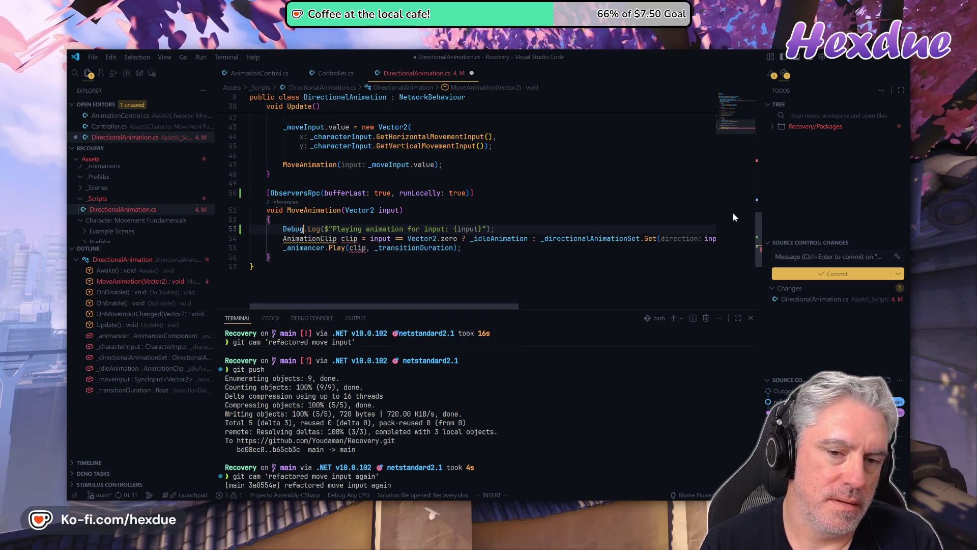
pyautogui.press('Escape')
pyautogui.write(', isOwner: {isOwner}')
pyautogui.write(', isServer: {isServer}')
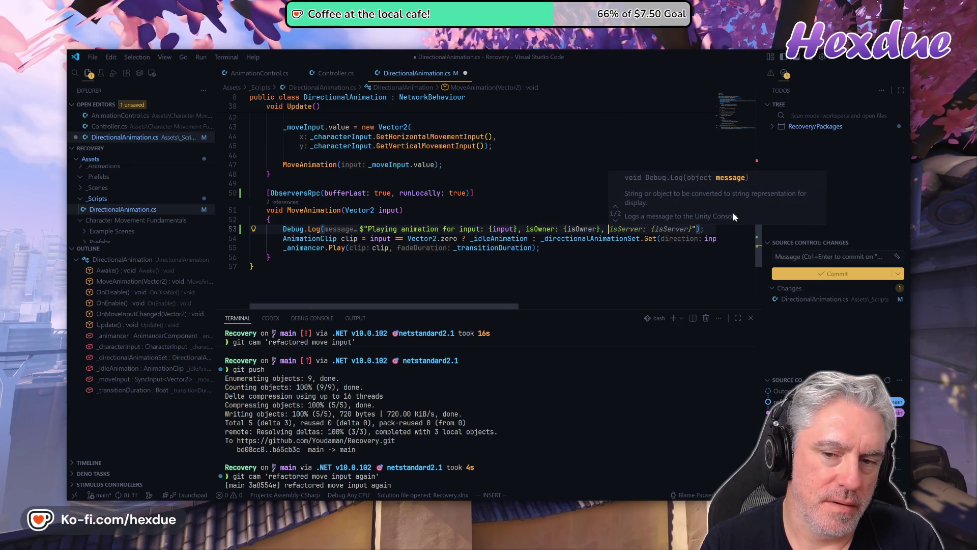
pyautogui.press('Escape')
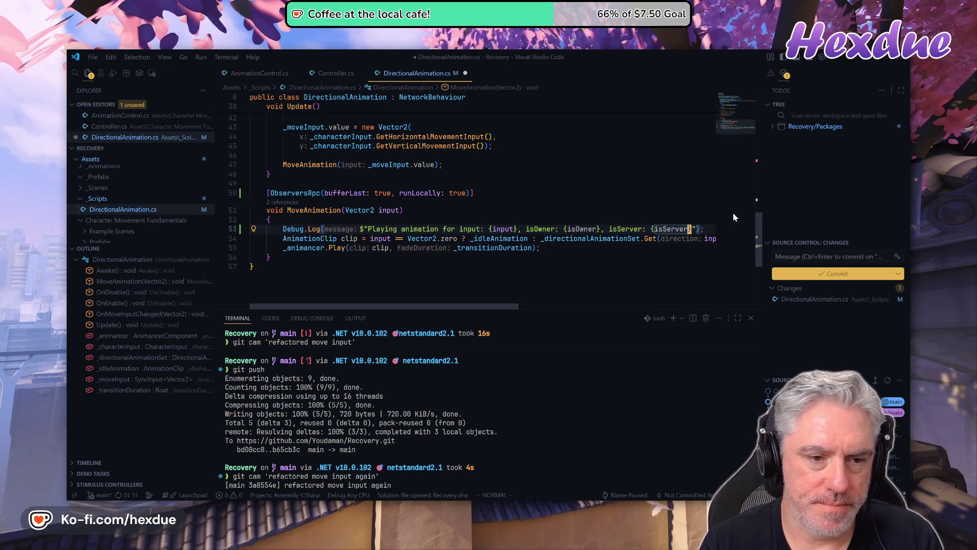
# Save DirectionalAnimation.cs with :w and switch to the Unity editor
pyautogui.write(':w')
pyautogui.press('Return')
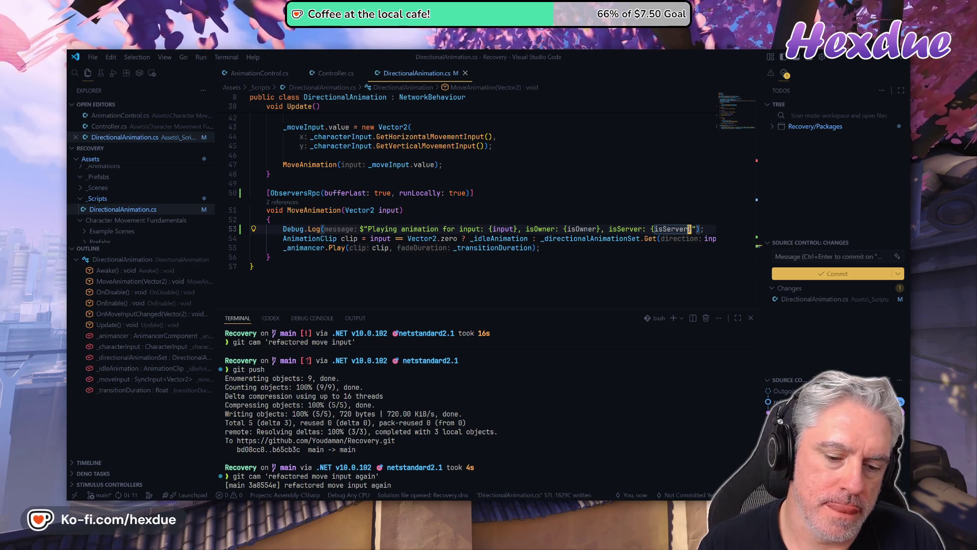
pyautogui.hotkey('alt', 'Tab')
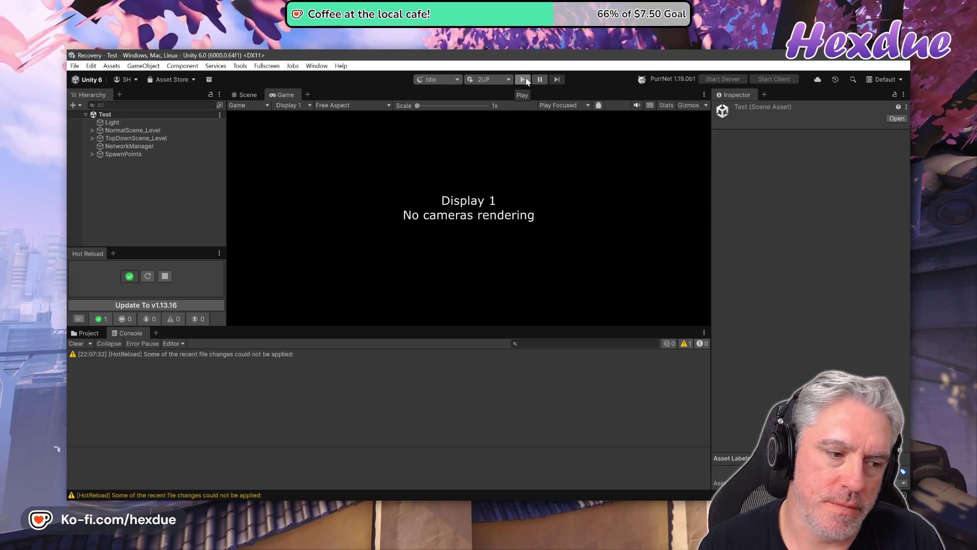
# Play the multiplayer test and compare the main console's isOwner/isServer logs with Player 2's empty console
pyautogui.click(525, 80)
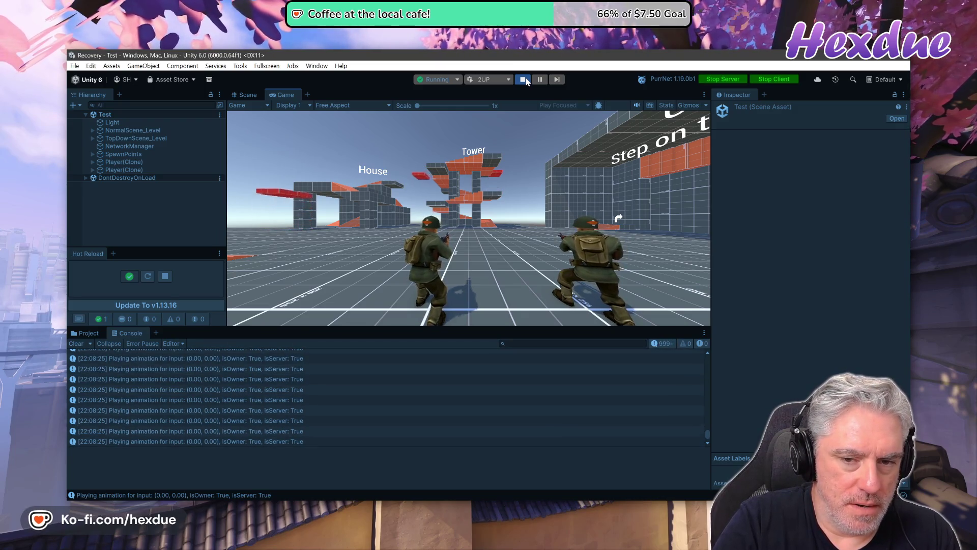
pyautogui.hotkey('alt', 'Tab')
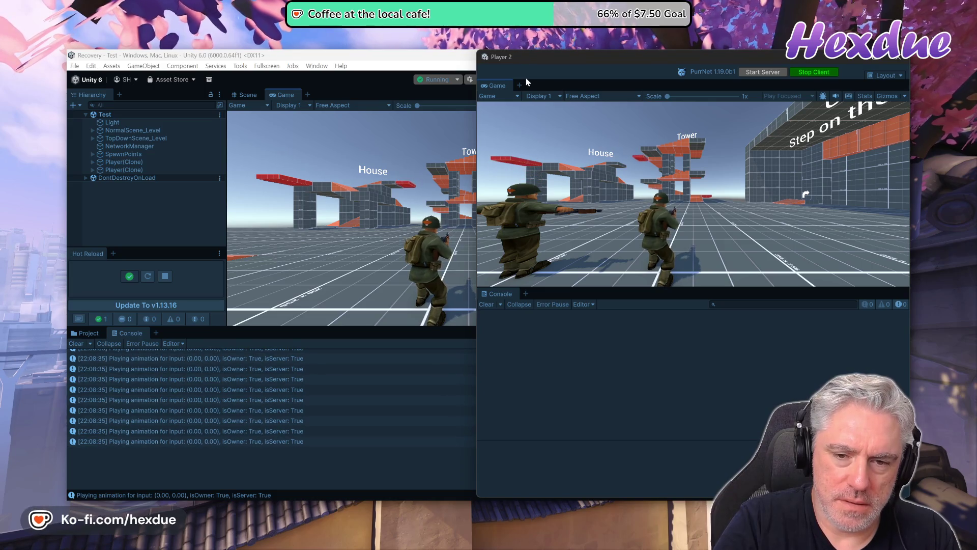
pyautogui.hotkey('alt', 'Tab')
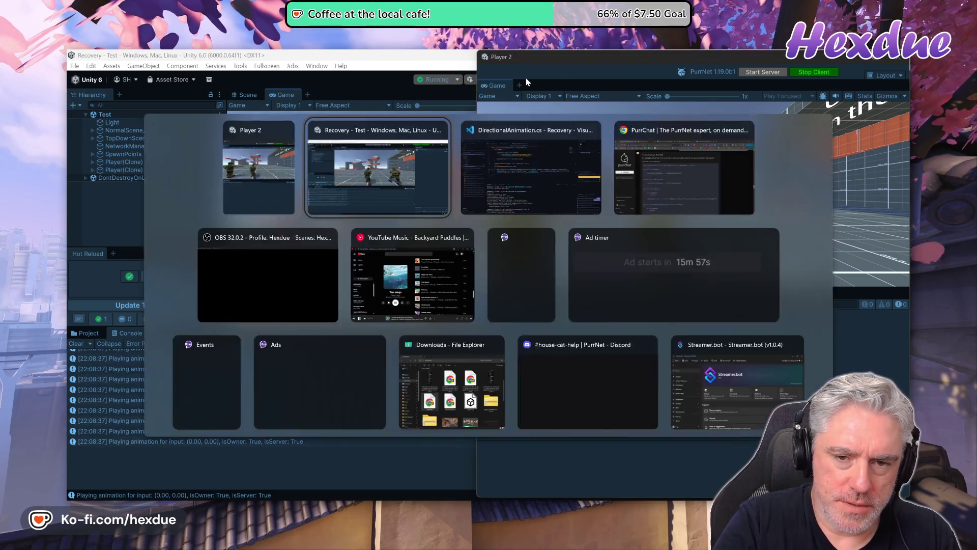
# Walk Player 2's soldier over to the host's soldier
pyautogui.hotkey('alt', 'Tab')
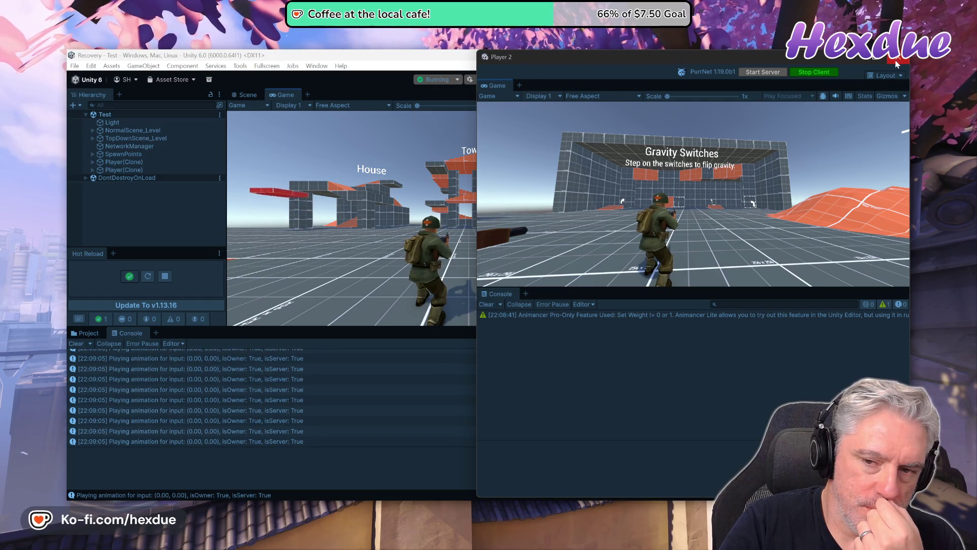
pyautogui.click(743, 152)
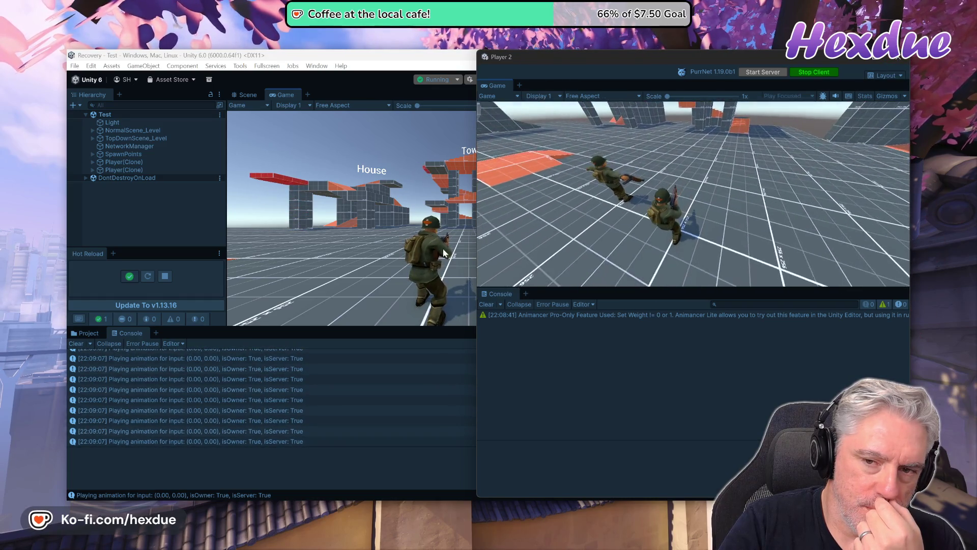
pyautogui.hotkey('alt', 'Tab')
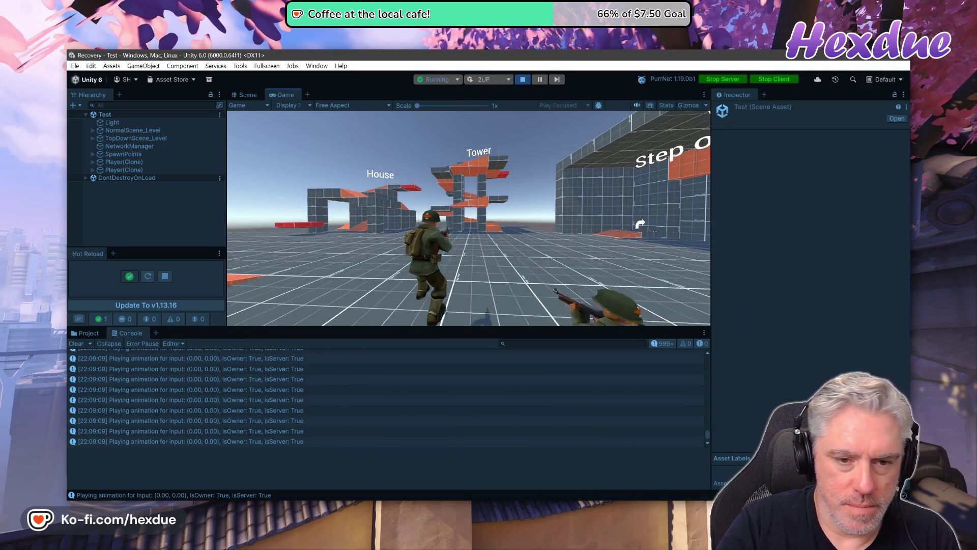
pyautogui.hotkey('alt', 'Tab')
pyautogui.press('w')
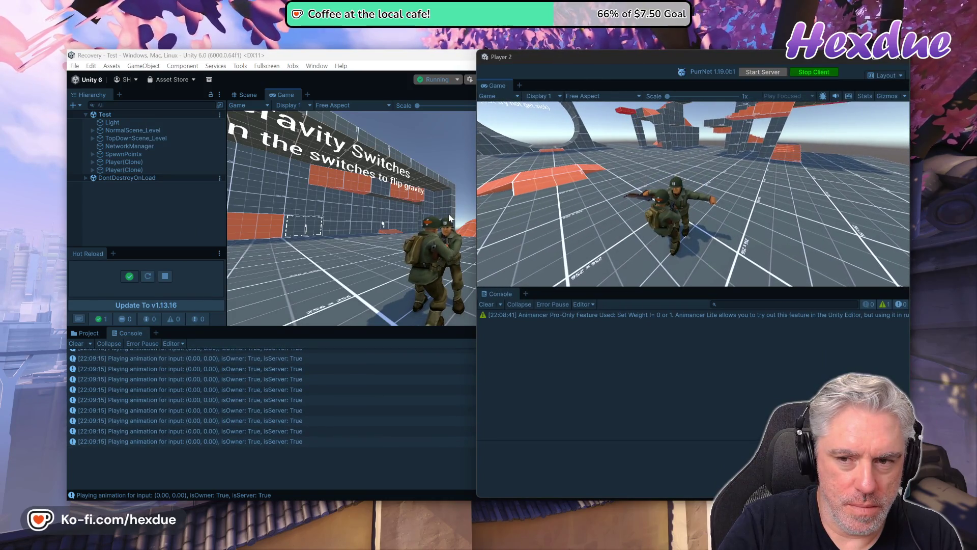
# Stop the play session from the main editor and return to Visual Studio Code
pyautogui.hotkey('alt', 'Tab')
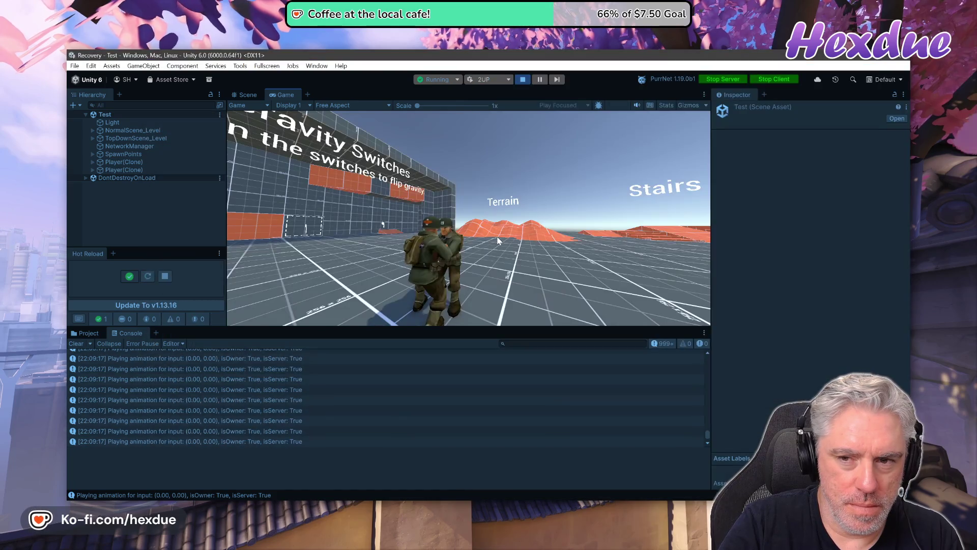
pyautogui.hotkey('alt', 'Tab')
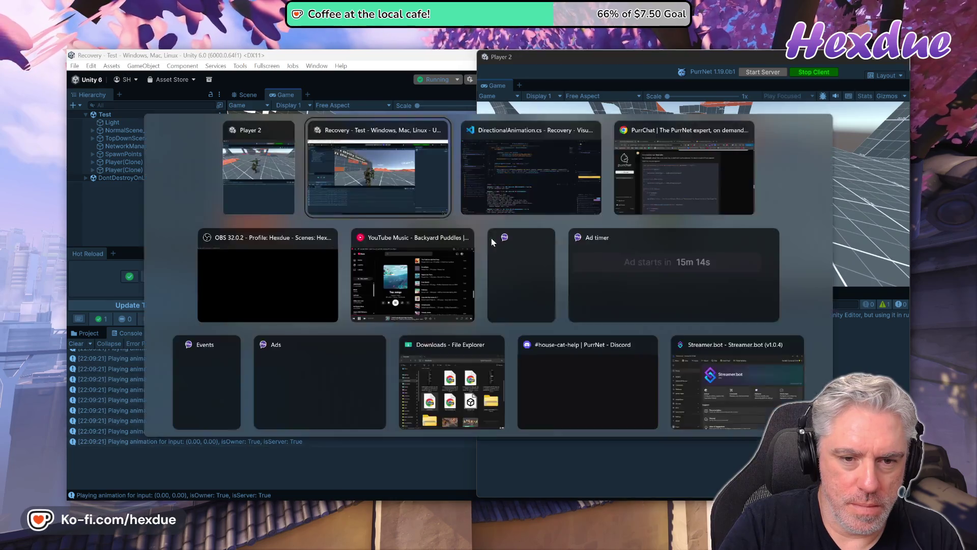
pyautogui.hotkey('alt', 'Tab')
pyautogui.click(523, 79)
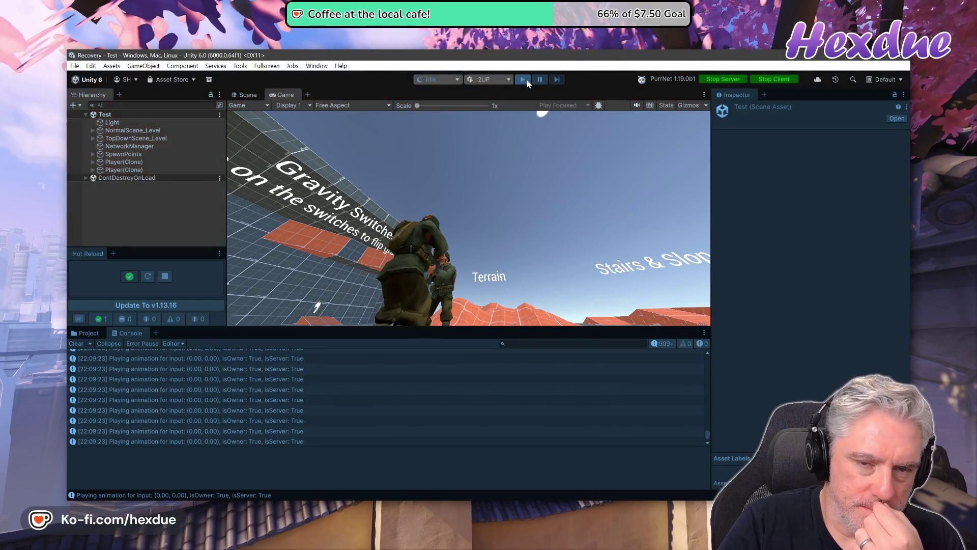
pyautogui.hotkey('alt', 'Tab')
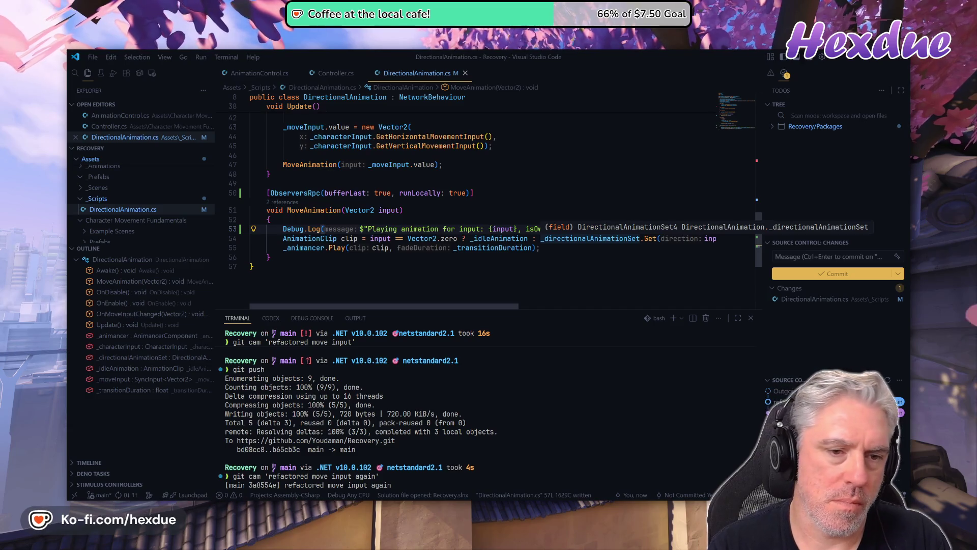
# Delete the Debug.Log line and save DirectionalAnimation.cs
pyautogui.press('d')
pyautogui.press('d')
pyautogui.press('k')
pyautogui.press('k')
pyautogui.press('k')
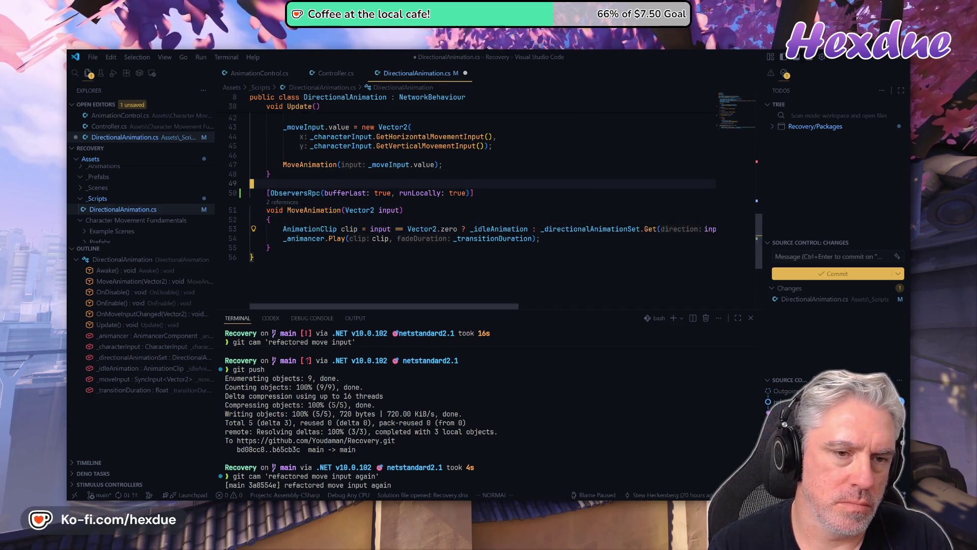
pyautogui.press('k')
pyautogui.press('k')
pyautogui.press('k')
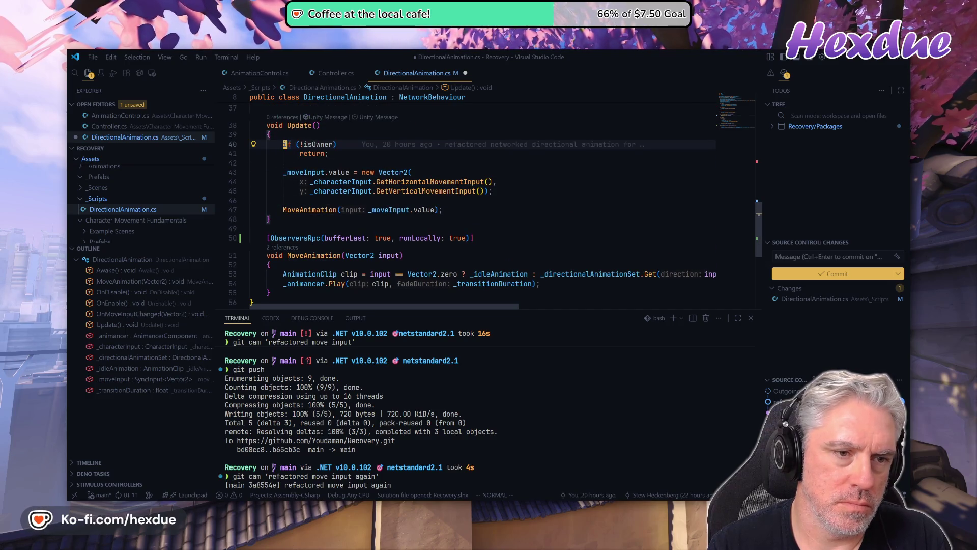
pyautogui.write('w')
pyautogui.press('Return')
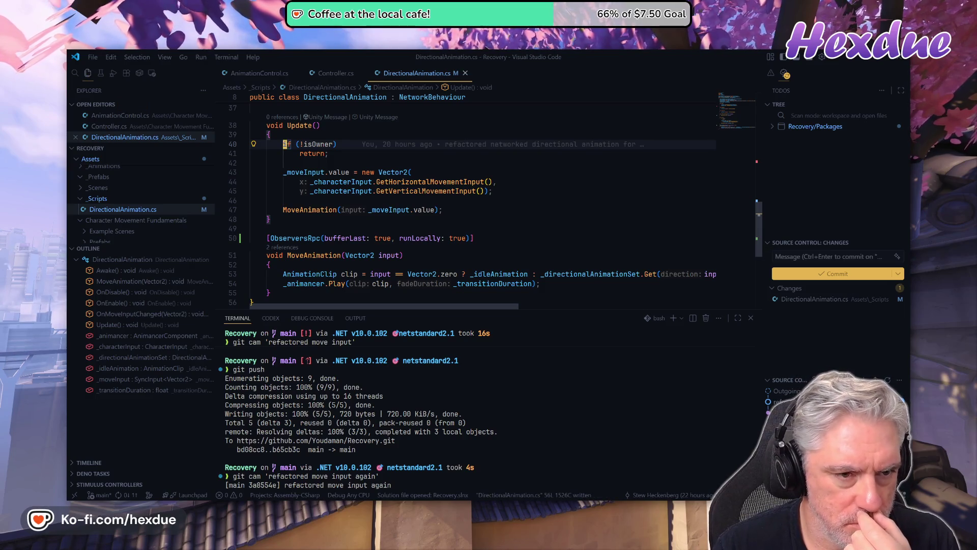
# Remove ', runLocally: true' from the ObserversRpc attribute on line 50, leaving bufferLast: true, and save
pyautogui.scroll(4, 483, 204)
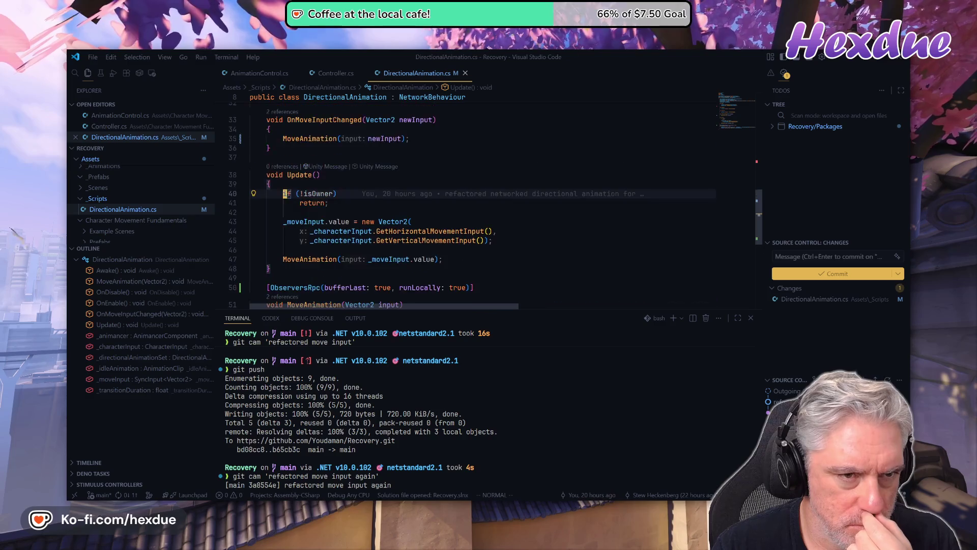
pyautogui.scroll(3, 484, 203)
pyautogui.click(268, 253)
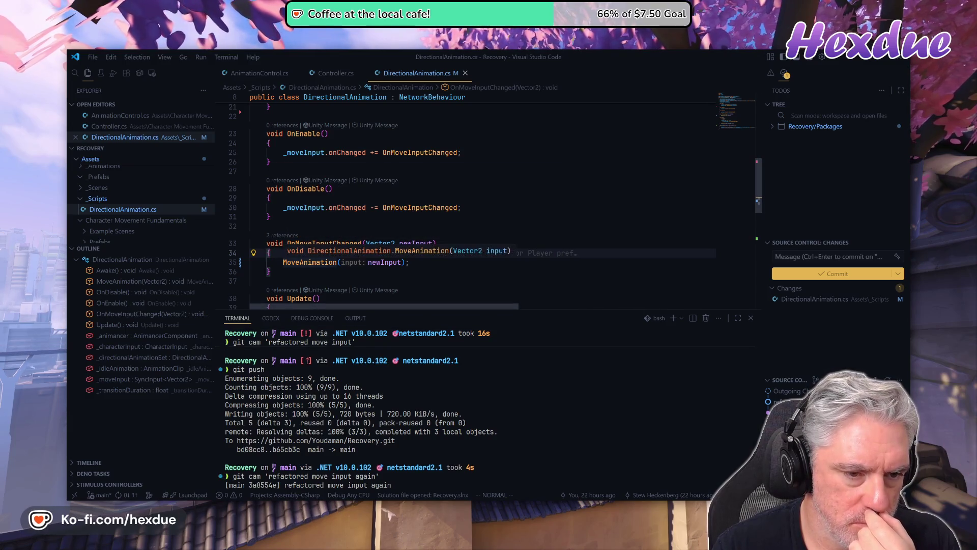
pyautogui.scroll(-5, 483, 203)
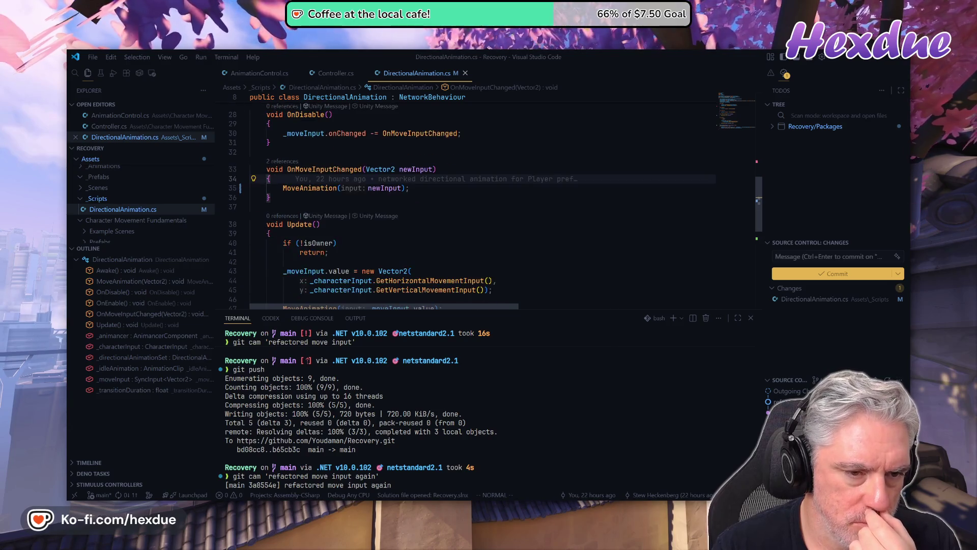
pyautogui.scroll(-2, 484, 203)
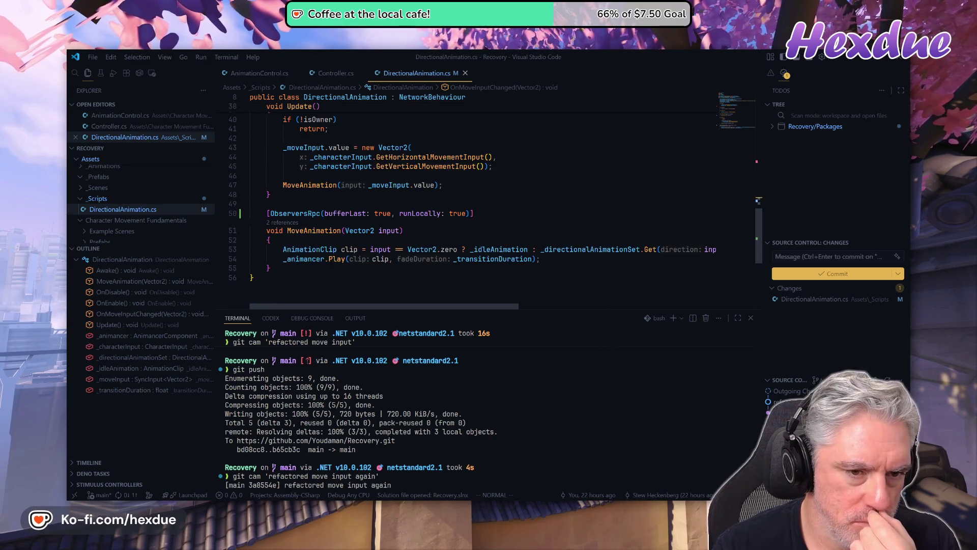
pyautogui.click(392, 213)
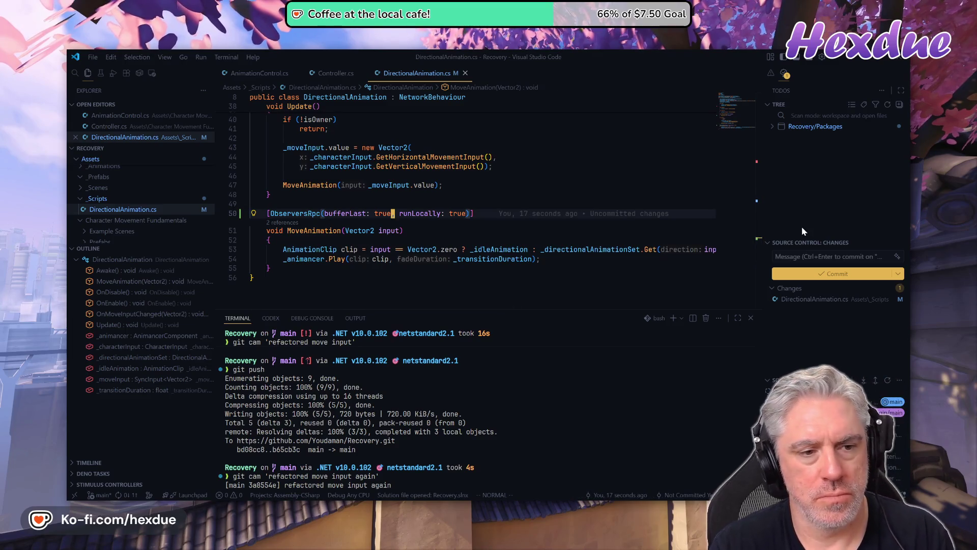
pyautogui.press('v')
pyautogui.press('l')
pyautogui.press('e')
pyautogui.press('e')
pyautogui.press('e')
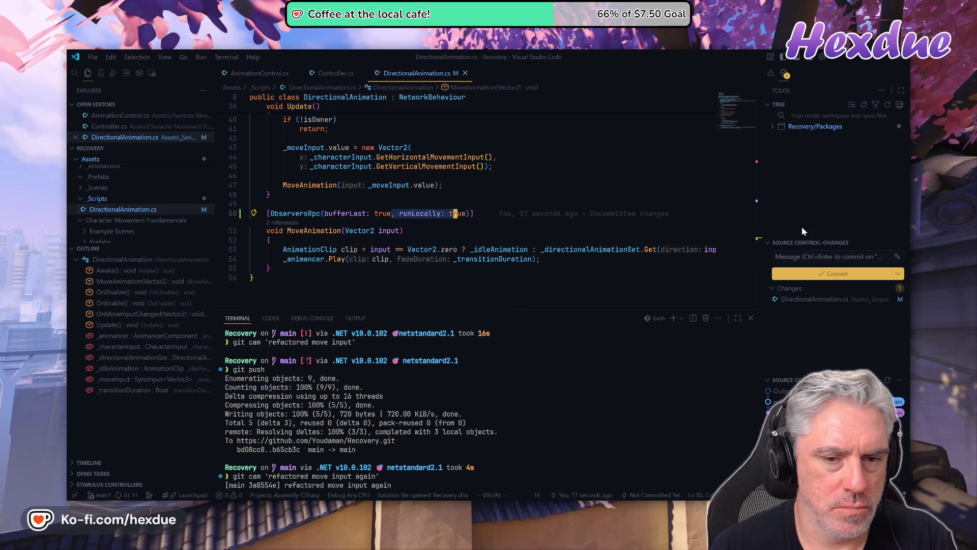
pyautogui.press('d')
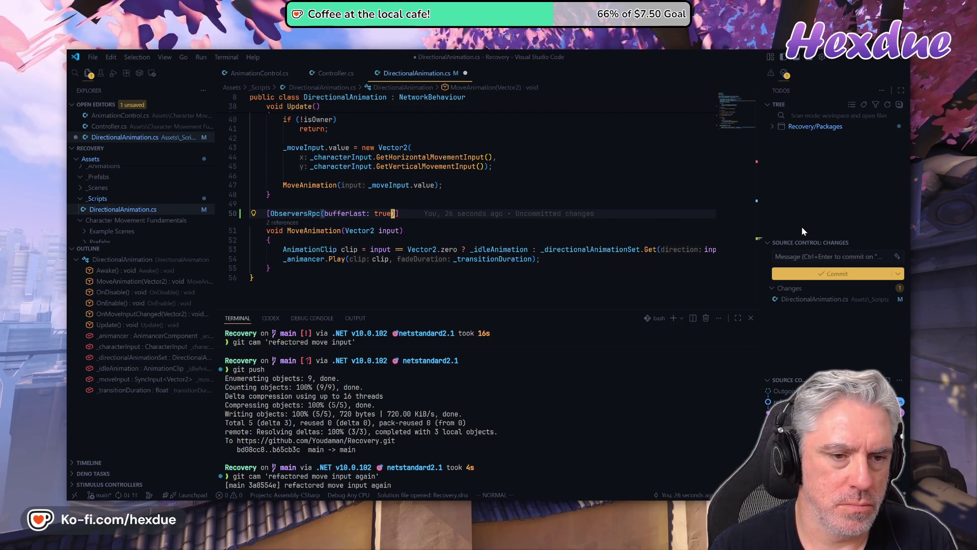
pyautogui.write(':w')
pyautogui.press('Return')
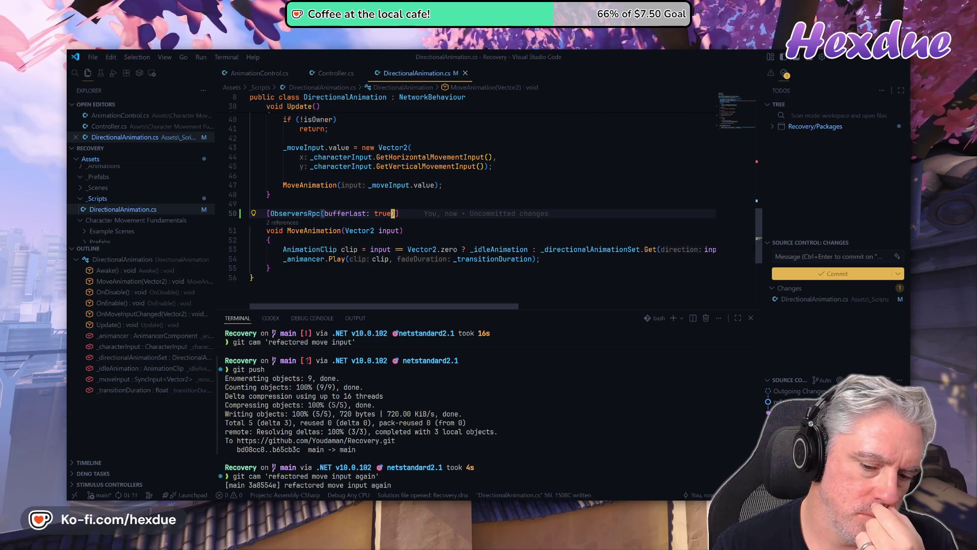
pyautogui.hotkey('alt', 'Tab')
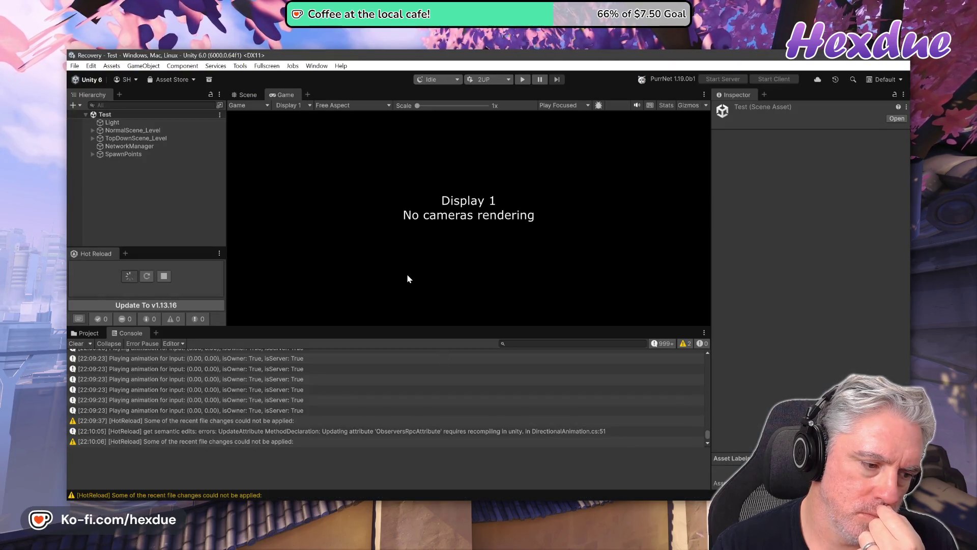
# Recompile the changed script, clear the console and start the multiplayer test again
pyautogui.click(148, 279)
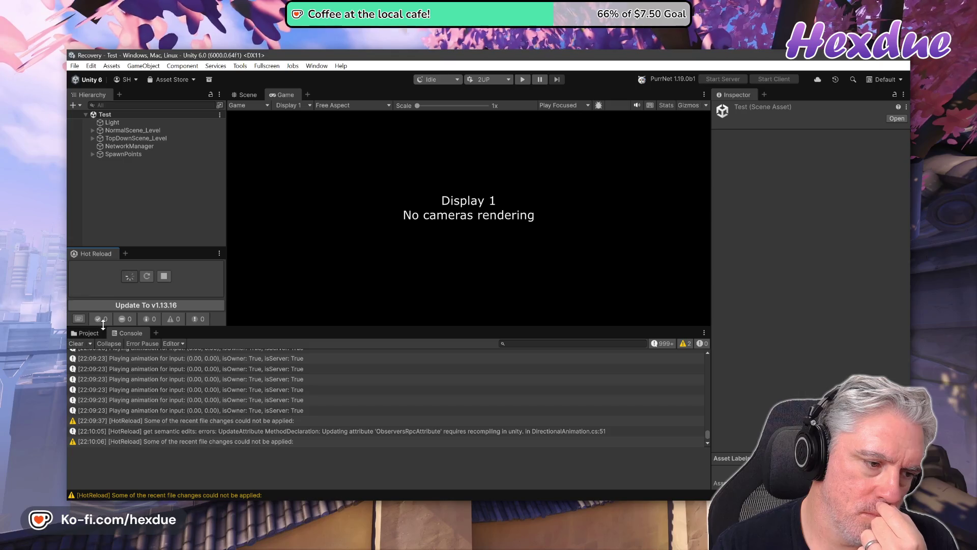
pyautogui.click(76, 344)
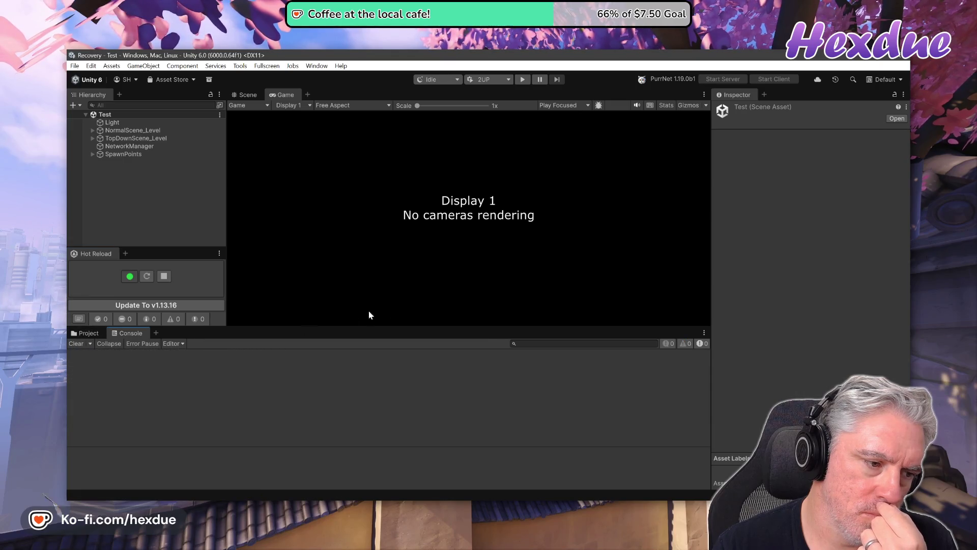
pyautogui.click(523, 80)
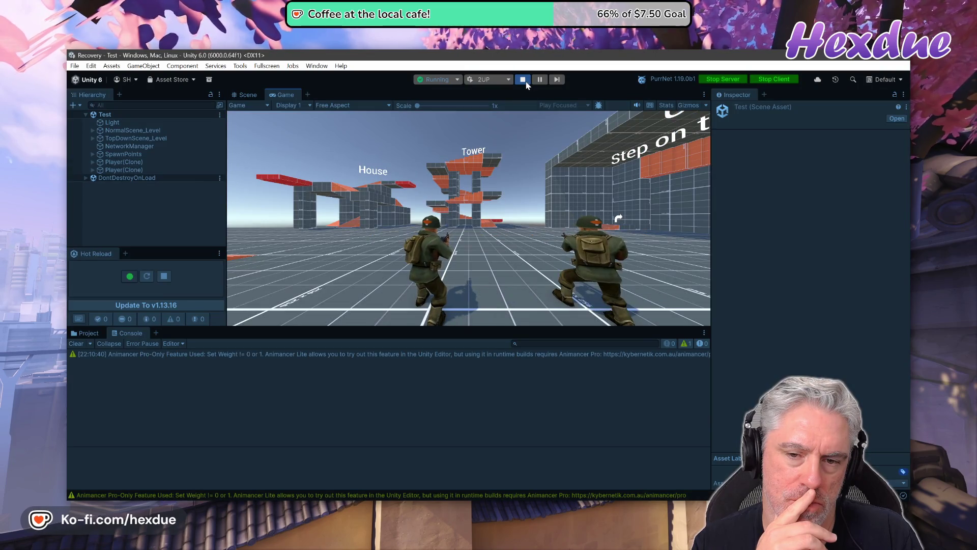
# Run the Player 2 soldier forward, then stop play mode from the main editor
pyautogui.hotkey('alt', 'Tab')
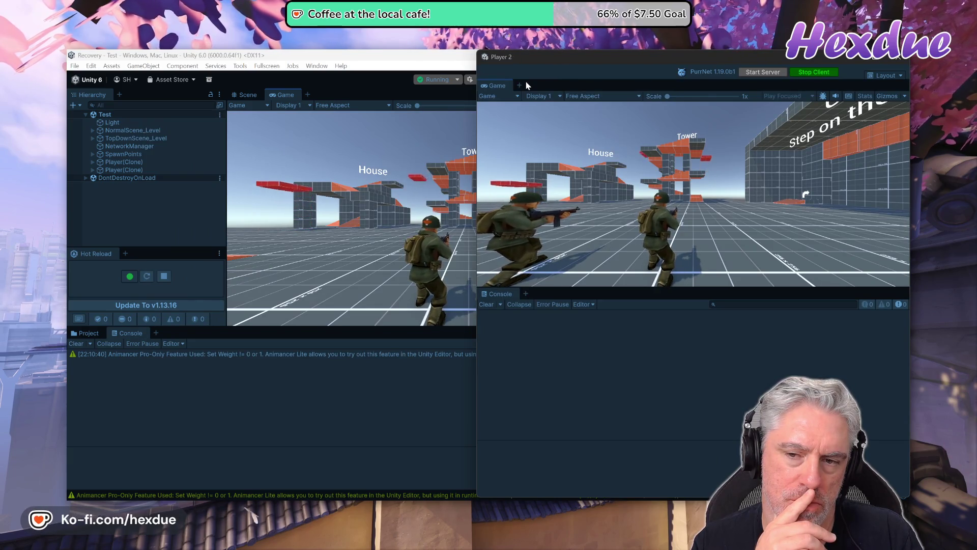
pyautogui.hotkey('alt', 'Tab')
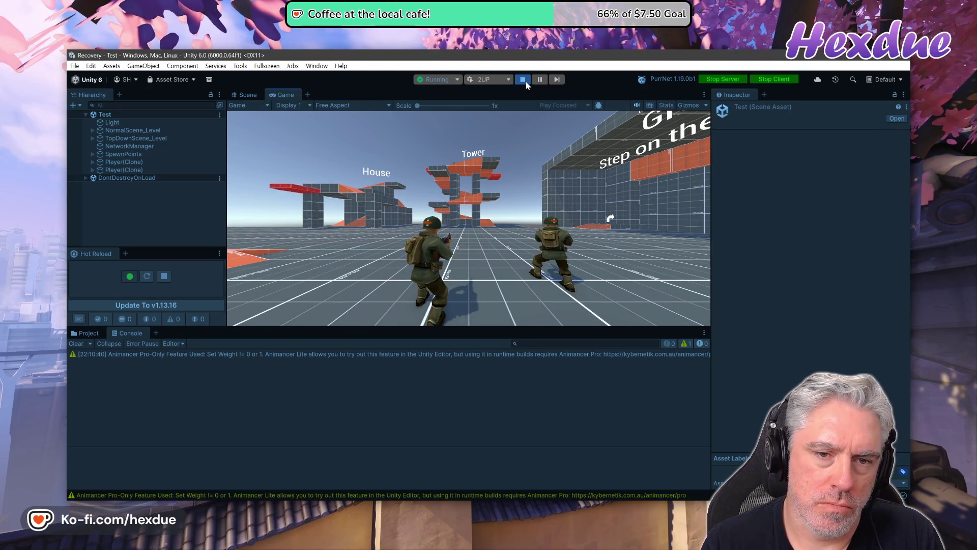
pyautogui.hotkey('alt', 'Tab')
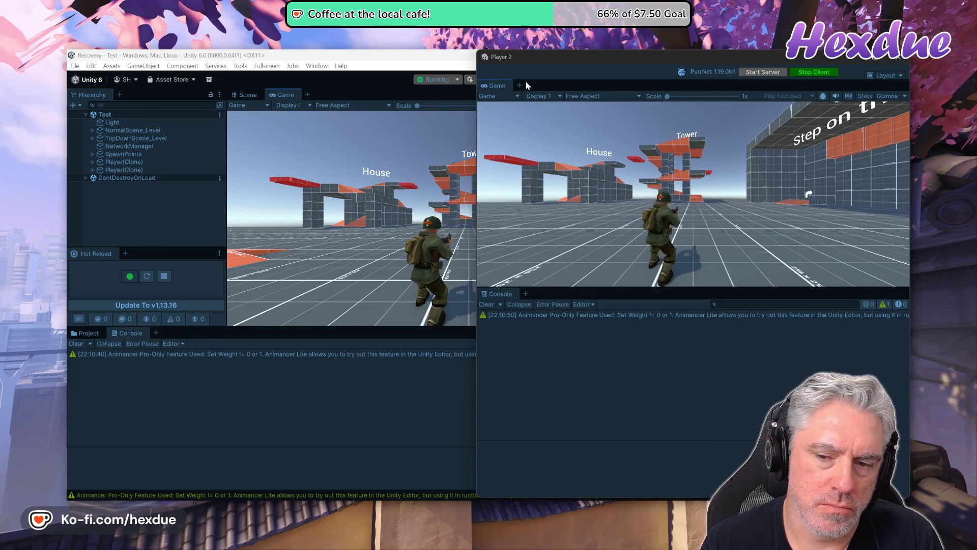
pyautogui.press('w')
pyautogui.press('w')
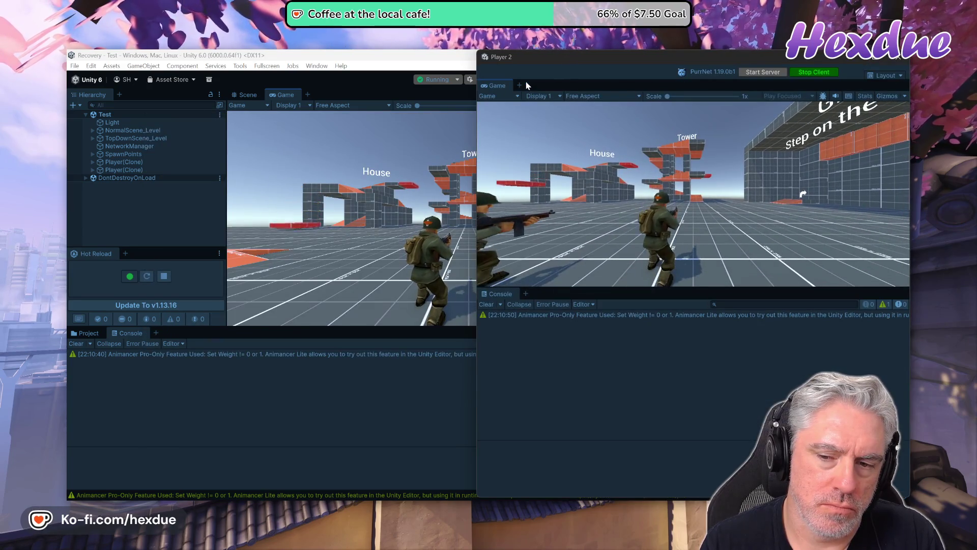
pyautogui.press('w')
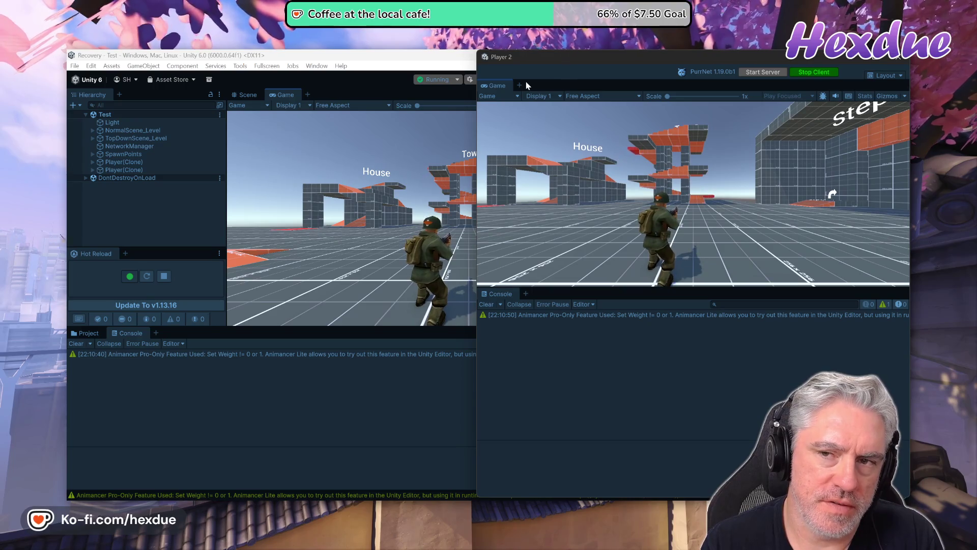
pyautogui.click(433, 71)
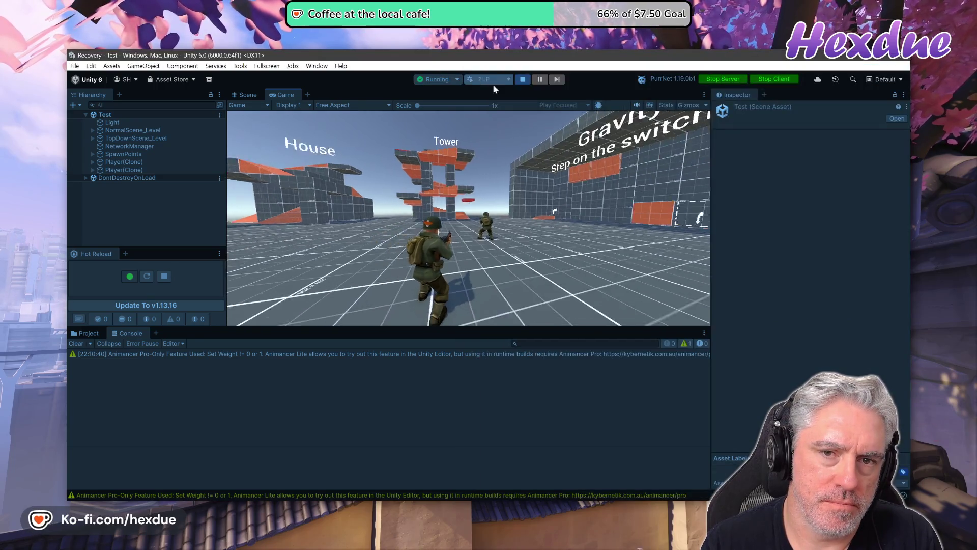
pyautogui.click(522, 79)
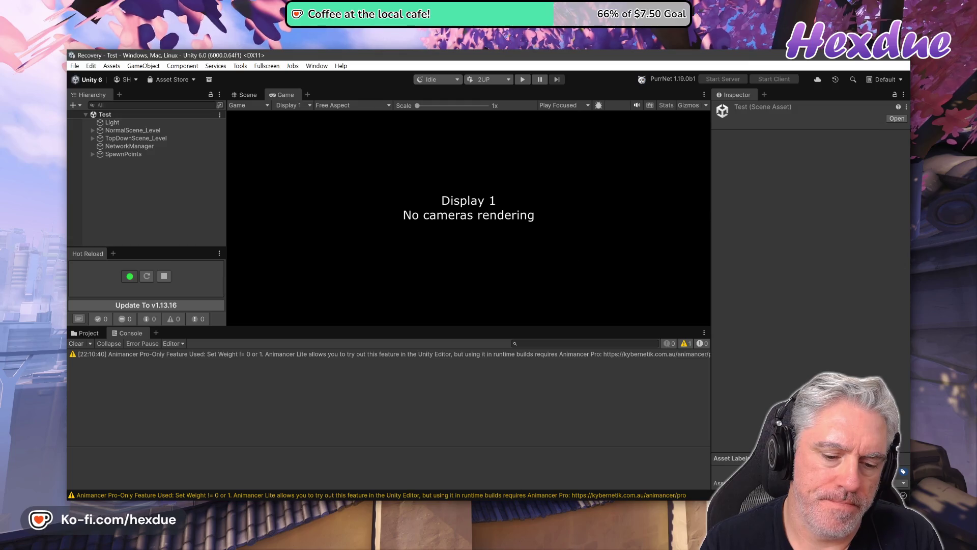
pyautogui.hotkey('alt', 'Tab')
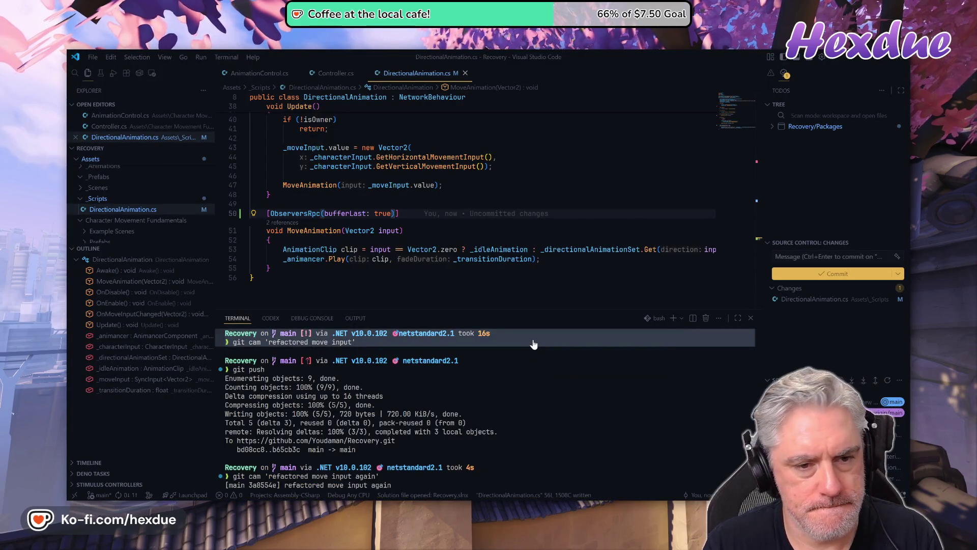
# Restore the runLocally: true argument in the ObserversRpc attribute on line 50
pyautogui.hotkey('ctrl', 'z')
pyautogui.hotkey('ctrl', 'z')
pyautogui.press('Up')
pyautogui.press('Up')
pyautogui.press('Up')
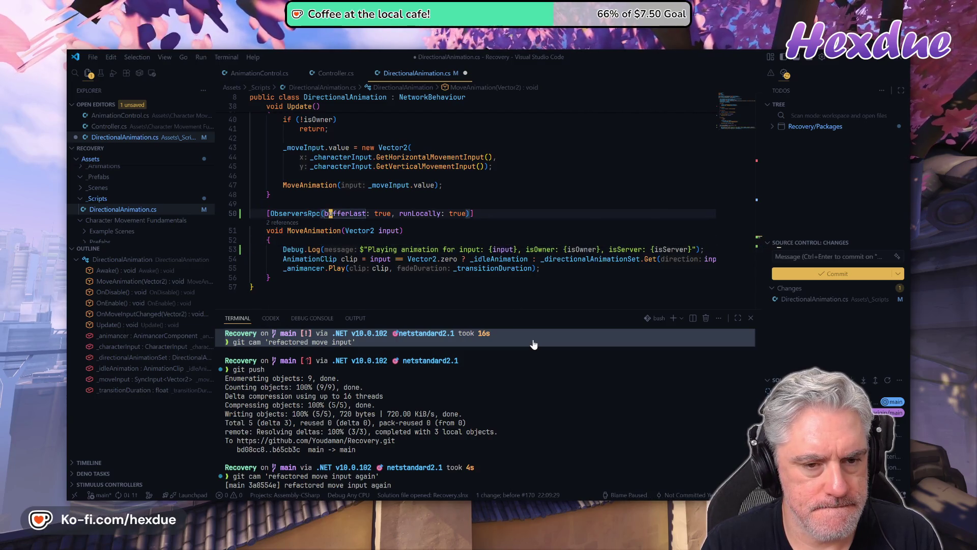
pyautogui.press('f')
pyautogui.press(',')
pyautogui.press('v')
pyautogui.press('e')
pyautogui.press('e')
pyautogui.press('e')
pyautogui.press('d')
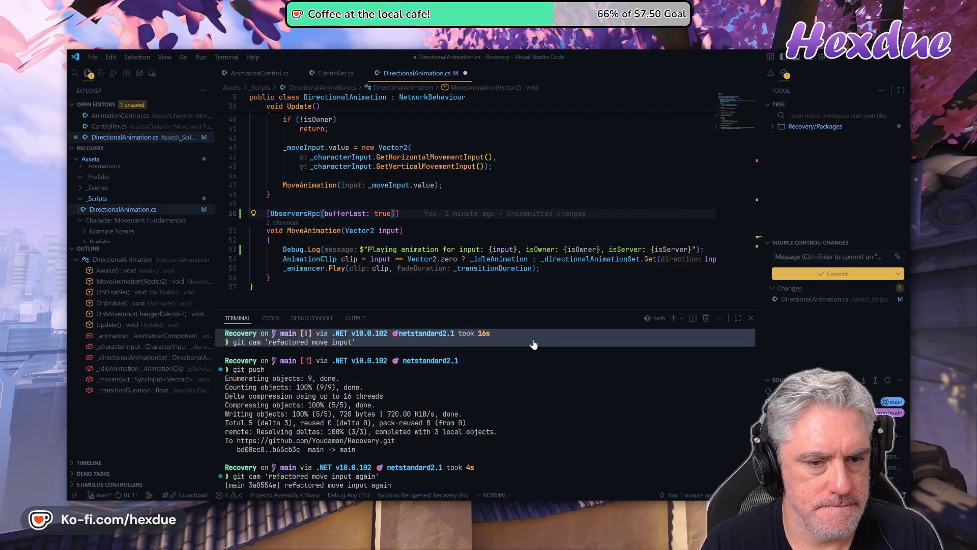
pyautogui.write(', runLocally: true')
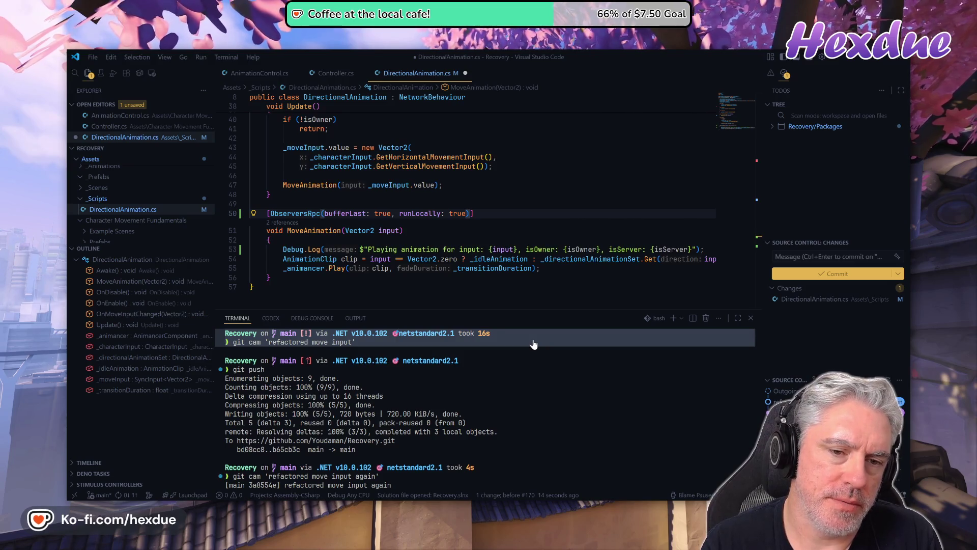
pyautogui.press('Escape')
pyautogui.press('v')
pyautogui.press('l')
pyautogui.press('l')
pyautogui.press('l')
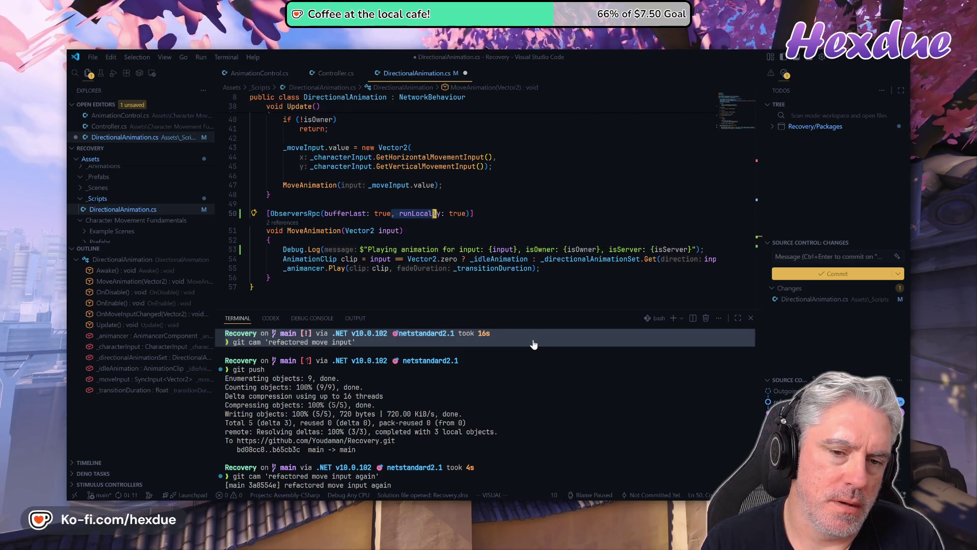
pyautogui.press('d')
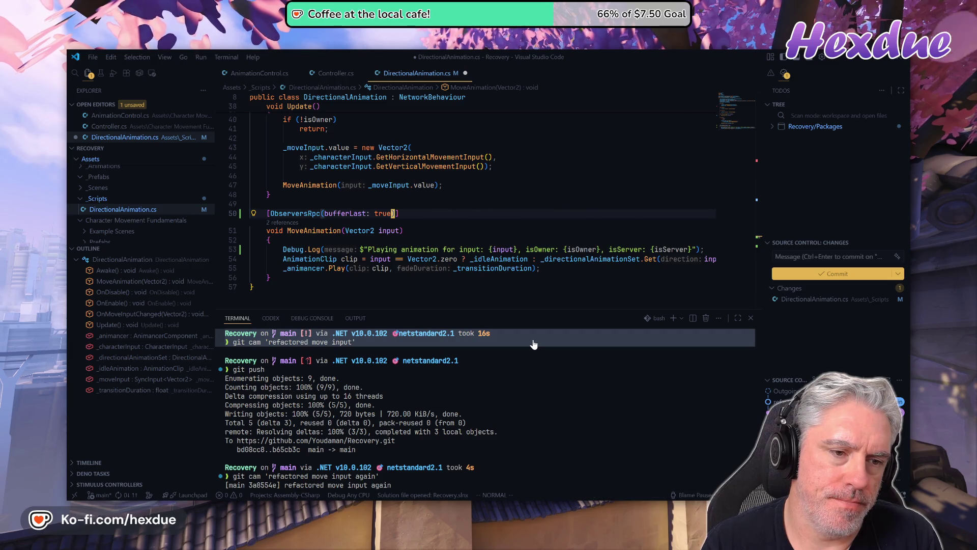
pyautogui.press('u')
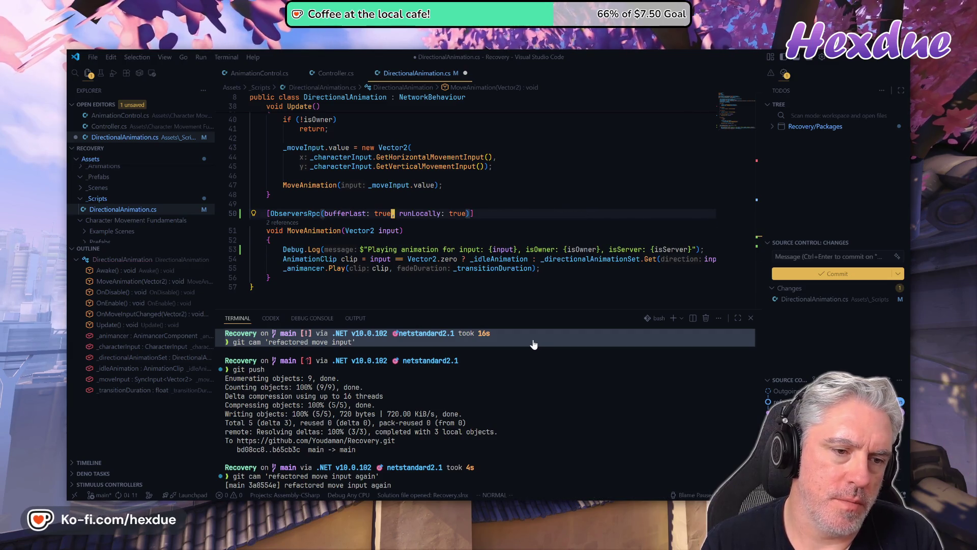
# Duplicate the attribute line and comment out the copy
pyautogui.press('y')
pyautogui.press('y')
pyautogui.press('P')
pyautogui.press('g')
pyautogui.press('c')
pyautogui.press('c')
pyautogui.press('j')
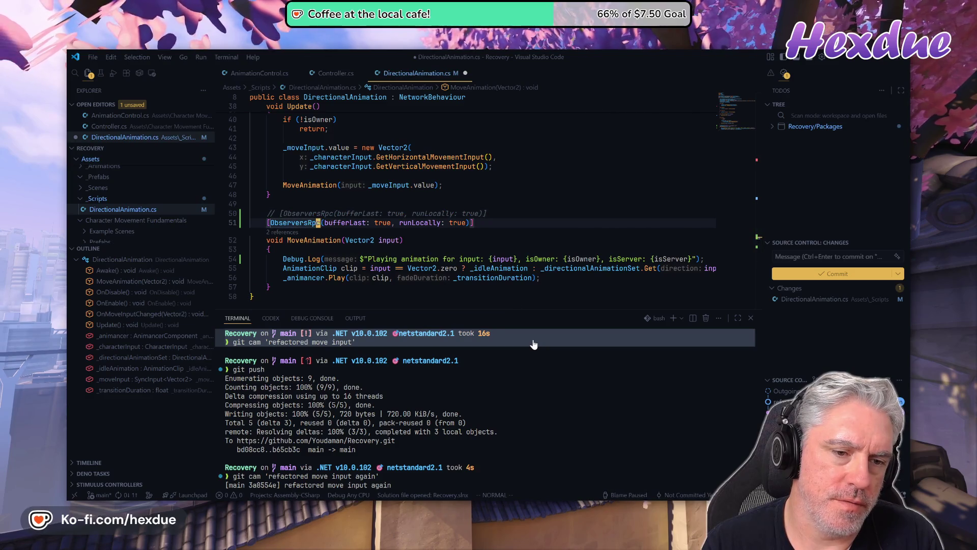
# Delete runLocally from the active attribute on line 51, keeping bufferLast: true, and save
pyautogui.press('f')
pyautogui.press(',')
pyautogui.press('v')
pyautogui.press('t')
pyautogui.press('t')
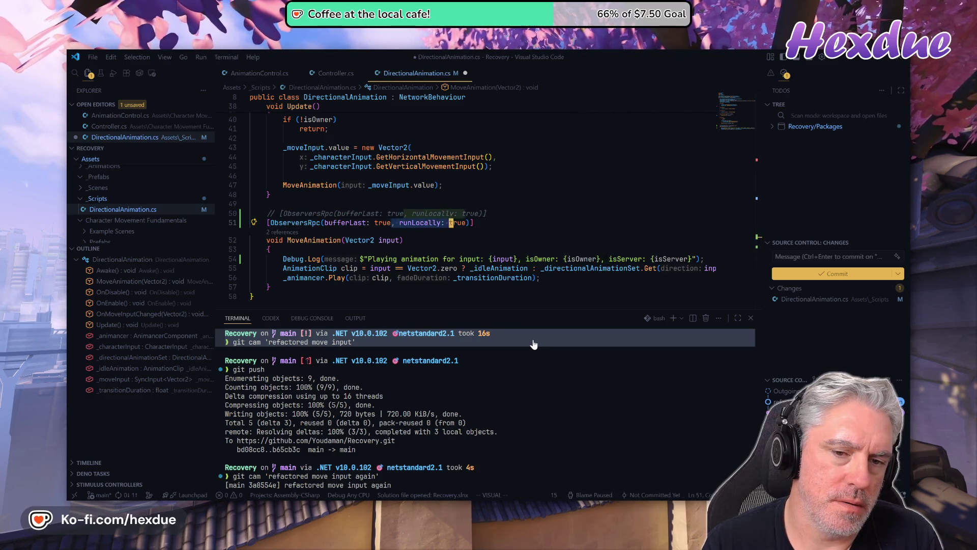
pyautogui.press('d')
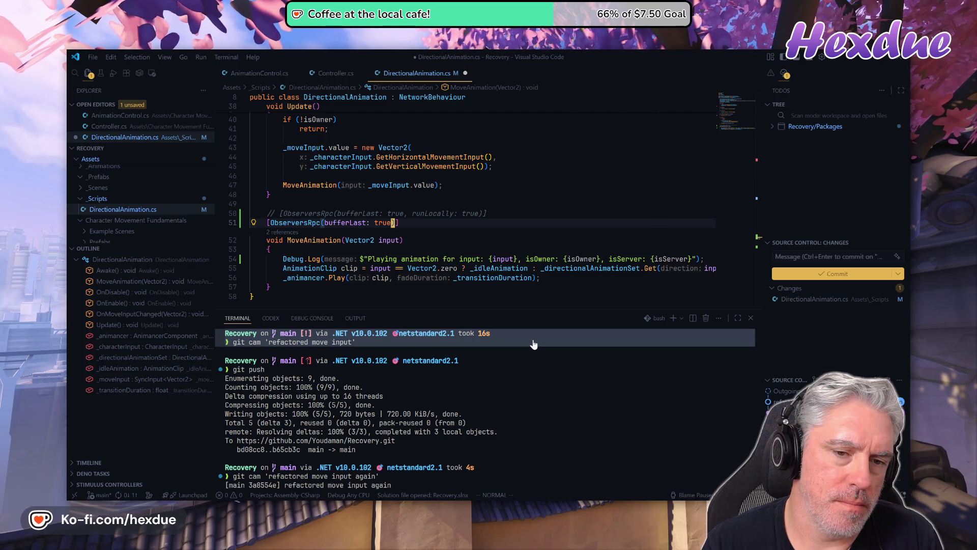
pyautogui.write('w')
pyautogui.press('Return')
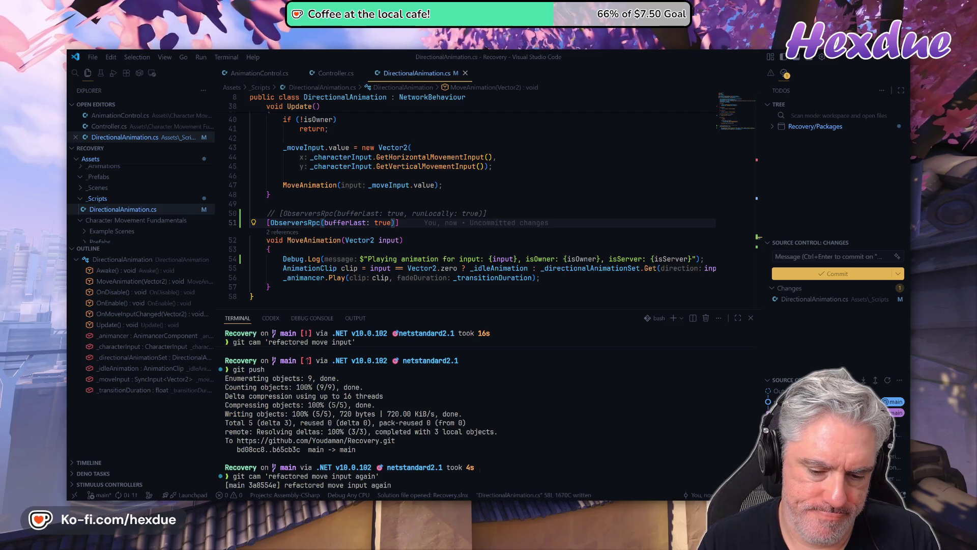
pyautogui.hotkey('alt', 'Tab')
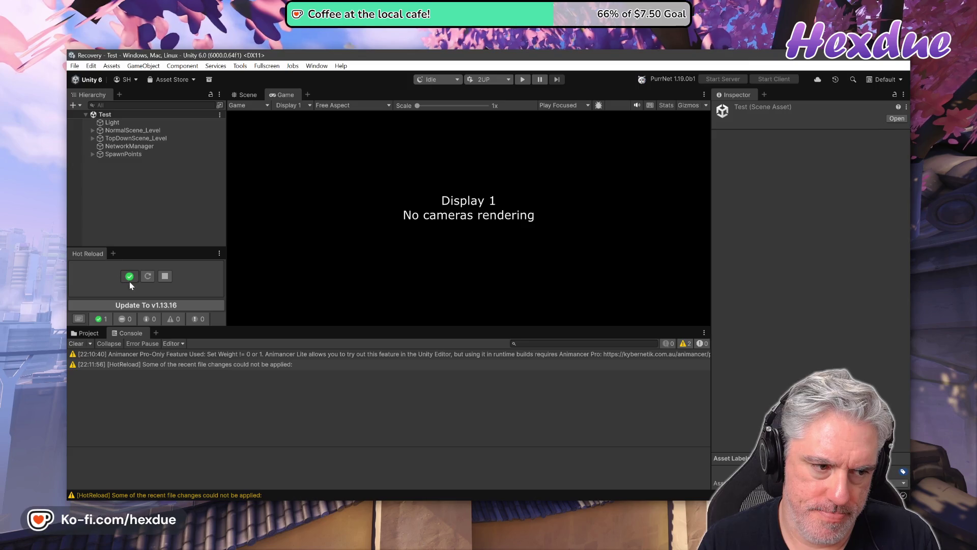
# Hot-reload the script, rerun the two-player test moving the Player 2 soldier, then stop play
pyautogui.click(148, 276)
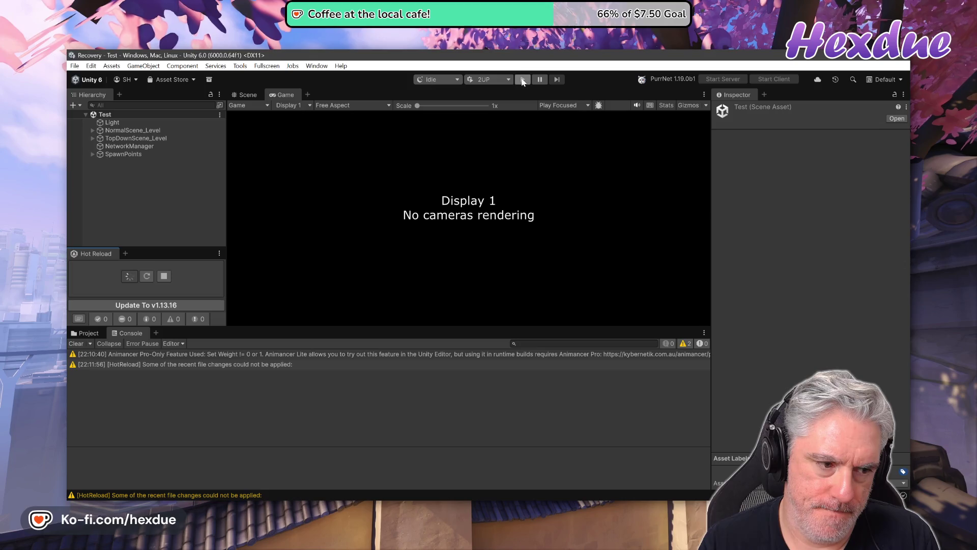
pyautogui.click(522, 81)
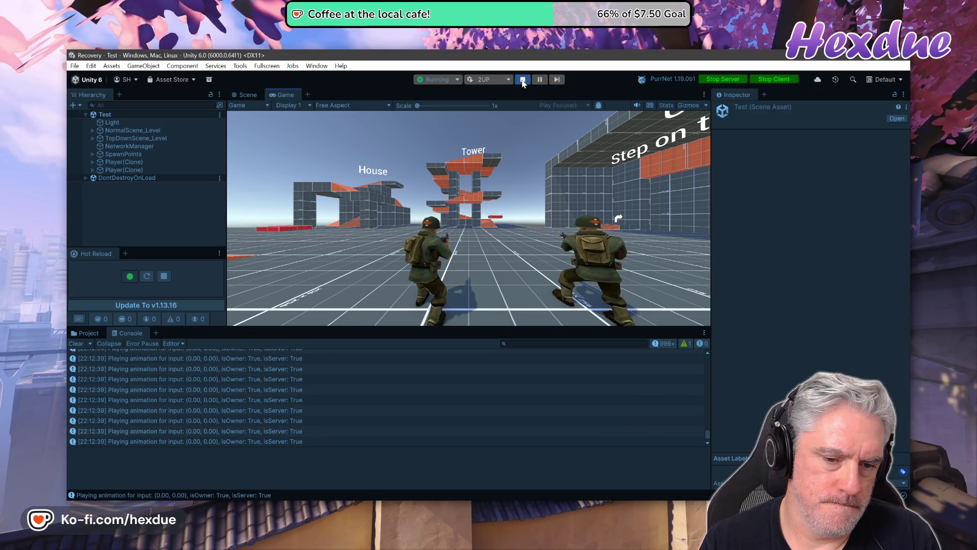
pyautogui.hotkey('alt', 'Tab')
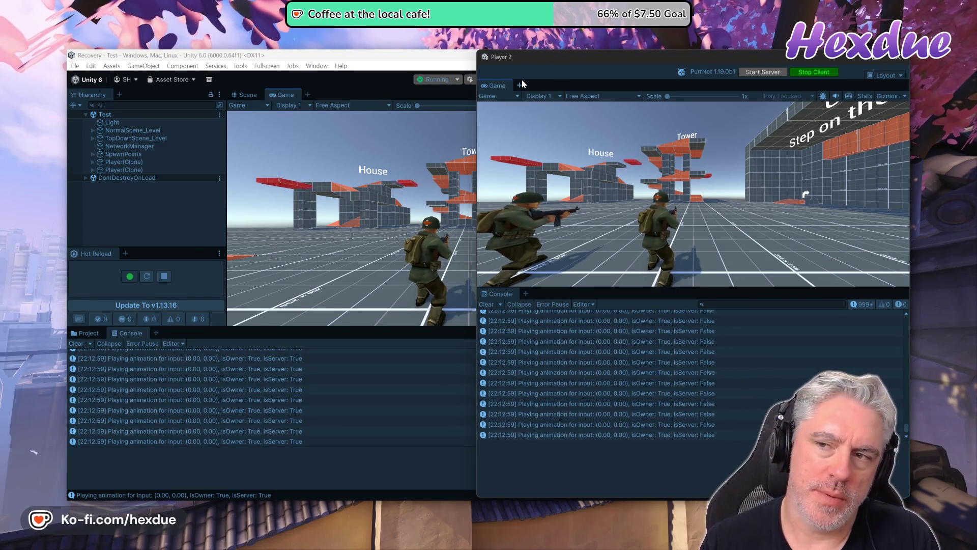
pyautogui.press('w')
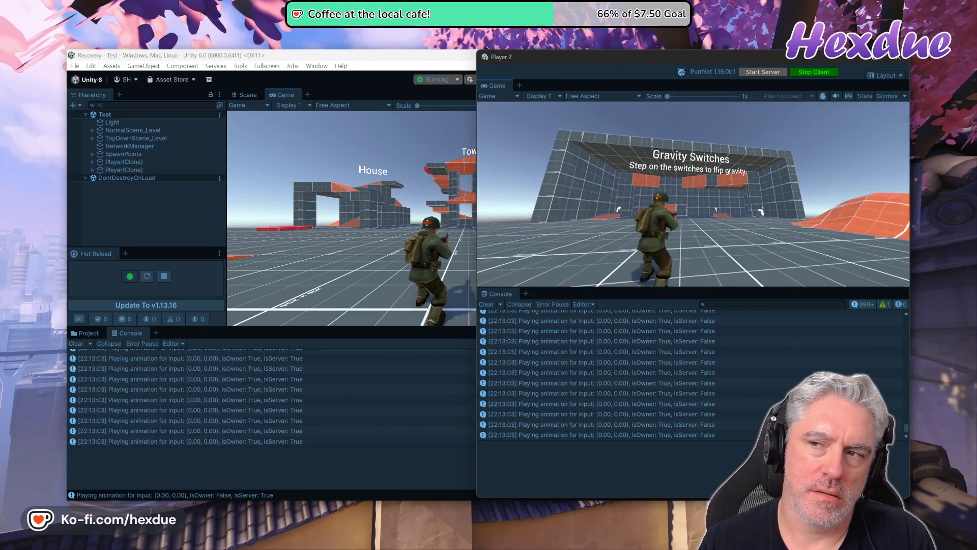
pyautogui.click(457, 54)
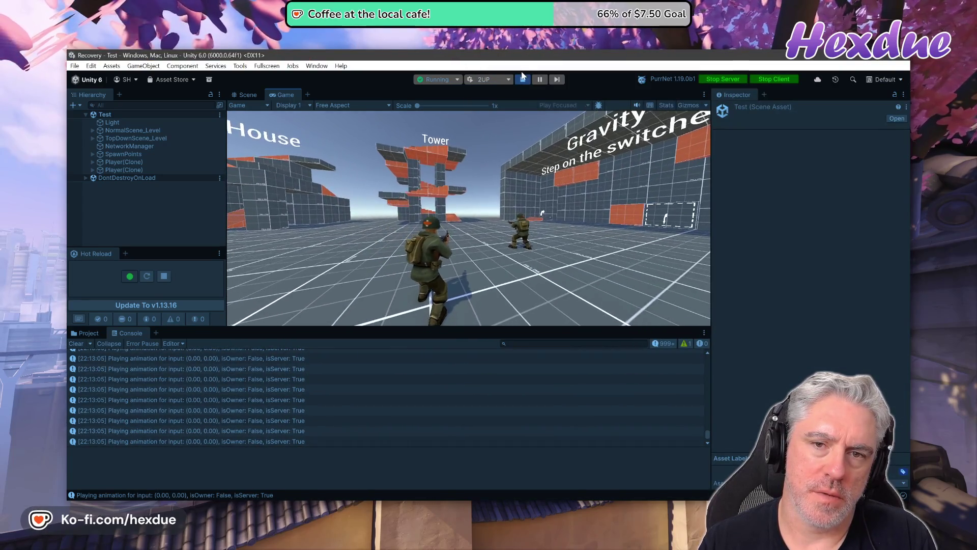
pyautogui.click(522, 79)
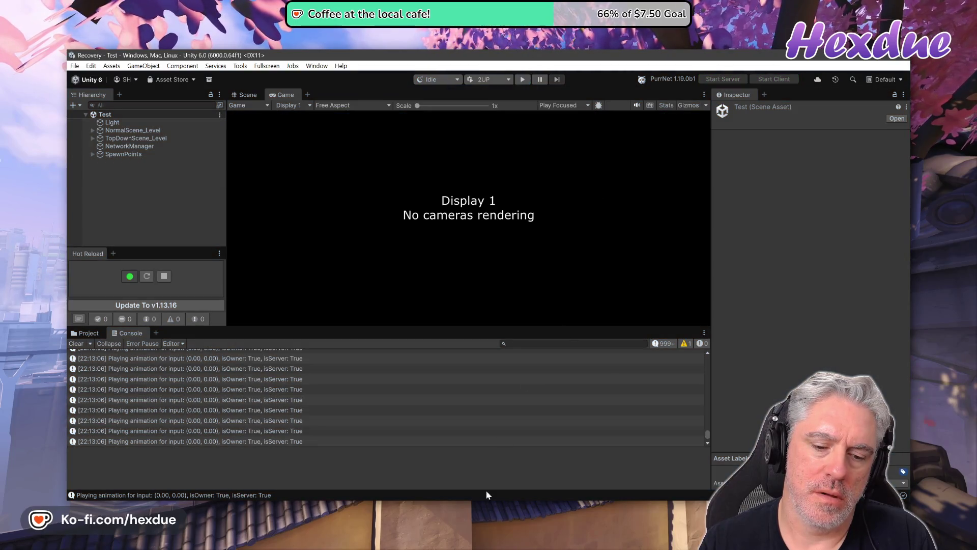
pyautogui.click(446, 465)
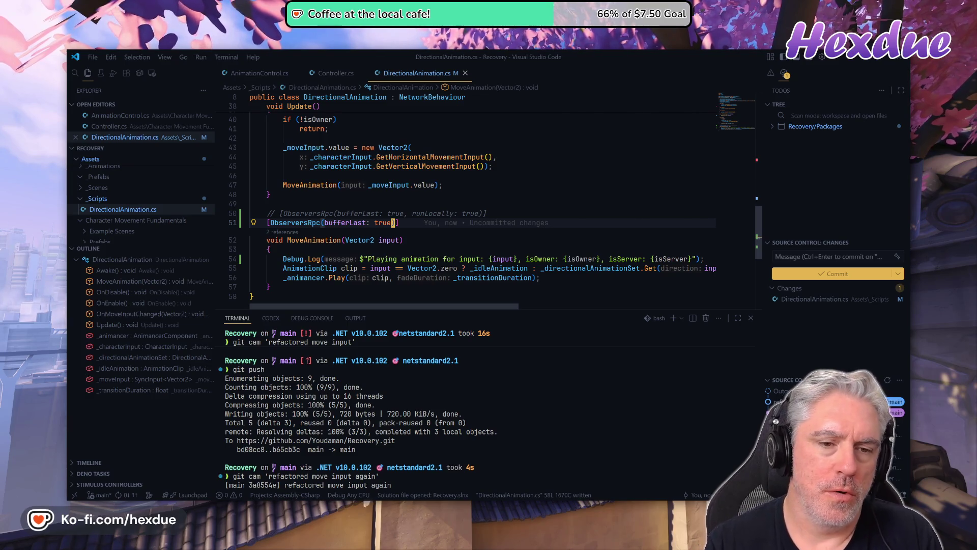
# Add runLocally: true and excludeOwner: true after bufferLast: true in the ObserversRpc attribute
pyautogui.write('i, ru')
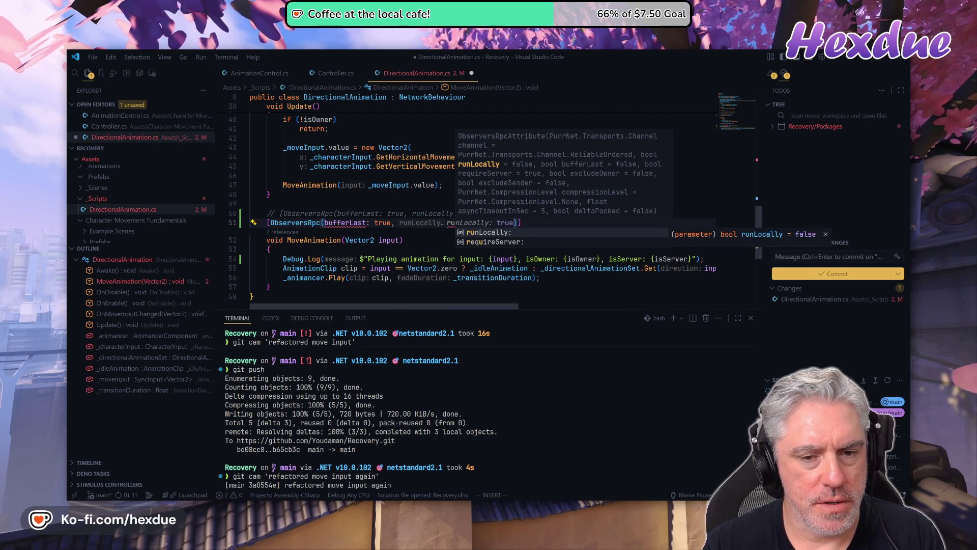
pyautogui.press('Tab')
pyautogui.press('Tab')
pyautogui.write(', ')
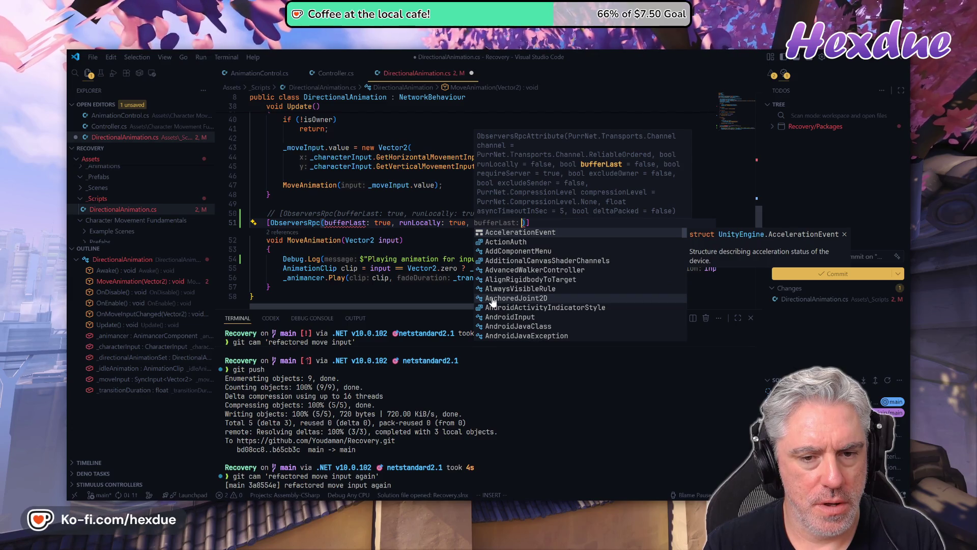
pyautogui.write('e')
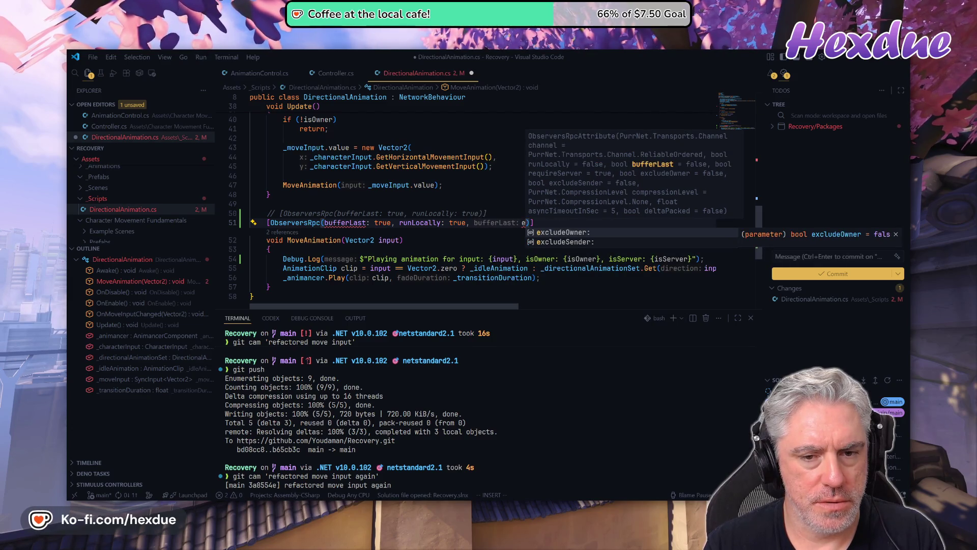
pyautogui.press('Down')
pyautogui.press('Tab')
pyautogui.press('Escape')
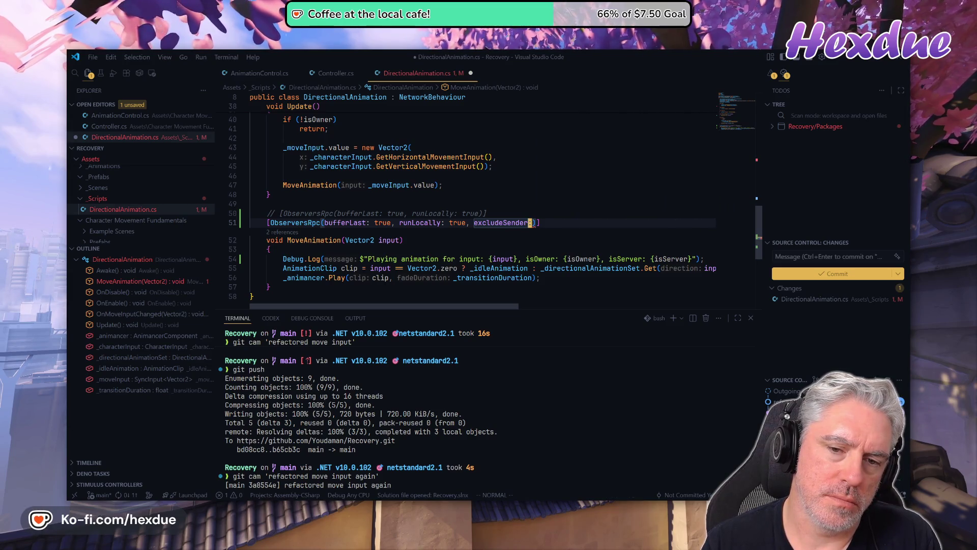
pyautogui.press('h')
pyautogui.press('h')
pyautogui.press('s')
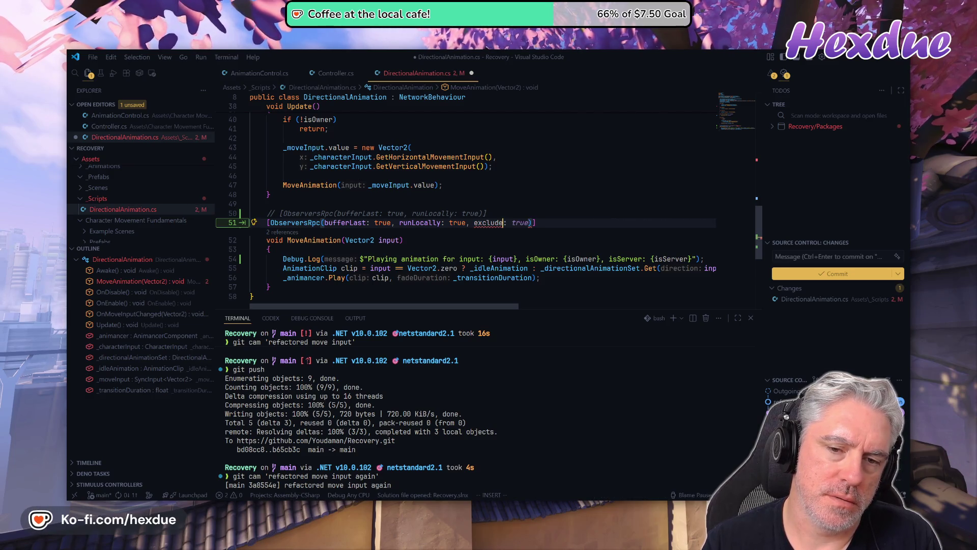
pyautogui.press('Escape')
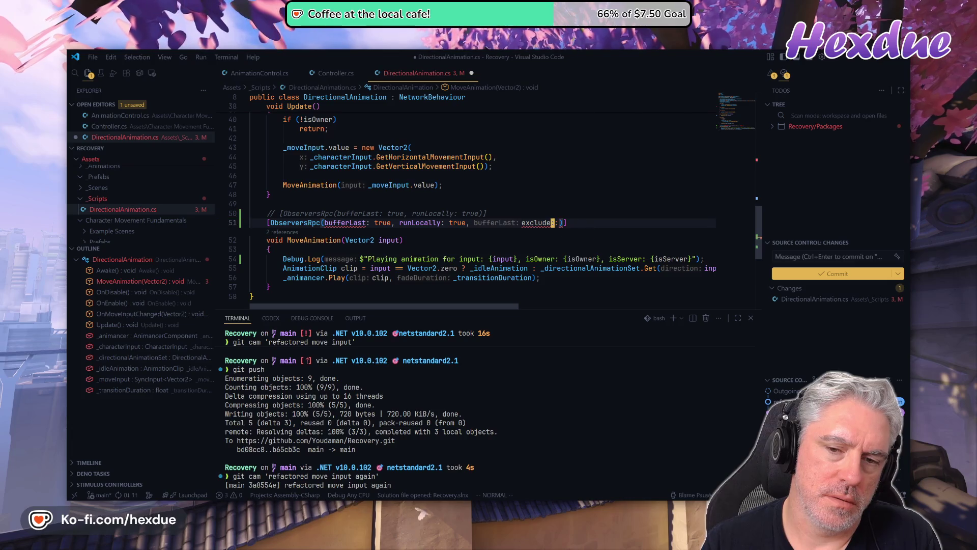
pyautogui.press('BackSpace')
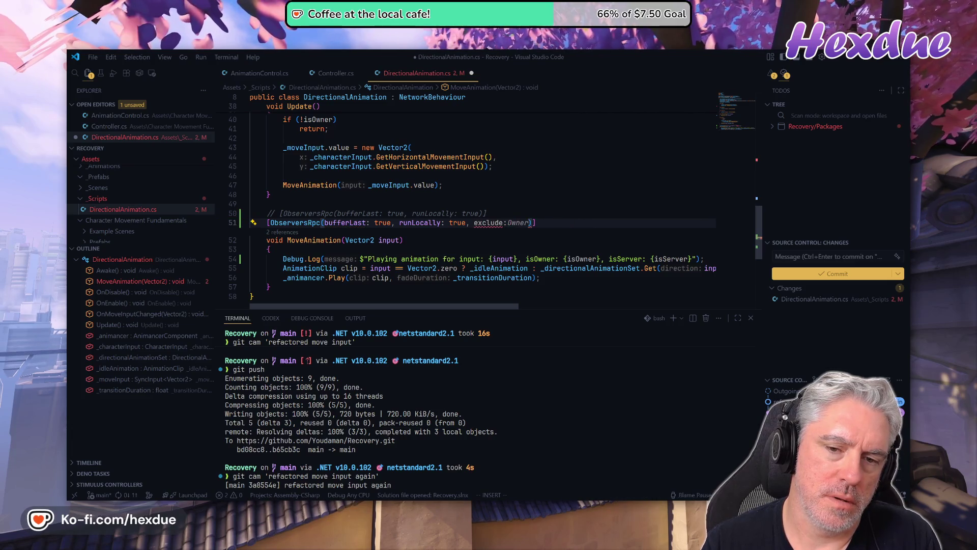
pyautogui.press('BackSpace')
pyautogui.press('Tab')
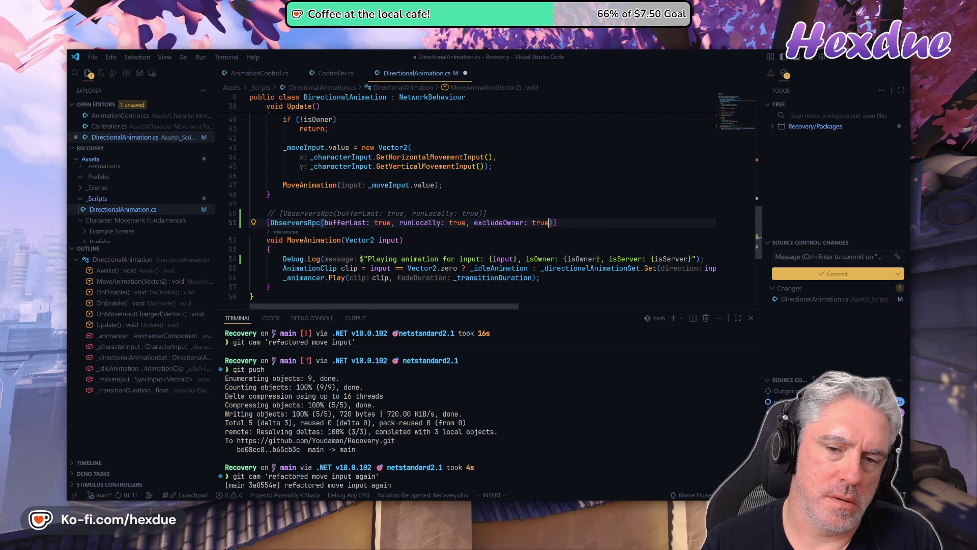
# Delete the commented-out attribute line and save the script
pyautogui.press('k')
pyautogui.press('d')
pyautogui.press('d')
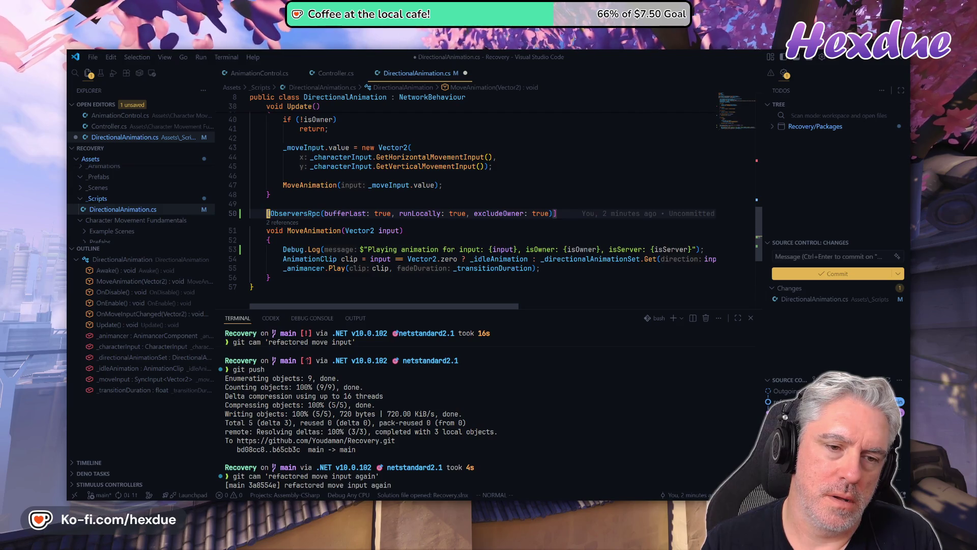
pyautogui.write(':w')
pyautogui.press('Return')
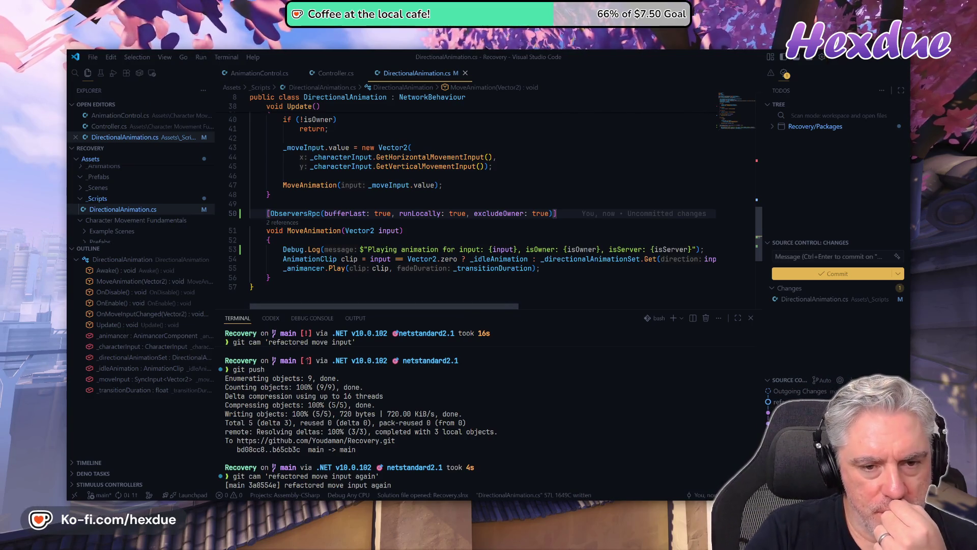
# Open the ObserversRpc attribute's definition, then return to DirectionalAnimation.cs
pyautogui.rightClick(407, 213)
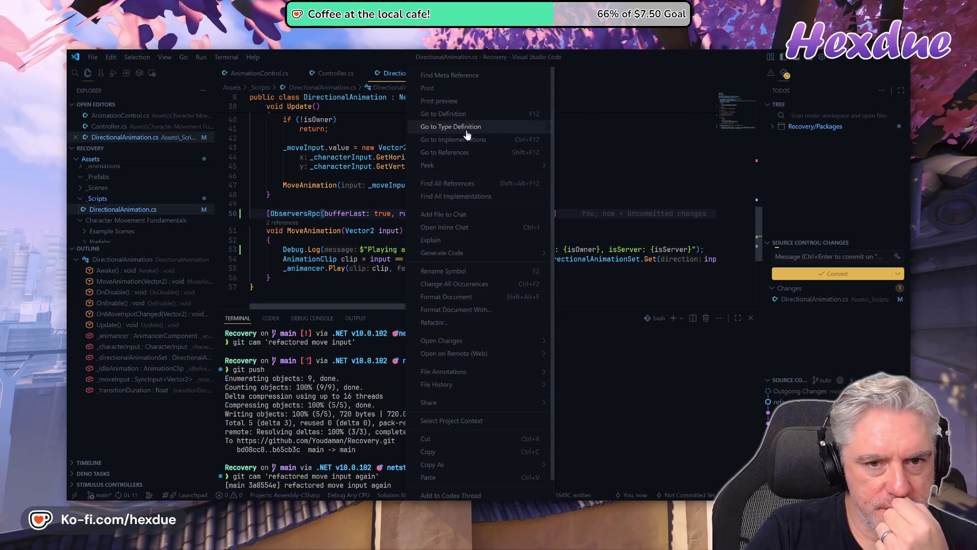
pyautogui.click(460, 115)
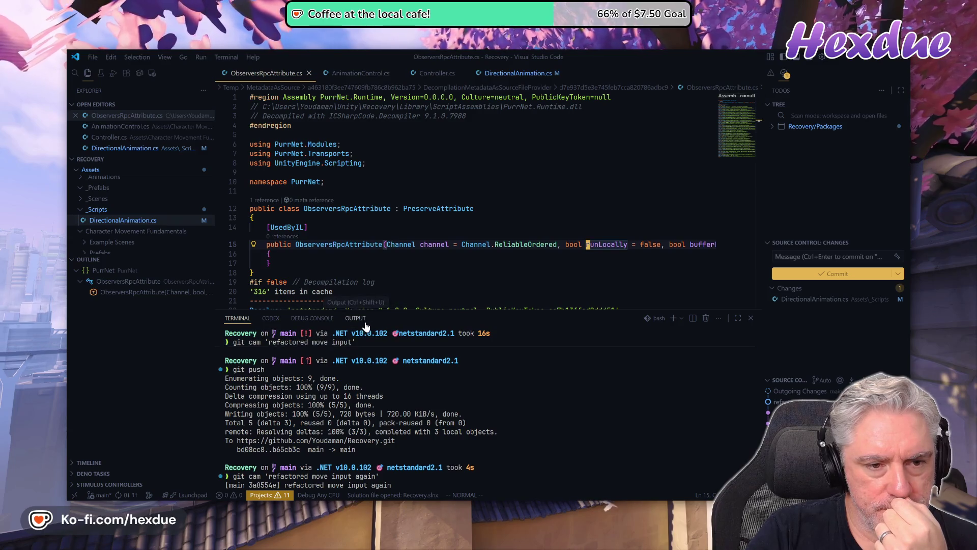
pyautogui.moveTo(344, 305)
pyautogui.mouseDown()
pyautogui.moveTo(585, 306)
pyautogui.moveTo(312, 314)
pyautogui.mouseUp()
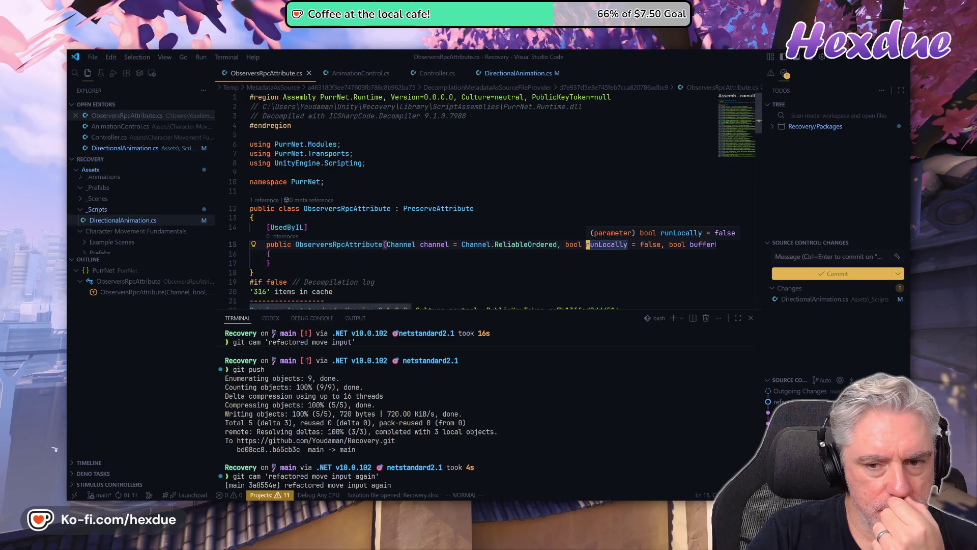
pyautogui.rightClick(600, 245)
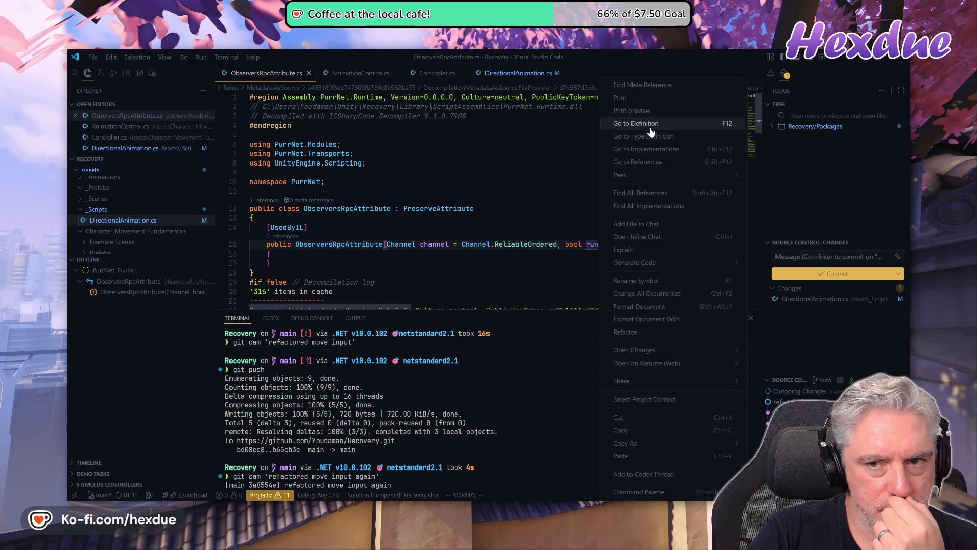
pyautogui.click(645, 161)
pyautogui.hotkey('ctrl', 'o')
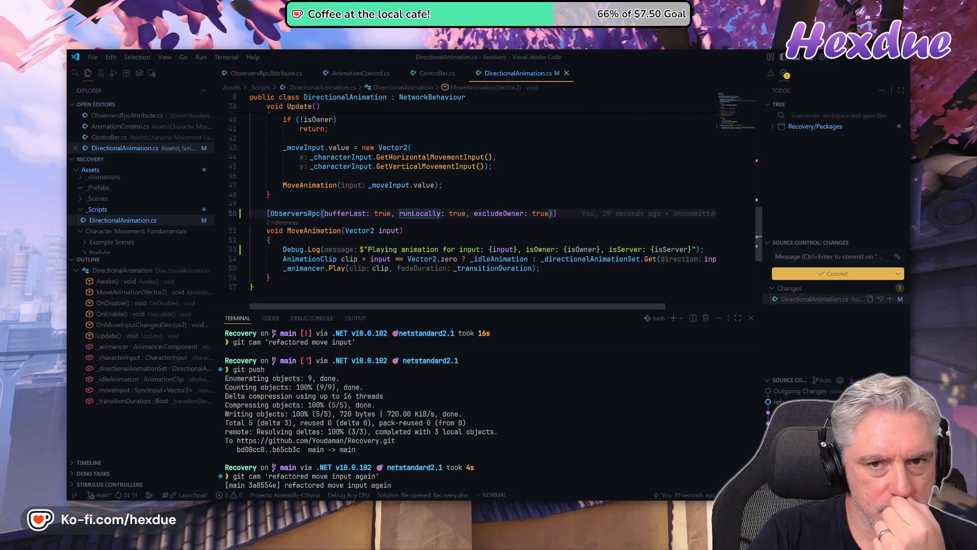
# Show runLocally's details and go to its definition, where the constructor defaults it to false
pyautogui.press('g')
pyautogui.press('h')
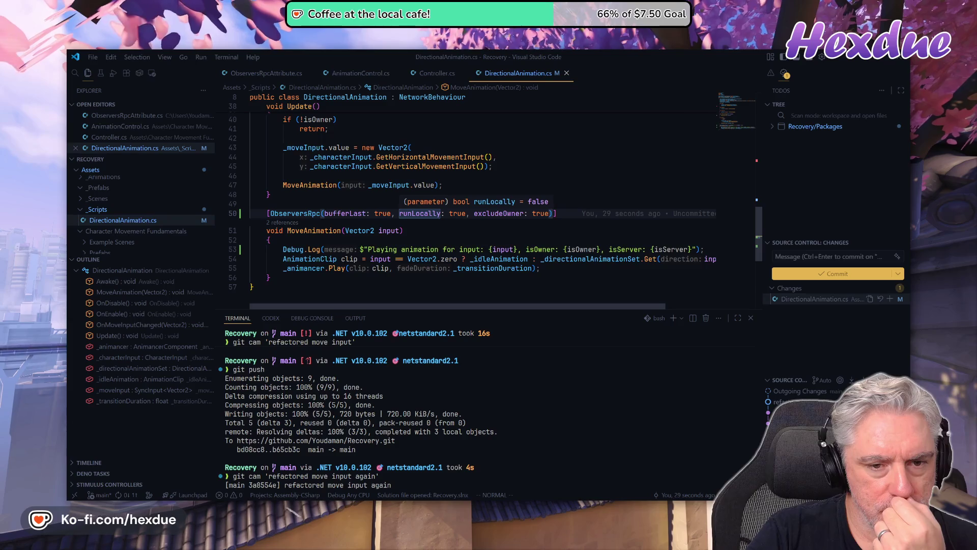
pyautogui.rightClick(427, 214)
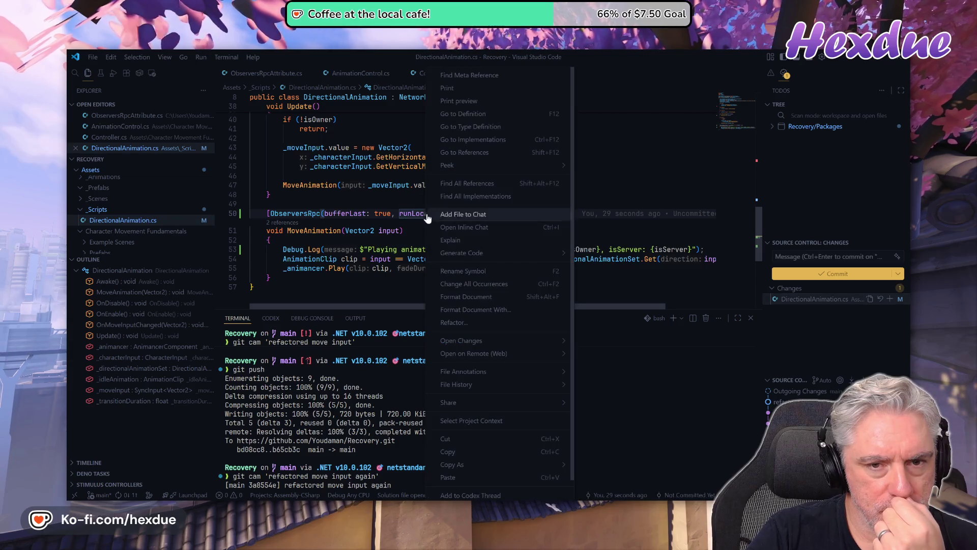
pyautogui.click(491, 121)
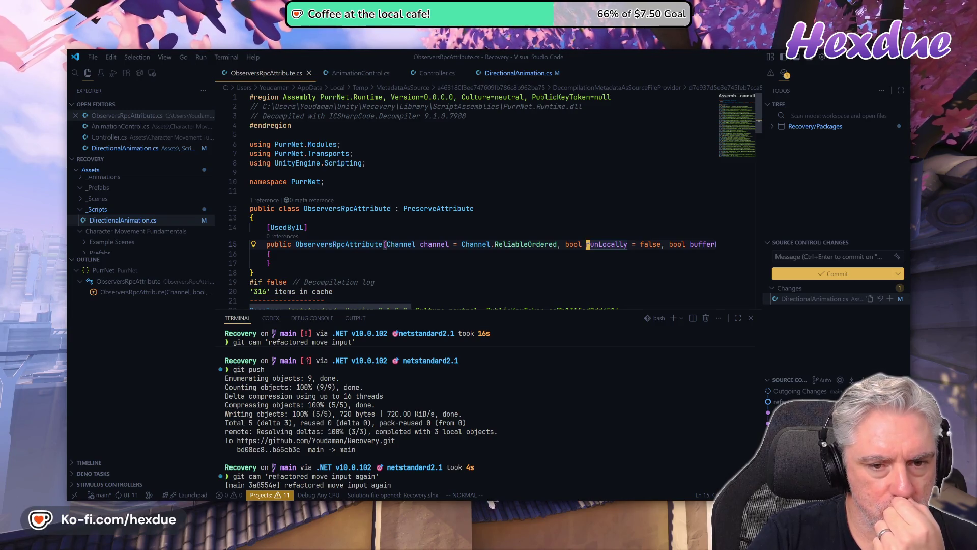
pyautogui.moveTo(473, 245)
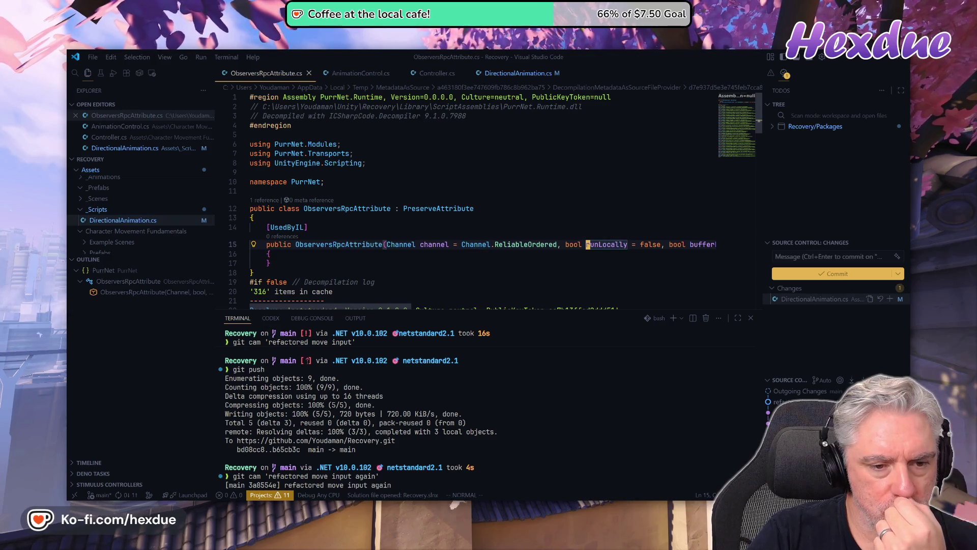
pyautogui.scroll(-1, 483, 199)
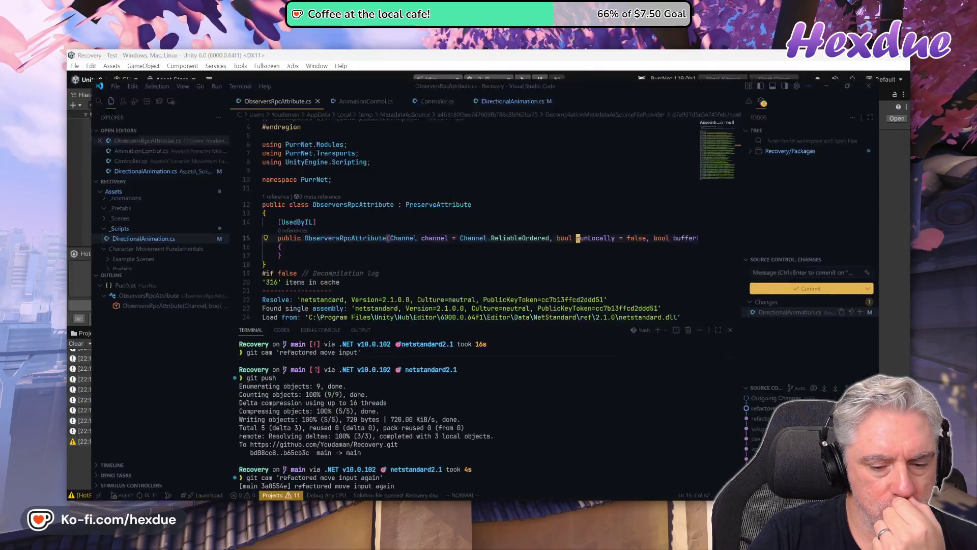
pyautogui.hotkey('alt', 'Tab')
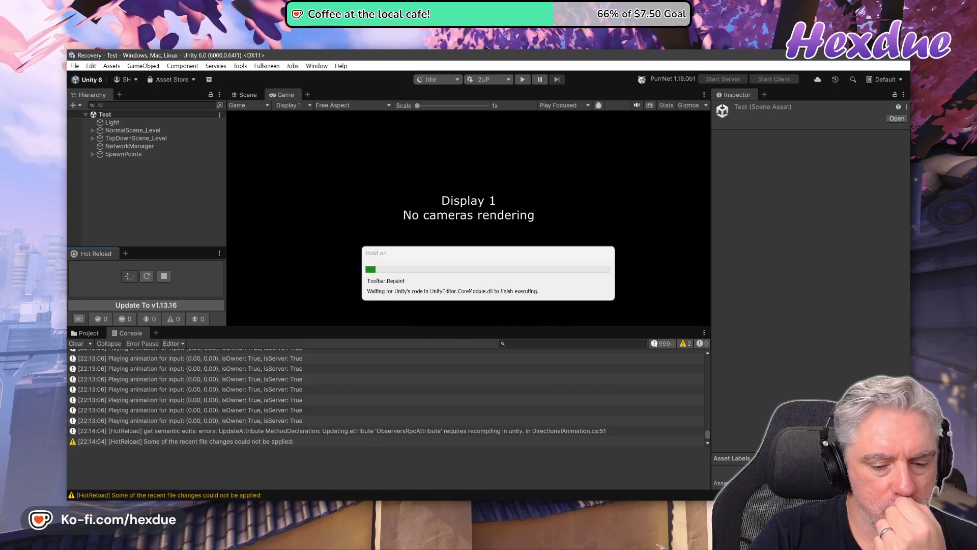
pyautogui.hotkey('alt', 'Tab')
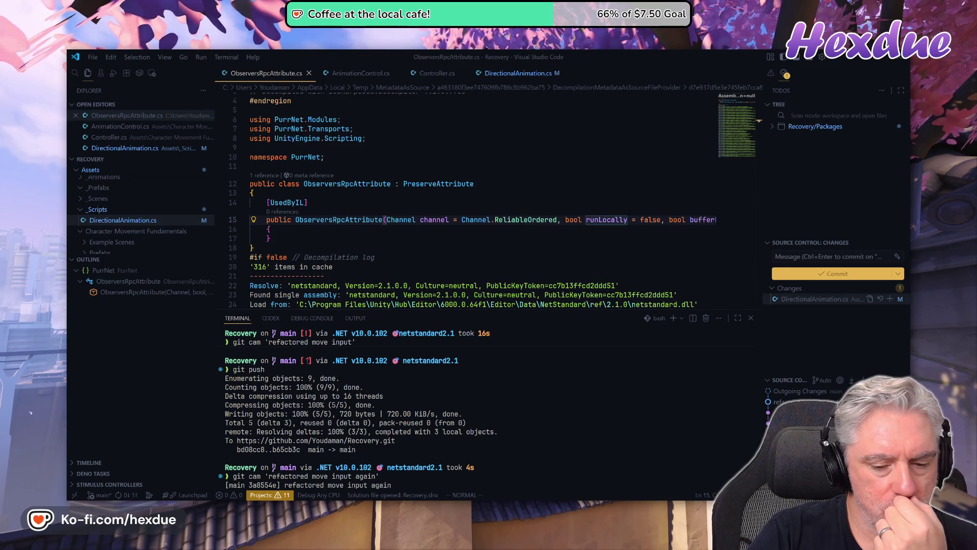
pyautogui.hotkey('alt', 'Tab')
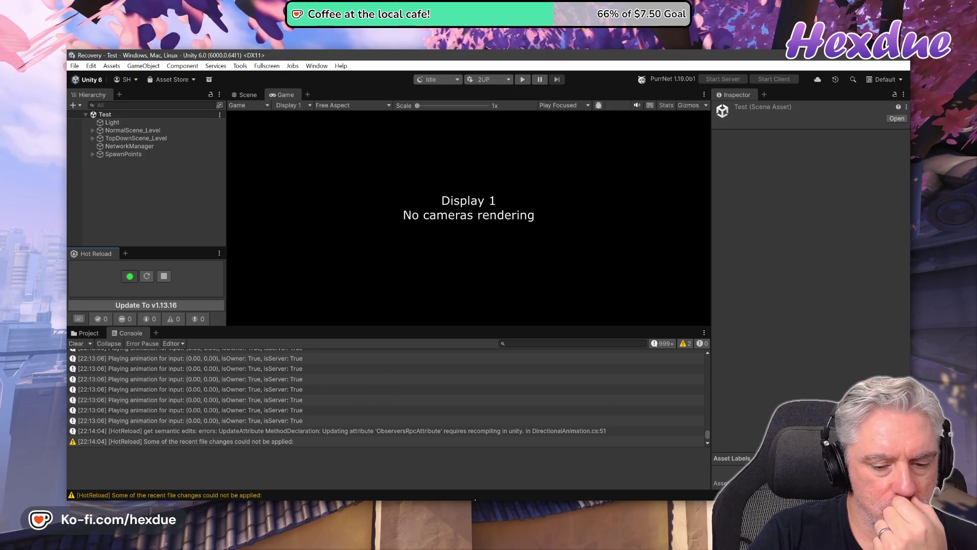
pyautogui.hotkey('alt', 'Tab')
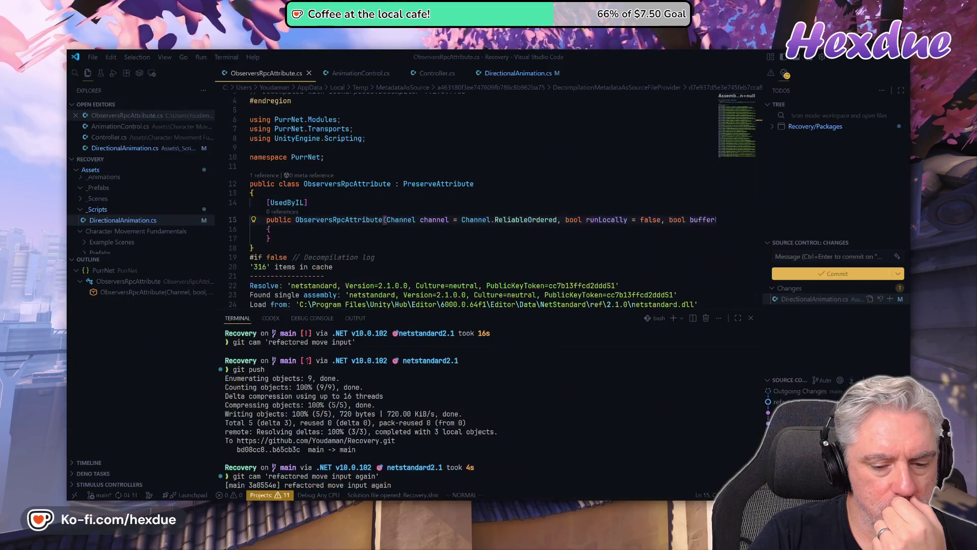
pyautogui.hotkey('alt', 'Tab')
pyautogui.click(517, 79)
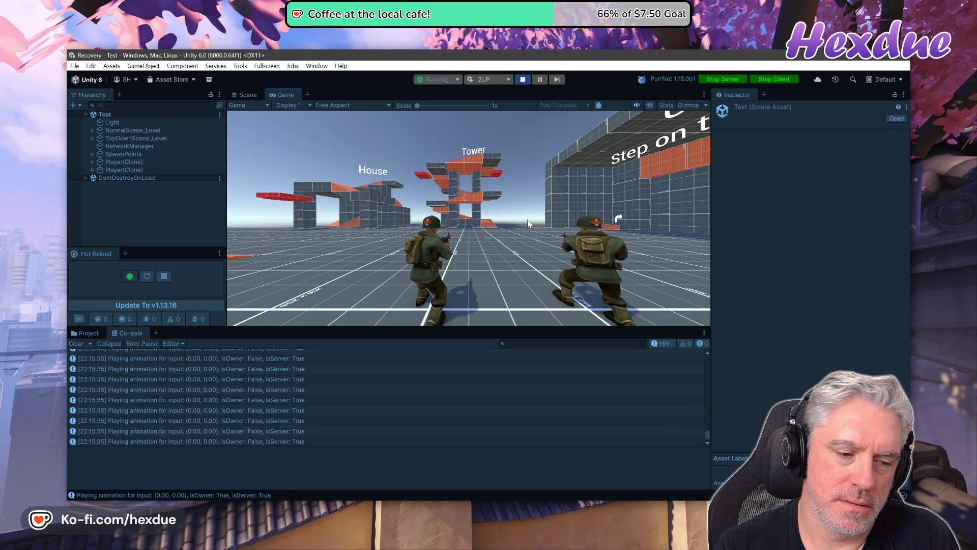
# Move the host soldier forward and sideways, then Player 2's soldier left and forward, and stop play
pyautogui.press('w')
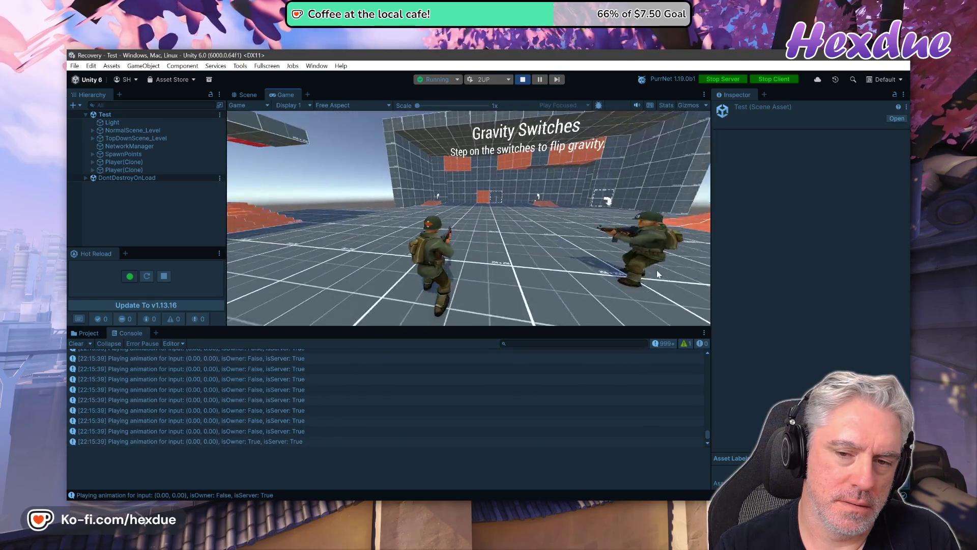
pyautogui.press('d')
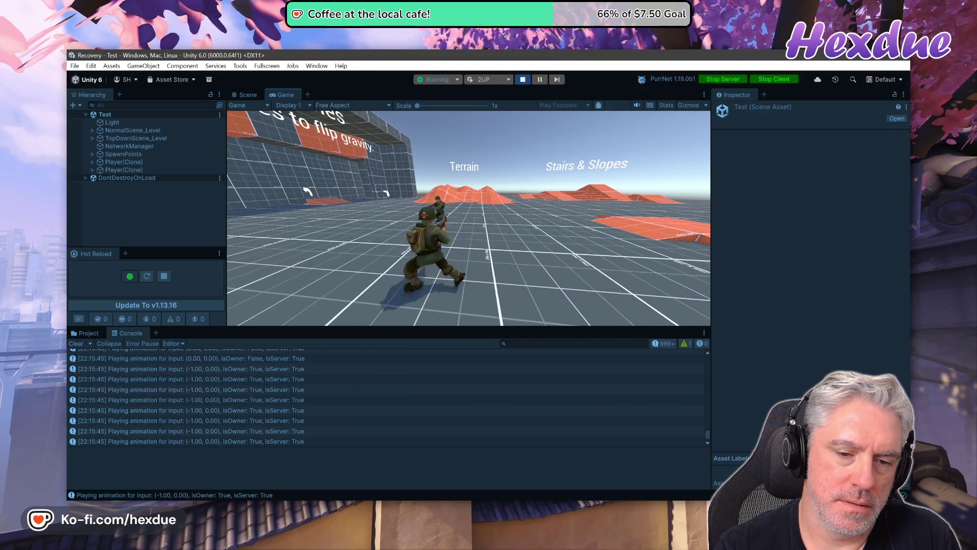
pyautogui.hotkey('alt', 'Tab')
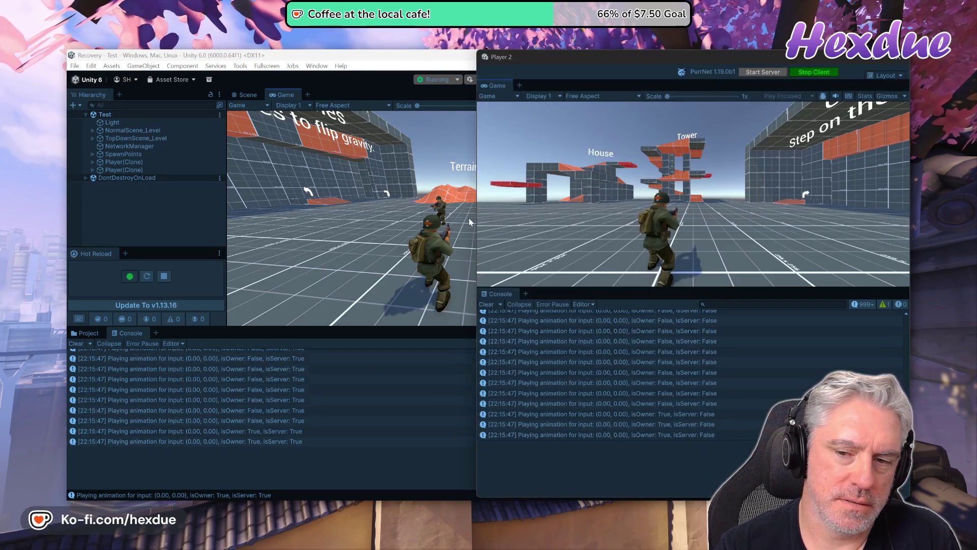
pyautogui.press('a')
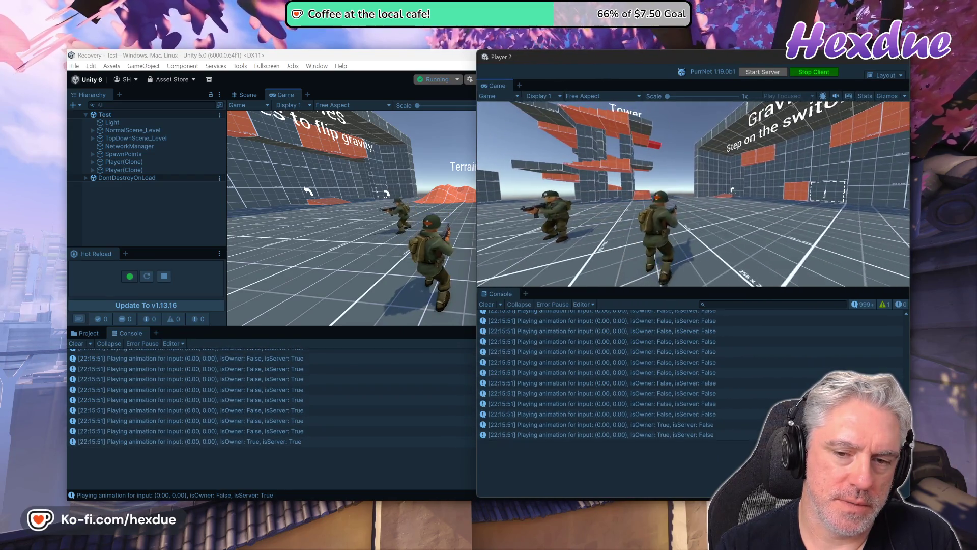
pyautogui.press('w')
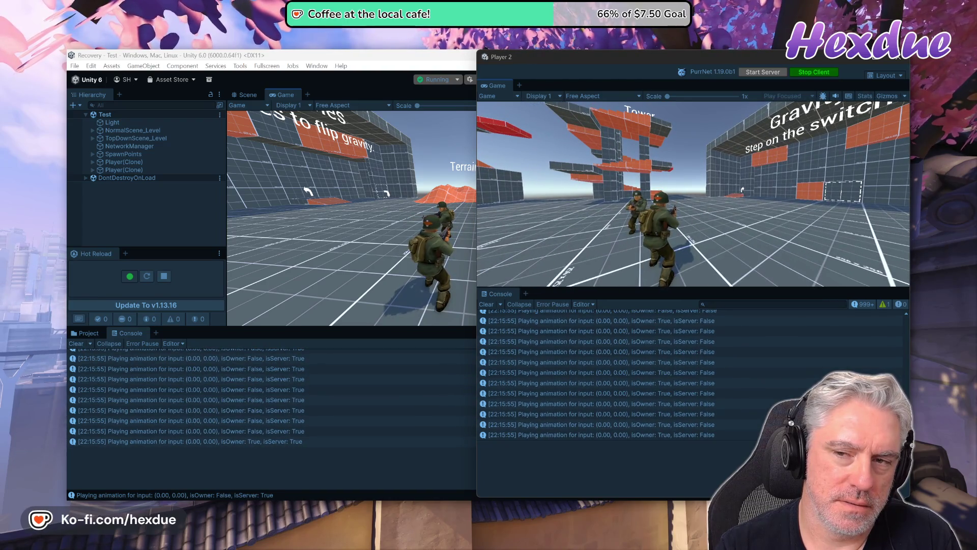
pyautogui.hotkey('alt', 'F4')
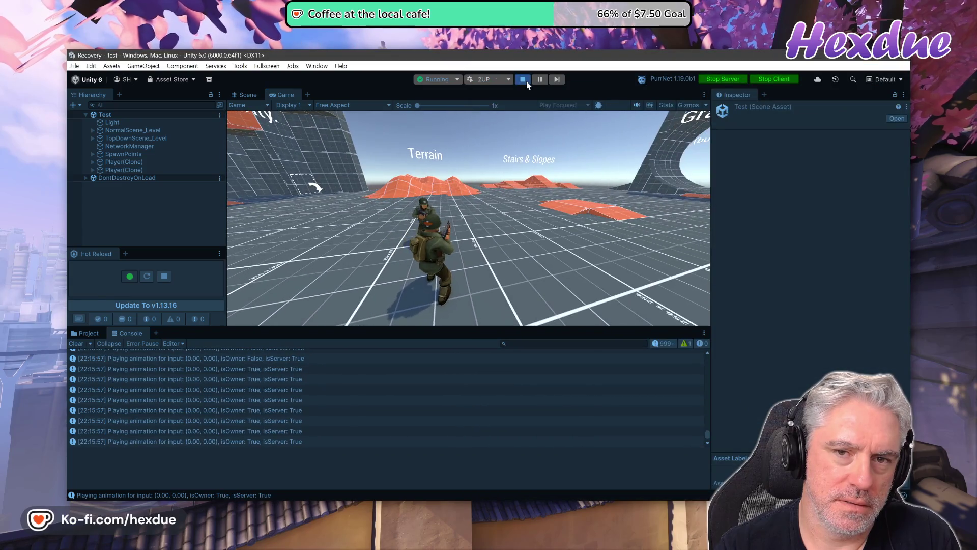
pyautogui.hotkey('ctrl', 'p')
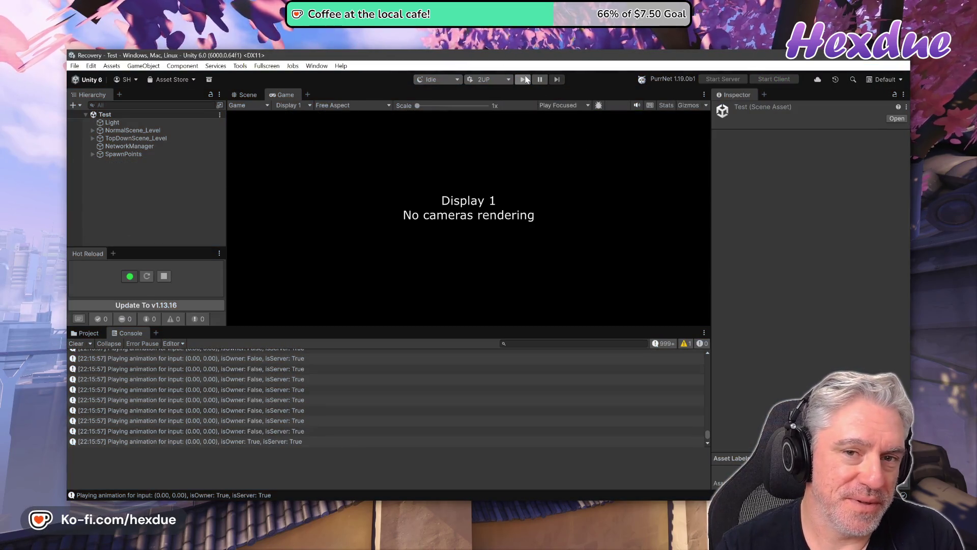
# Hot-reload the scripts, clear the console and press Play to respawn both players
pyautogui.click(148, 276)
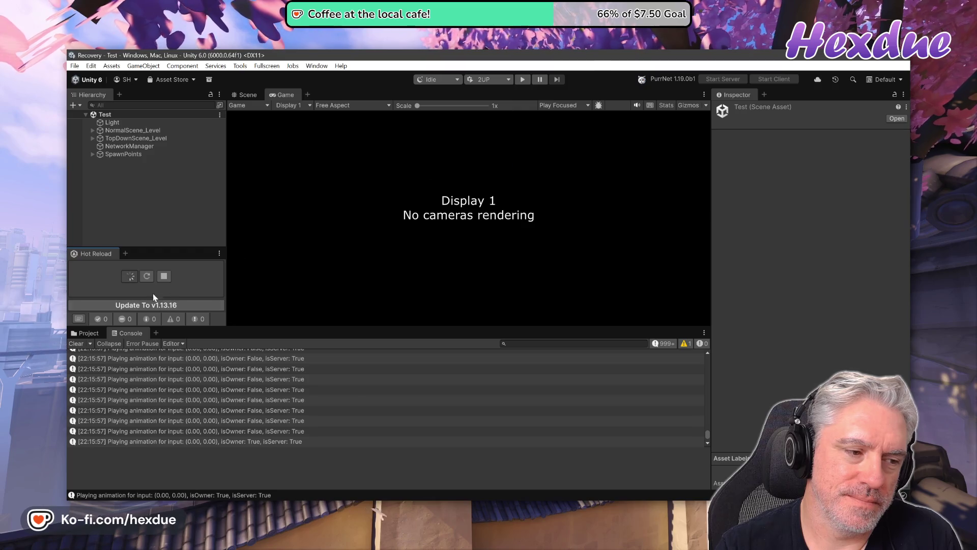
pyautogui.click(85, 341)
pyautogui.click(523, 80)
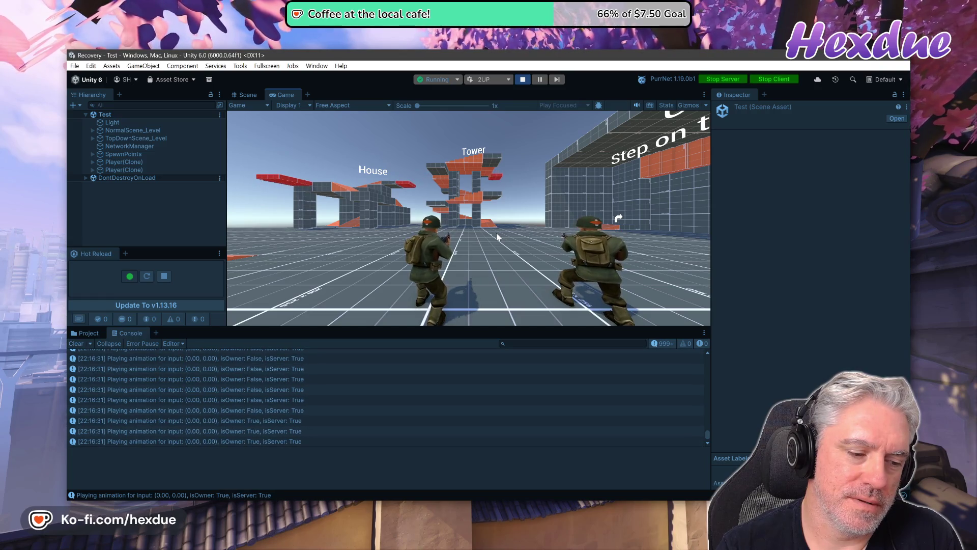
# Switch to the Player 2 window to watch the second client
pyautogui.hotkey('alt', 'Tab')
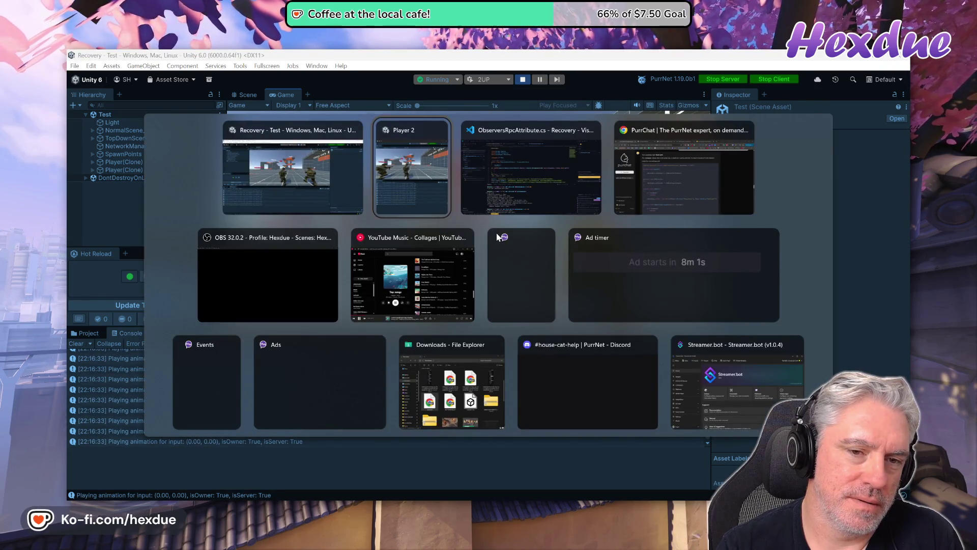